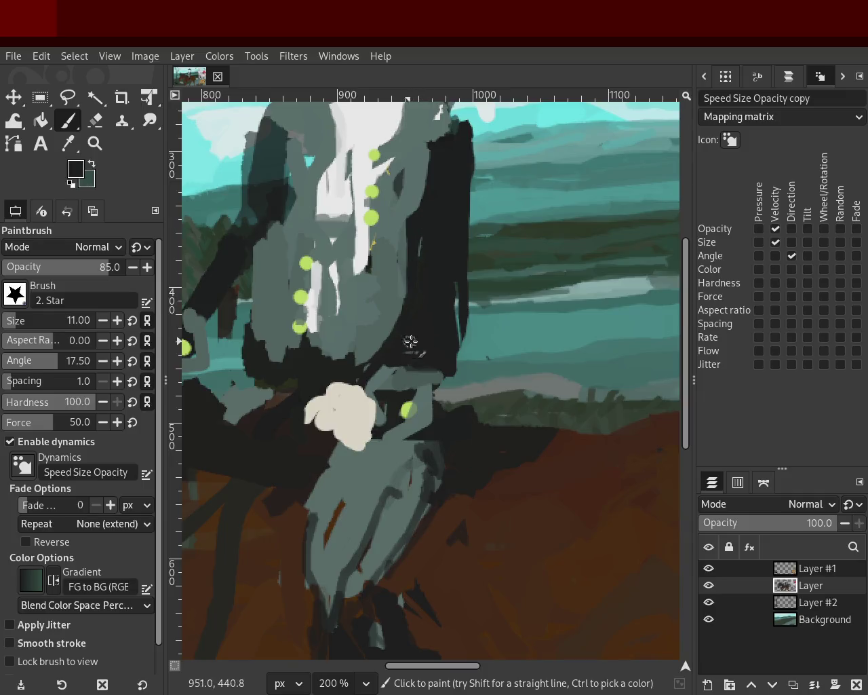
- Erase a strip along the dark figure's right edge, undoing and retrying strokes until it sits right
left_click(95, 120)
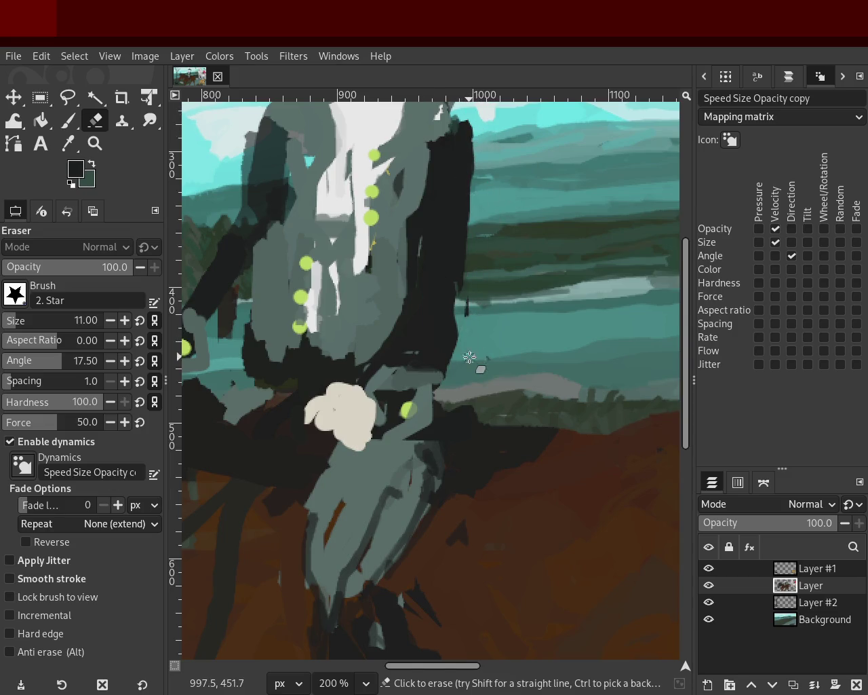
left_click_drag(489, 109, 452, 339)
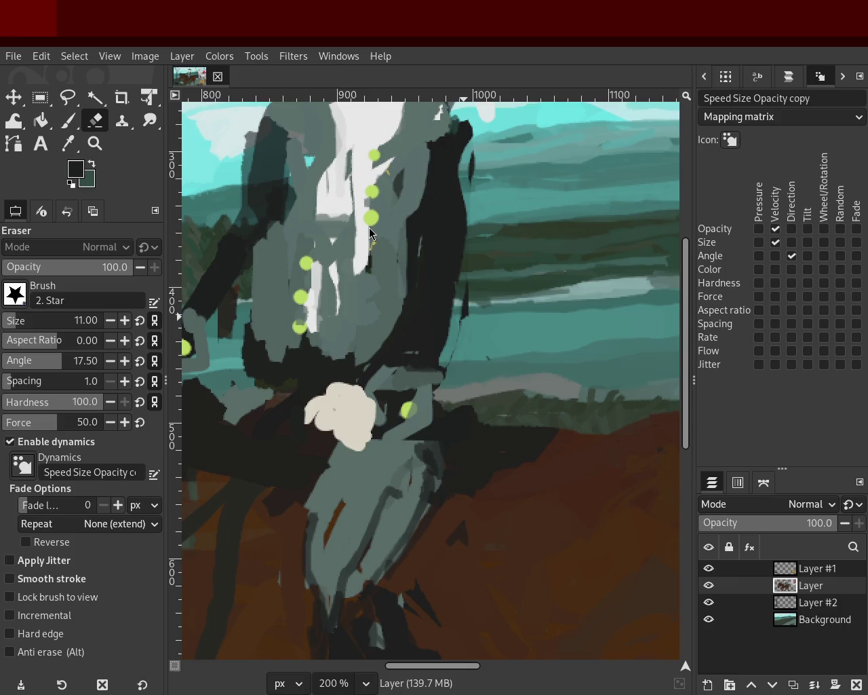
key("ctrl+z")
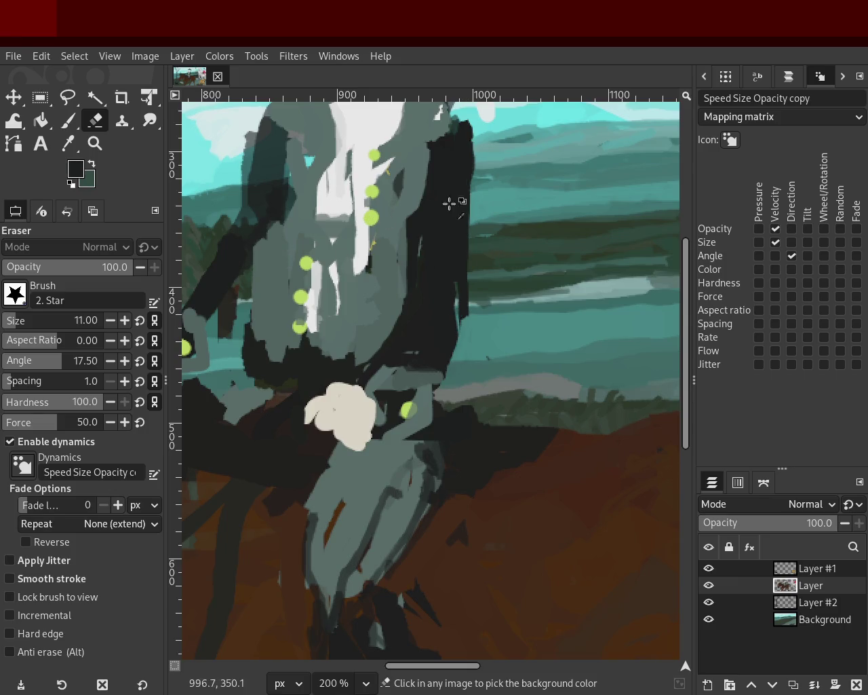
left_click_drag(468, 150, 444, 366)
key("ctrl+z")
left_click_drag(468, 227, 451, 382)
key("ctrl+z")
left_click_drag(468, 213, 447, 384)
key("ctrl+z")
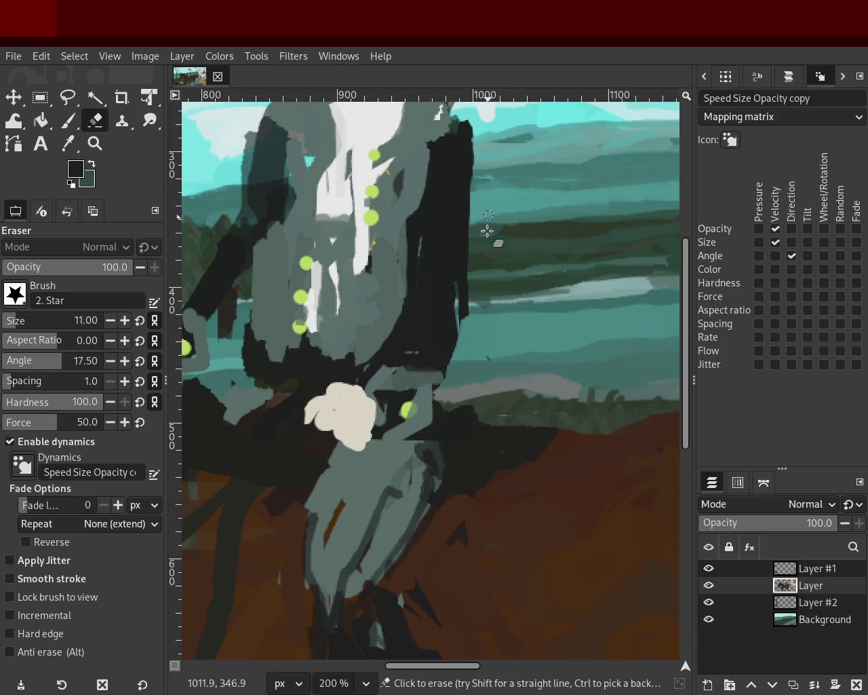
left_click_drag(471, 279, 449, 380)
key("ctrl+z")
mouse_move(469, 157)
left_mouse_down()
mouse_move(467, 288)
mouse_move(448, 365)
left_mouse_up()
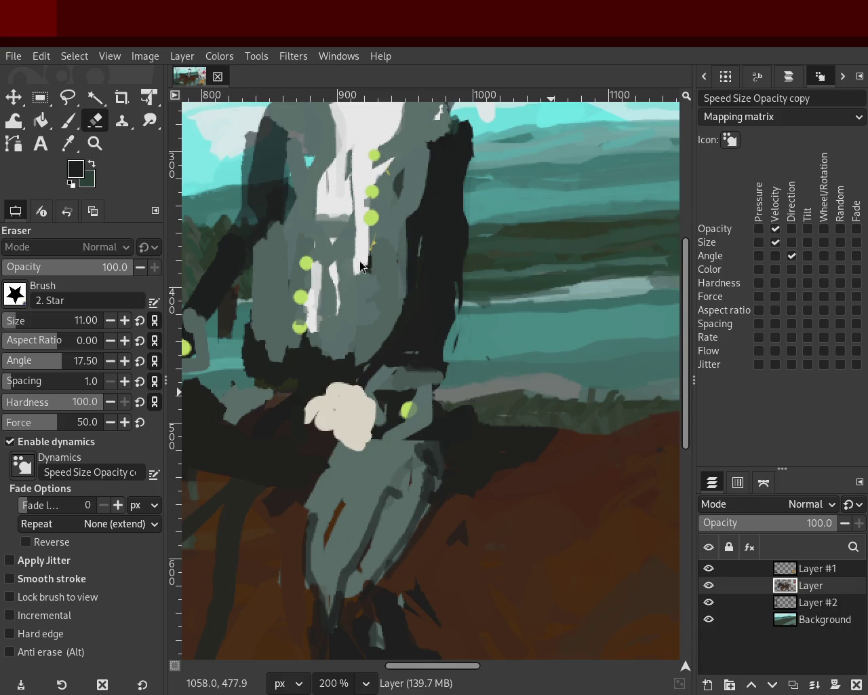
key("ctrl")
- Paint light-grey vertical strokes down the shirt with the Paintbrush, undoing misses
left_click(330, 205, "ctrl")
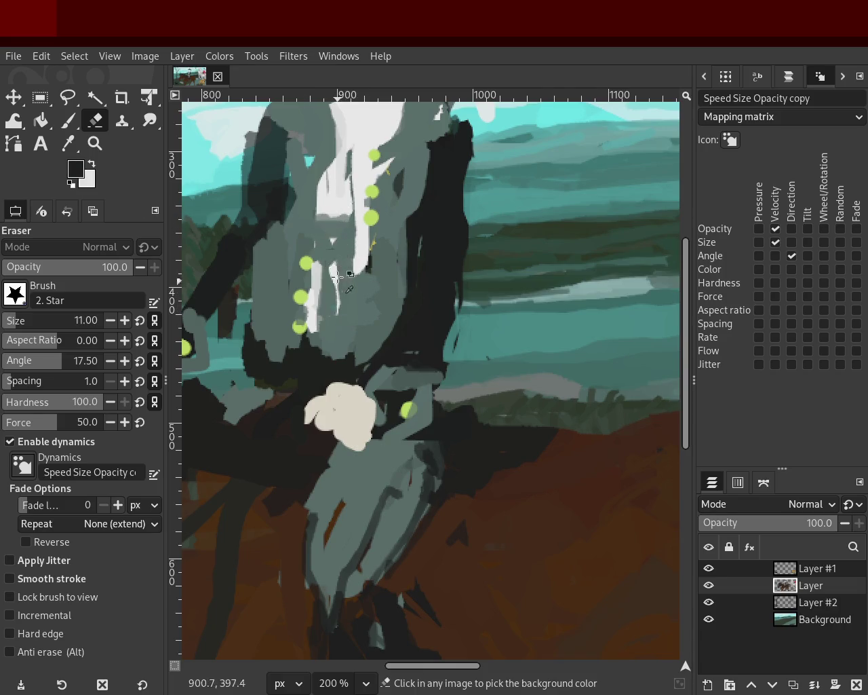
left_click(68, 121)
left_click(349, 275, "ctrl")
left_click_drag(337, 266, 341, 332)
key("ctrl+z")
left_click_drag(339, 266, 341, 320)
key("ctrl+z")
- Paint a white vertical stroke down the shirt and grey-green over the jacket's light patch
left_click(360, 249, "ctrl")
left_click_drag(359, 260, 359, 314)
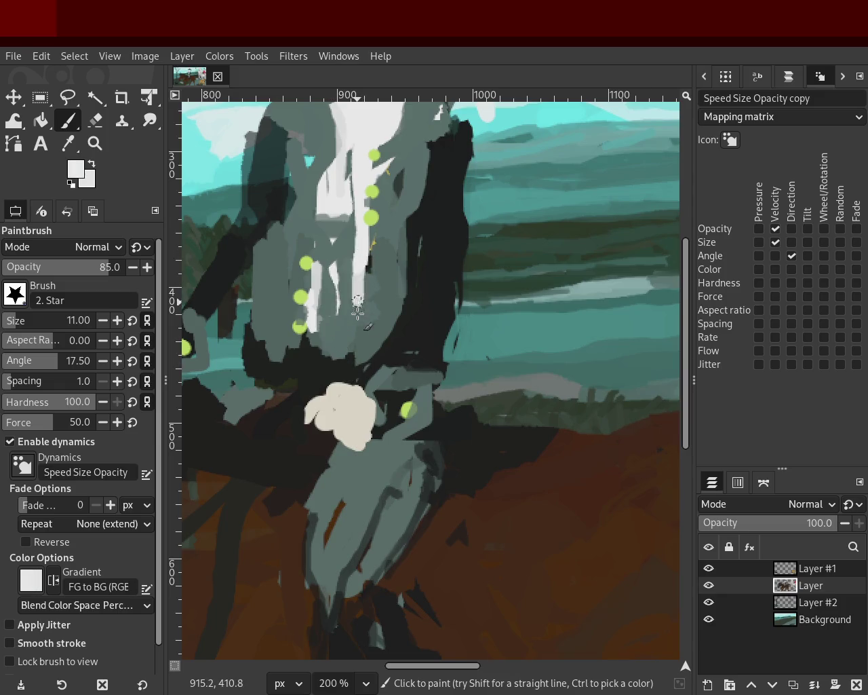
key("ctrl+z")
left_click_drag(358, 259, 356, 324)
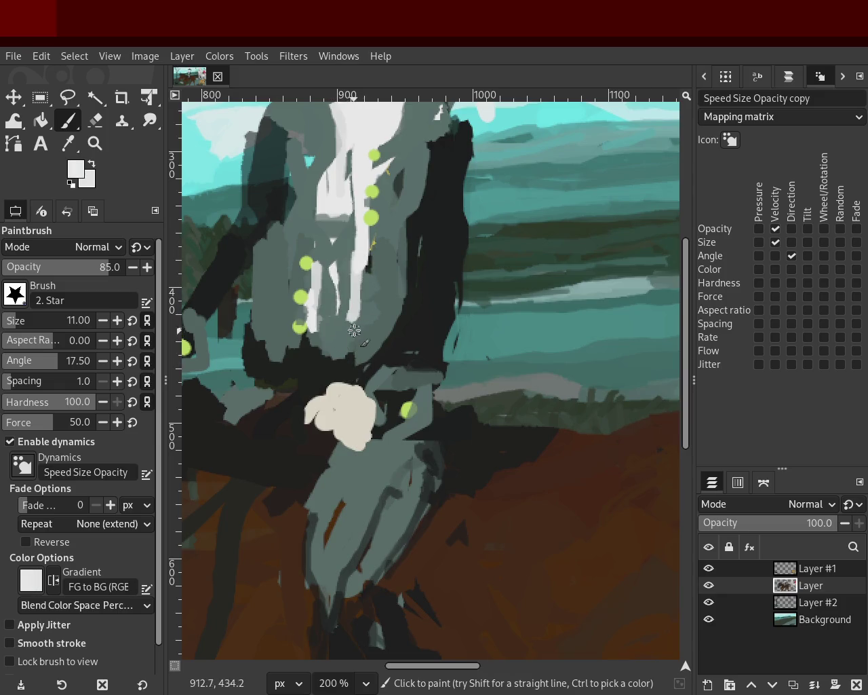
left_click(382, 194, "ctrl")
mouse_move(401, 150)
left_mouse_down()
mouse_move(379, 164)
mouse_move(396, 182)
left_mouse_up()
- Try a white diagonal across the shirt, then add a short grey-green stroke instead
left_click(339, 168, "ctrl")
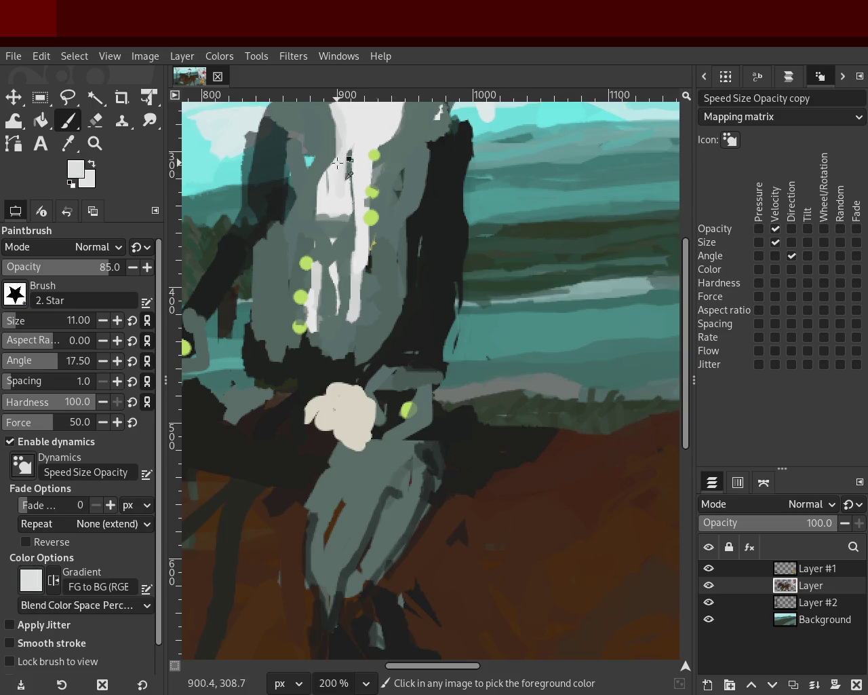
left_click_drag(344, 115, 312, 197)
key("ctrl+z")
left_click(304, 264, "ctrl")
left_click(311, 275, "ctrl")
left_click_drag(312, 278, 310, 303)
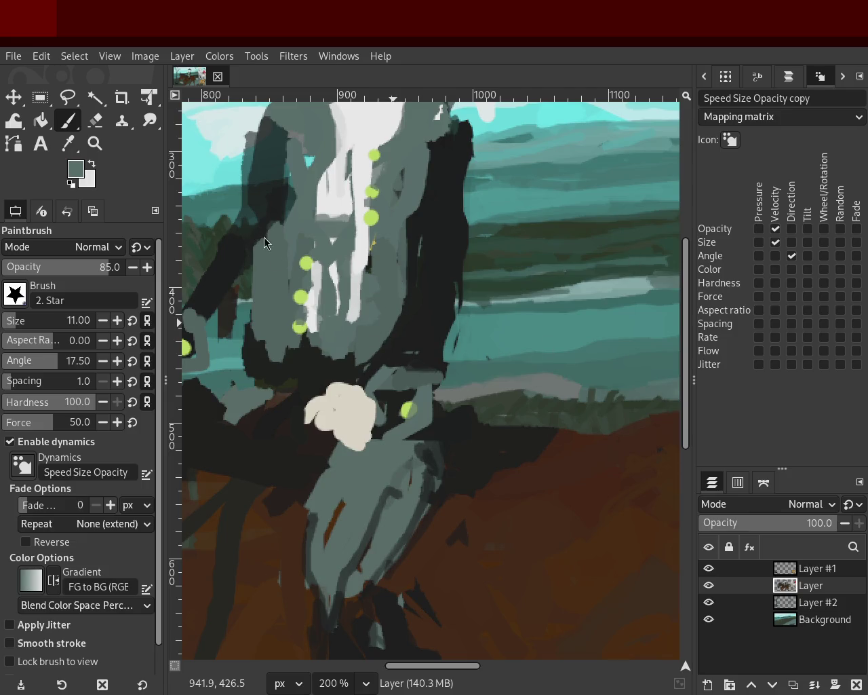
- Sample near-white and grey-green, then try white strokes on the shirt front and undo them
left_click(313, 306, "ctrl")
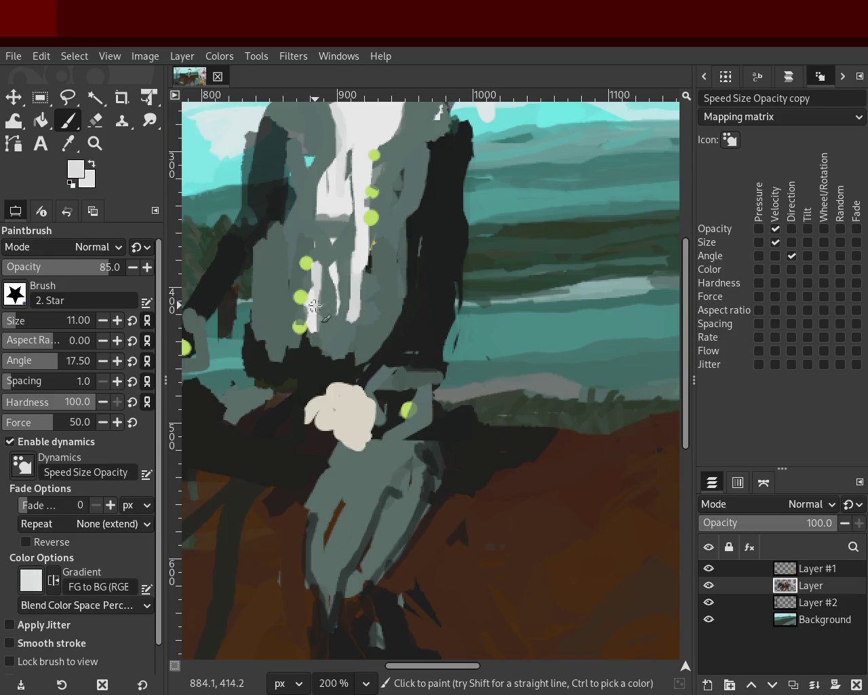
left_click(318, 256, "ctrl")
left_click(318, 256, "ctrl")
mouse_move(319, 255)
left_mouse_down()
mouse_move(317, 339)
mouse_move(317, 220)
mouse_move(326, 318)
left_mouse_up()
key("ctrl+z")
key("ctrl+z")
key("ctrl+z")
mouse_move(304, 228)
left_mouse_down()
mouse_move(305, 271)
mouse_move(336, 237)
left_mouse_up()
key("ctrl+z")
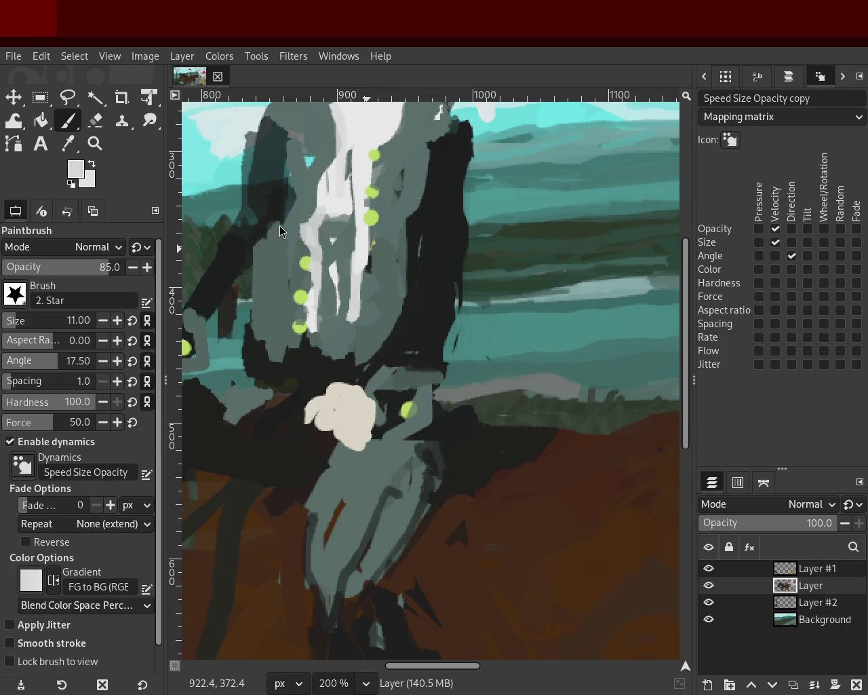
key("ctrl+z")
- Test a white strip down the shirt front with grey-teal over it, undoing both
left_click(301, 210, "ctrl")
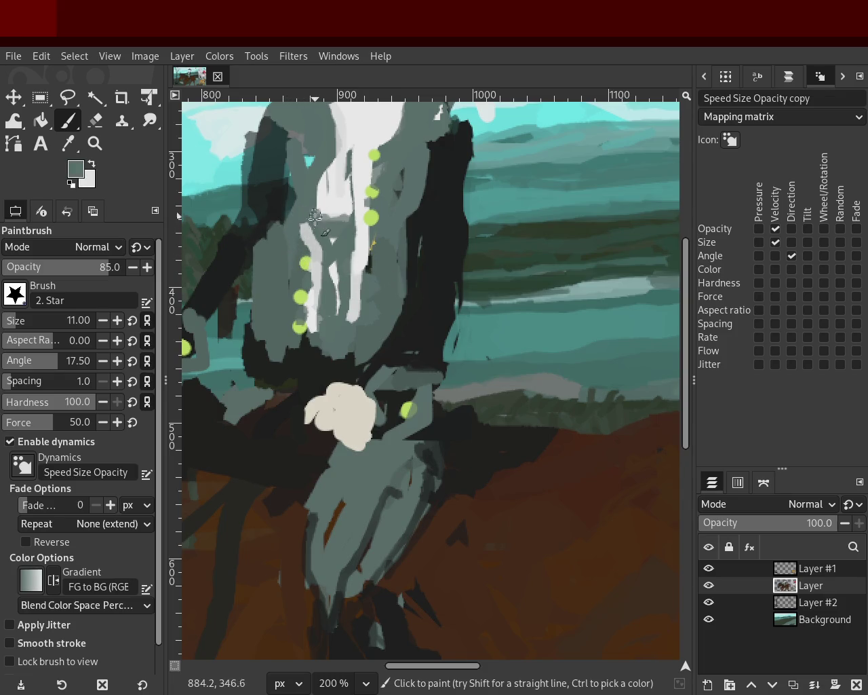
left_click(356, 250, "ctrl")
left_click_drag(360, 217, 351, 342)
key("ctrl+z")
left_click(333, 256, "ctrl")
mouse_move(352, 230)
left_mouse_down()
mouse_move(357, 319)
mouse_move(348, 286)
mouse_move(358, 286)
left_mouse_up()
key("ctrl+z")
- Paint a grey-teal stroke and a final near-white stroke down the shirt front
left_click(347, 207, "ctrl")
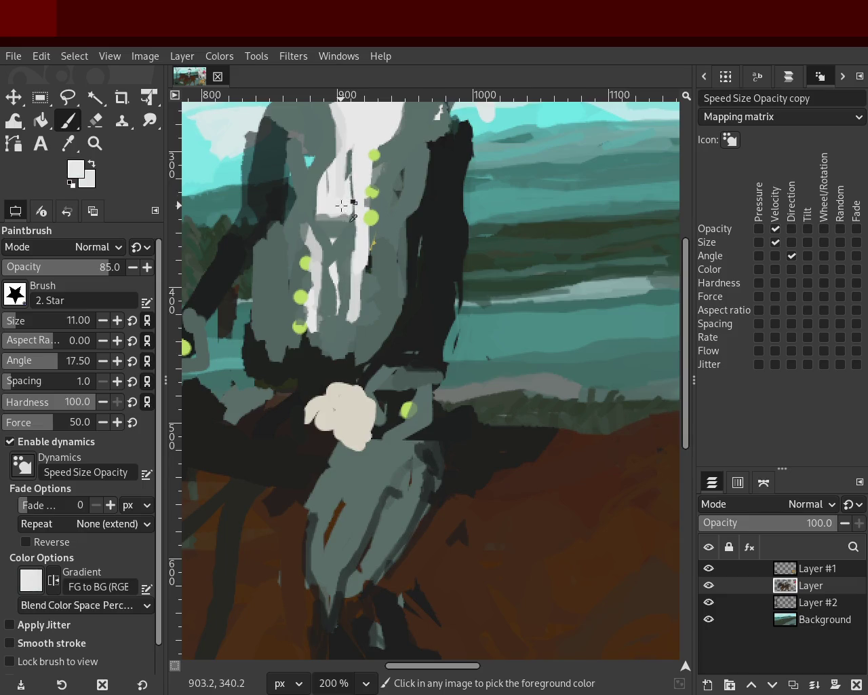
left_click_drag(333, 260, 332, 324)
key("ctrl+z")
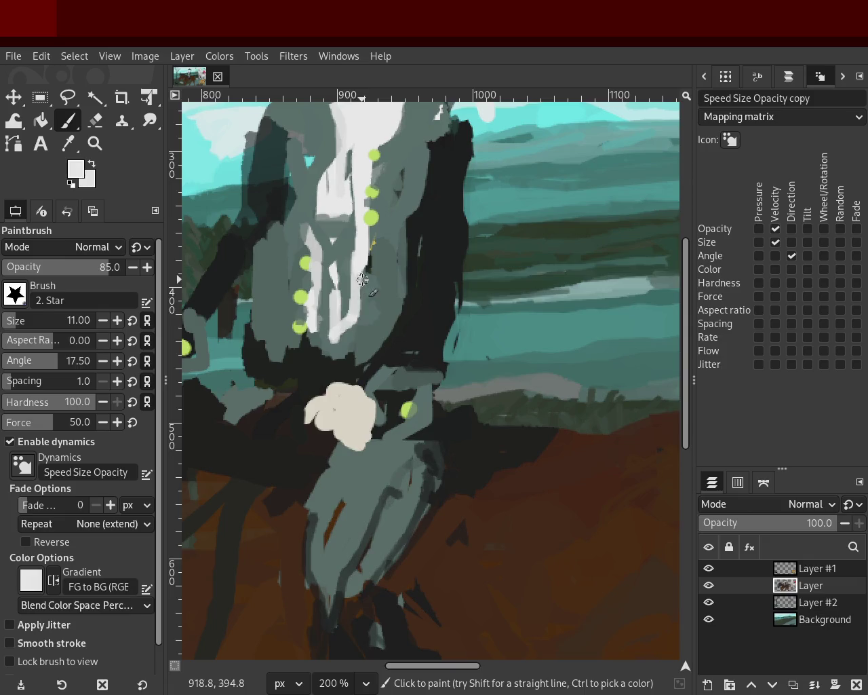
left_click(355, 254, "ctrl")
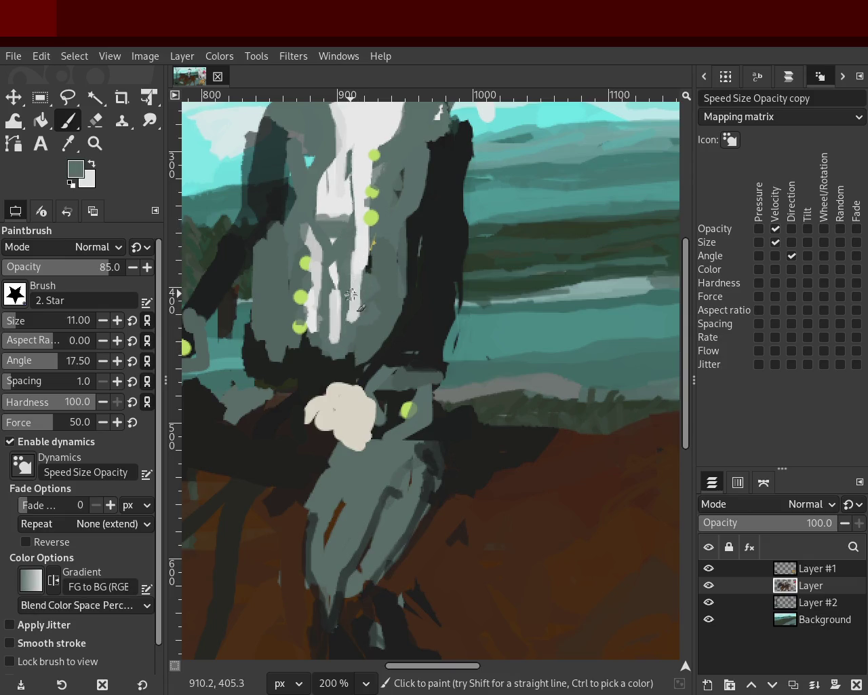
left_click_drag(350, 221, 348, 319)
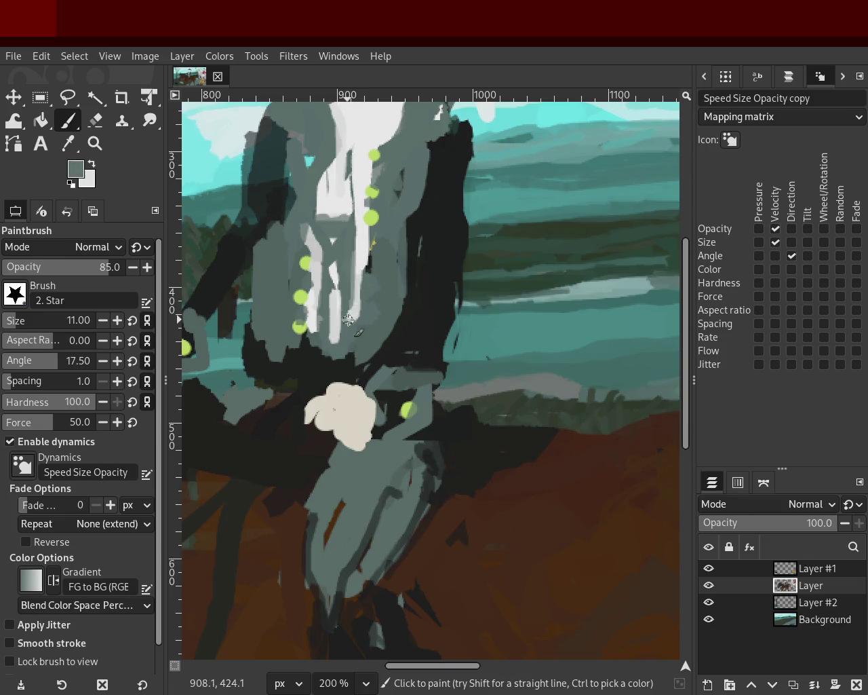
left_click(366, 217, "ctrl")
left_click_drag(355, 248, 353, 346)
left_click(98, 145)
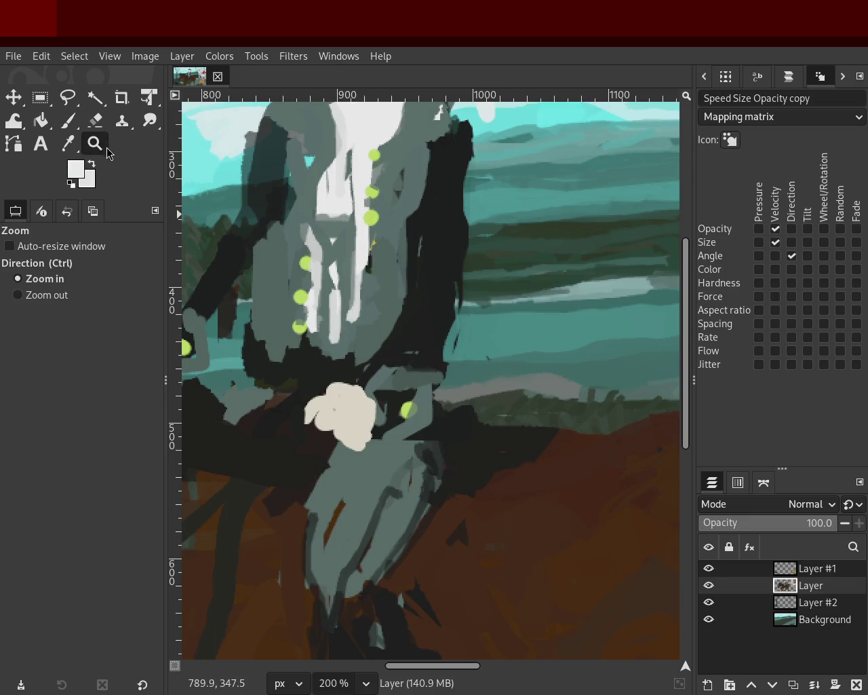
scroll(430, 305, "down", 2, "ctrl")
scroll(430, 305, "down", 1, "ctrl")
scroll(409, 239, "up", 3, "ctrl")
left_click(410, 239)
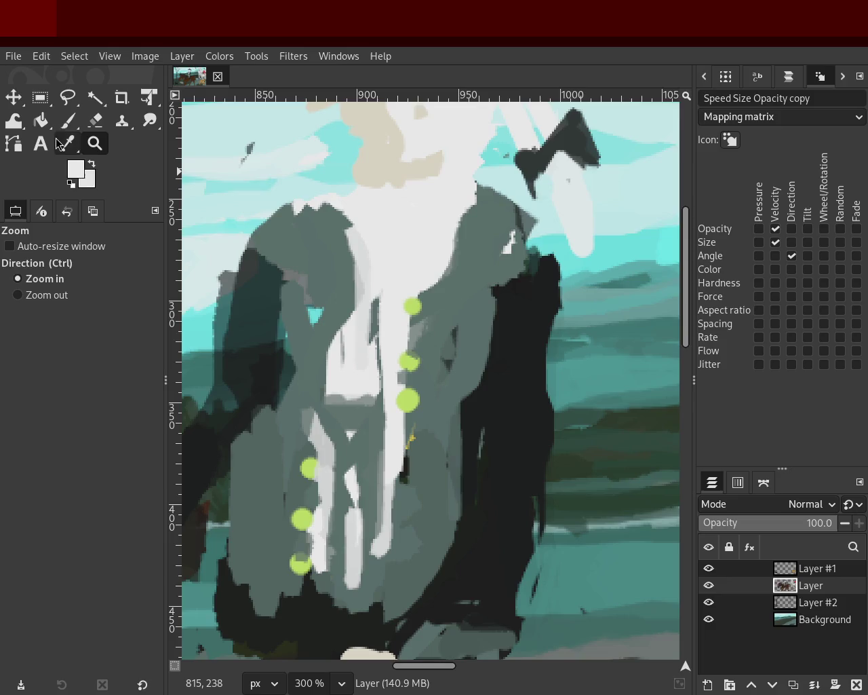
key("p")
left_click(479, 194, "ctrl")
left_click_drag(479, 194, 439, 269)
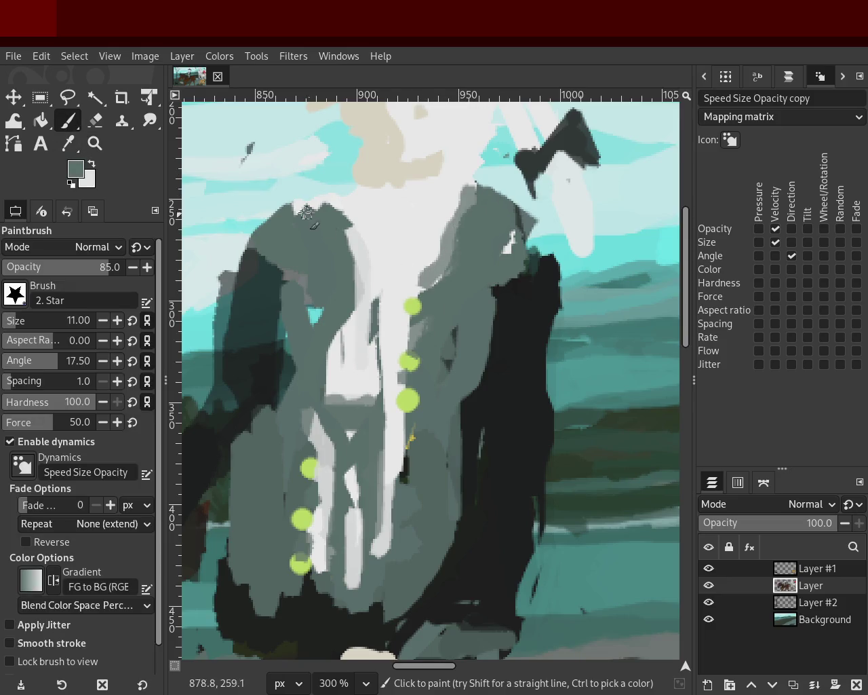
left_click_drag(311, 193, 375, 296)
key("ctrl+z")
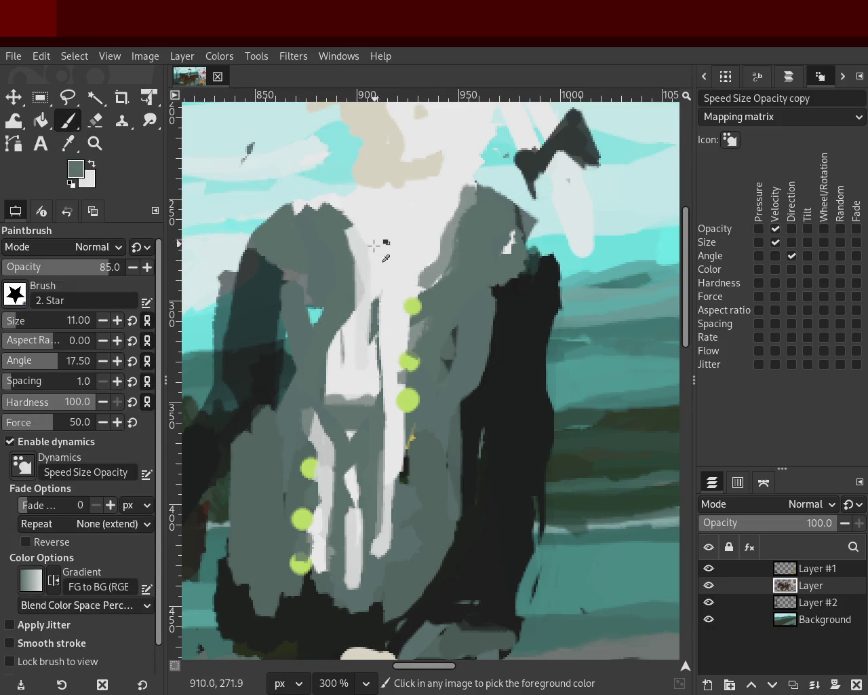
left_click(420, 203, "ctrl")
left_click_drag(338, 197, 360, 298)
left_click_drag(434, 252, 461, 197)
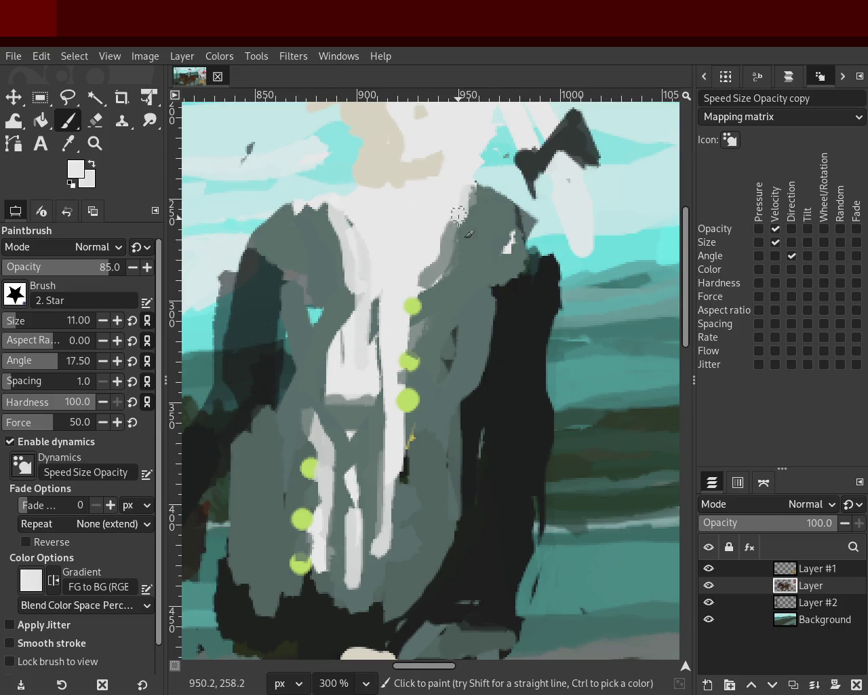
key("ctrl+z")
left_click(424, 174, "ctrl")
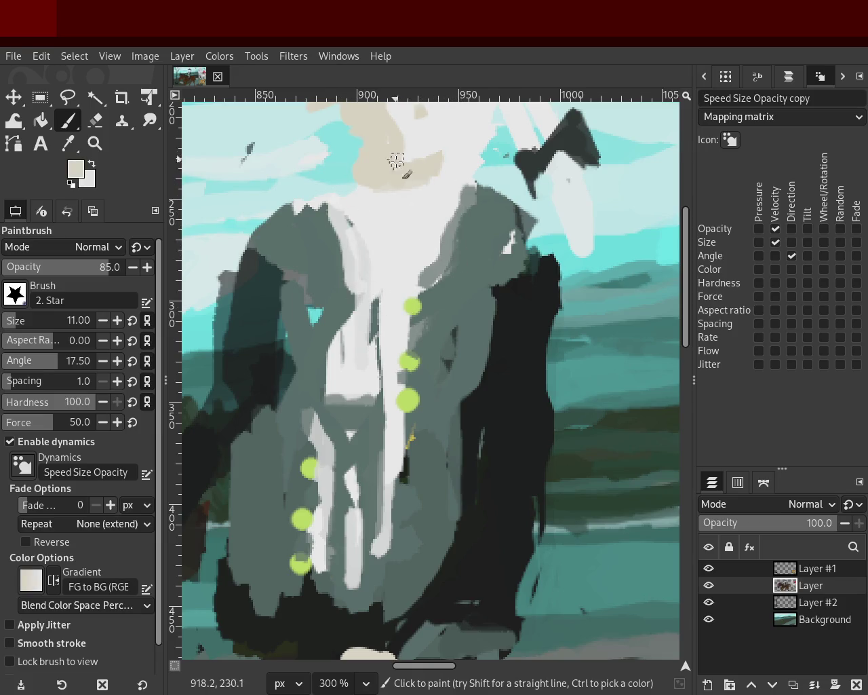
left_click(422, 197, "ctrl")
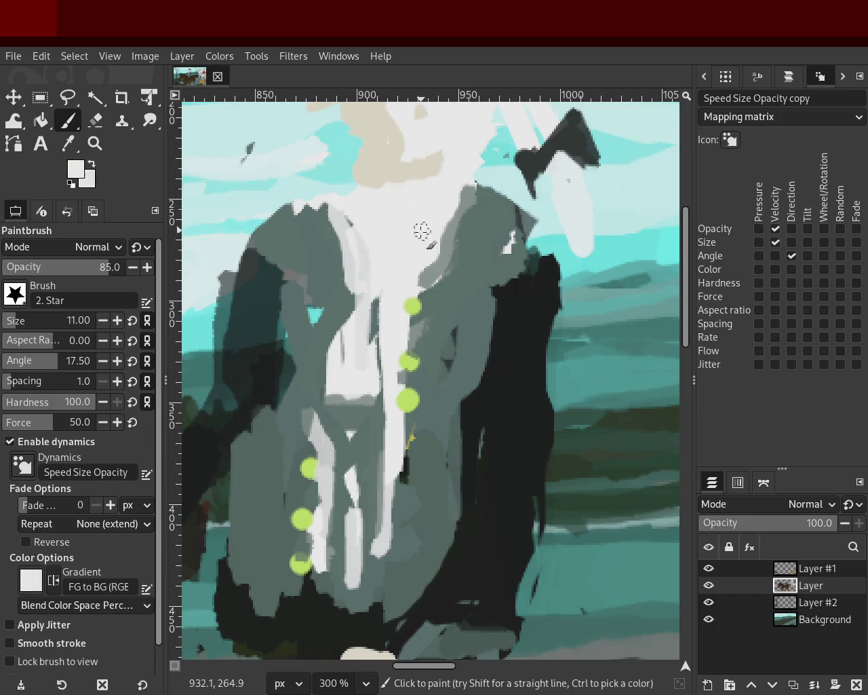
left_click(95, 143)
left_click(425, 280)
left_click(425, 280)
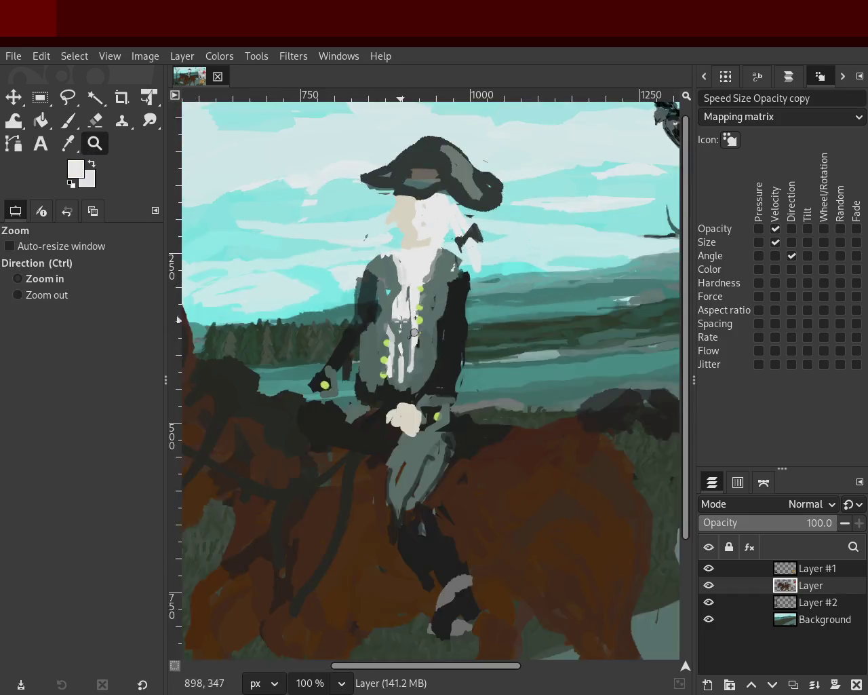
left_click(413, 330, "ctrl")
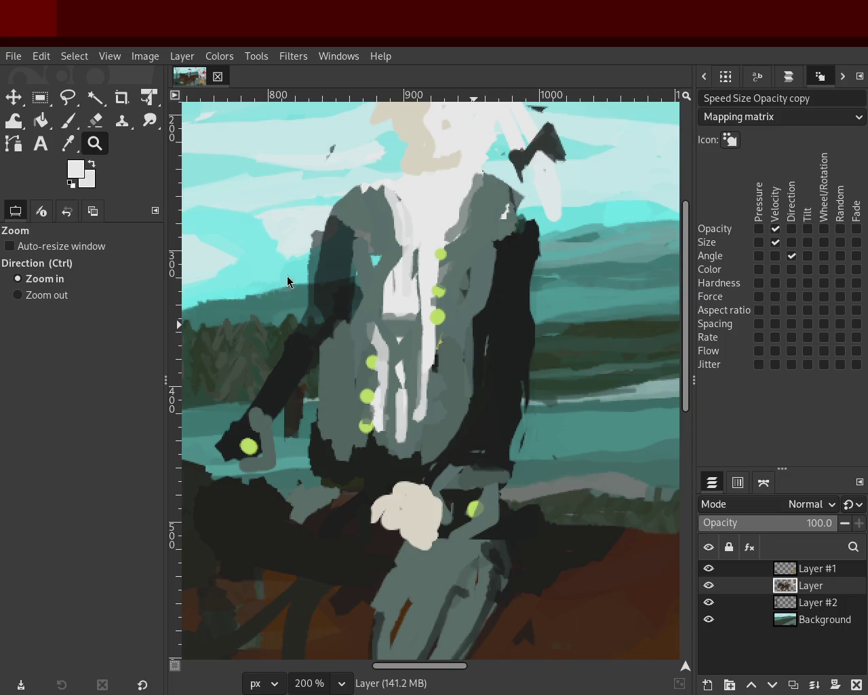
left_click(415, 360, "ctrl")
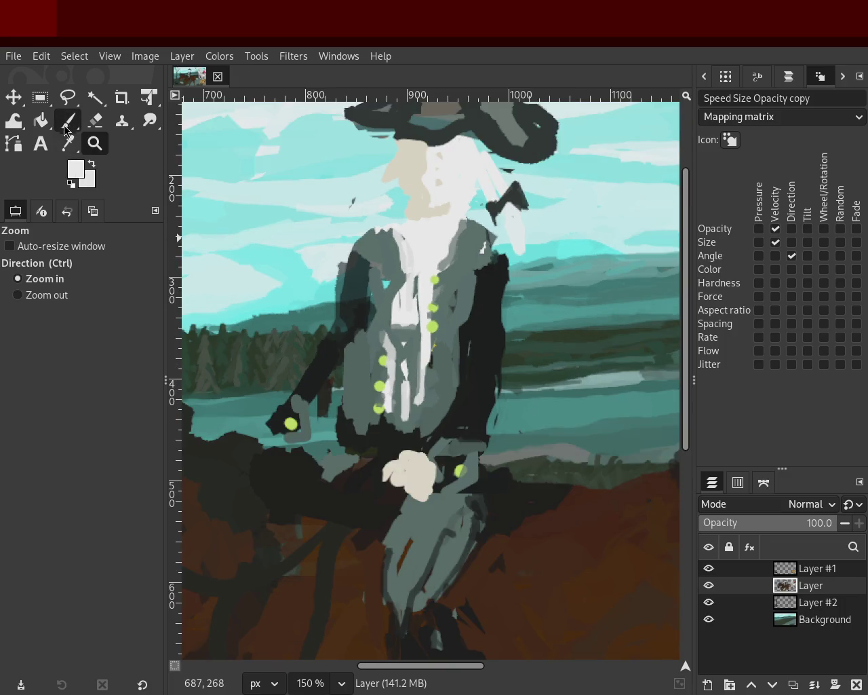
- Brush teal-grey sampled from the jacket over the white shirt
left_click(67, 120)
left_click(410, 338, "ctrl")
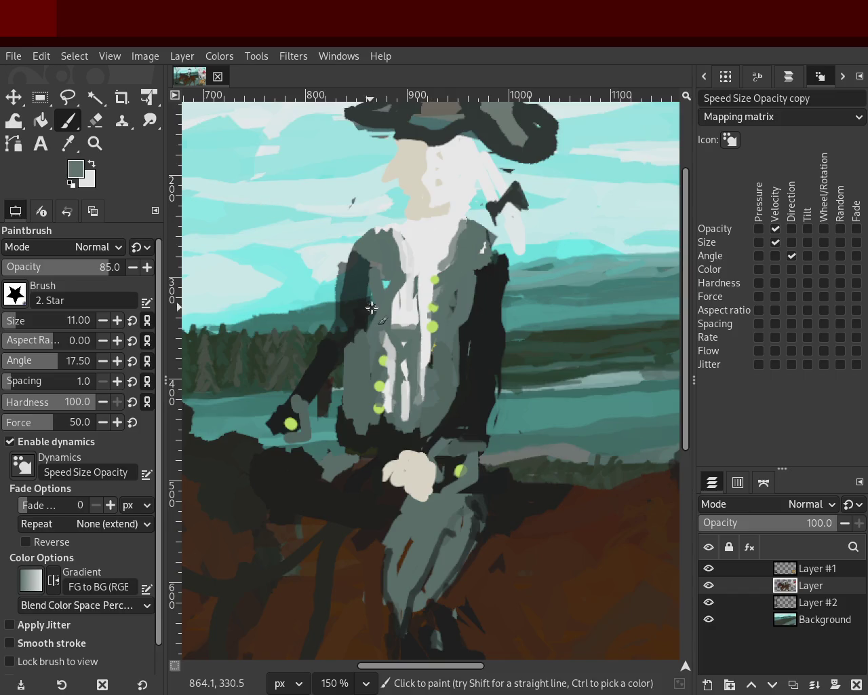
left_click(400, 266, "ctrl")
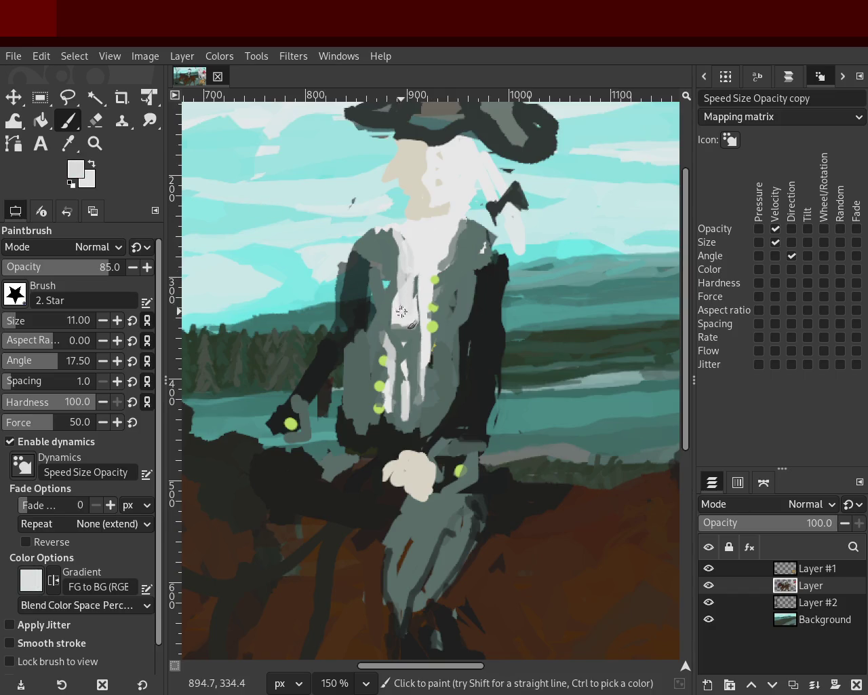
left_click(400, 315, "ctrl")
mouse_move(399, 321)
left_mouse_down()
mouse_move(397, 283)
mouse_move(406, 280)
mouse_move(406, 344)
mouse_move(408, 278)
mouse_move(407, 331)
left_mouse_up()
mouse_move(403, 278)
left_mouse_down()
mouse_move(407, 331)
mouse_move(416, 293)
mouse_move(419, 370)
left_mouse_up()
- Paint near-white strokes down the shirt, then cover part with grey-teal
left_click(417, 284, "ctrl")
mouse_move(421, 313)
left_mouse_down()
mouse_move(421, 384)
mouse_move(410, 407)
left_mouse_up()
left_click(462, 259, "ctrl")
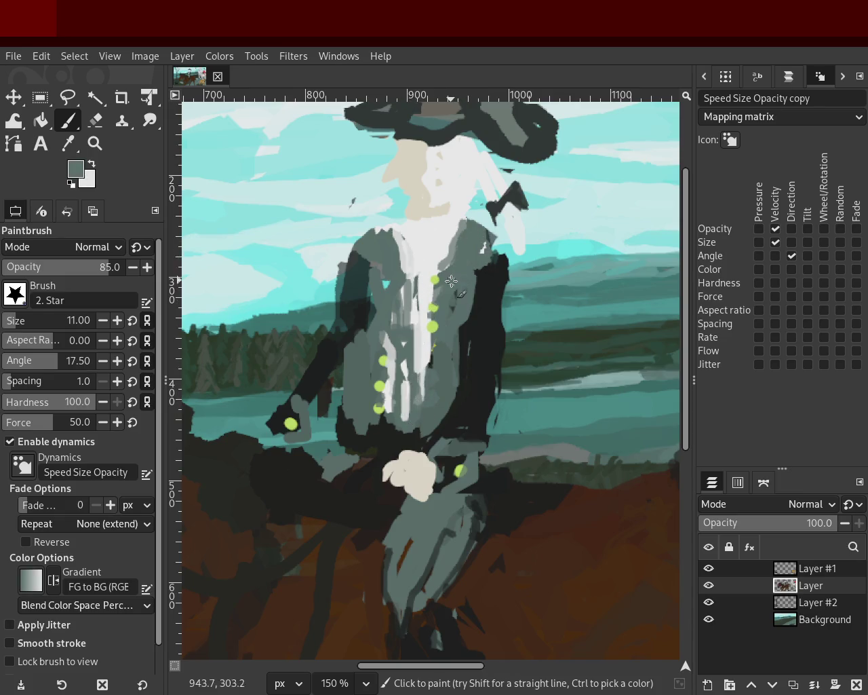
mouse_move(458, 257)
left_mouse_down()
mouse_move(448, 278)
mouse_move(456, 295)
left_mouse_up()
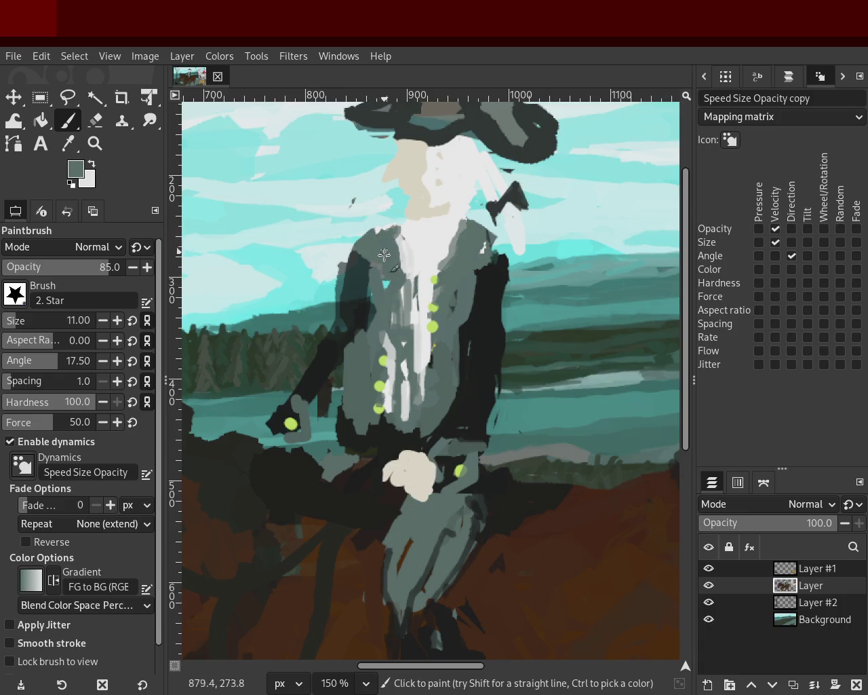
- Sample grey-green and near-black tones from the coat and dark sleeves
key("ctrl")
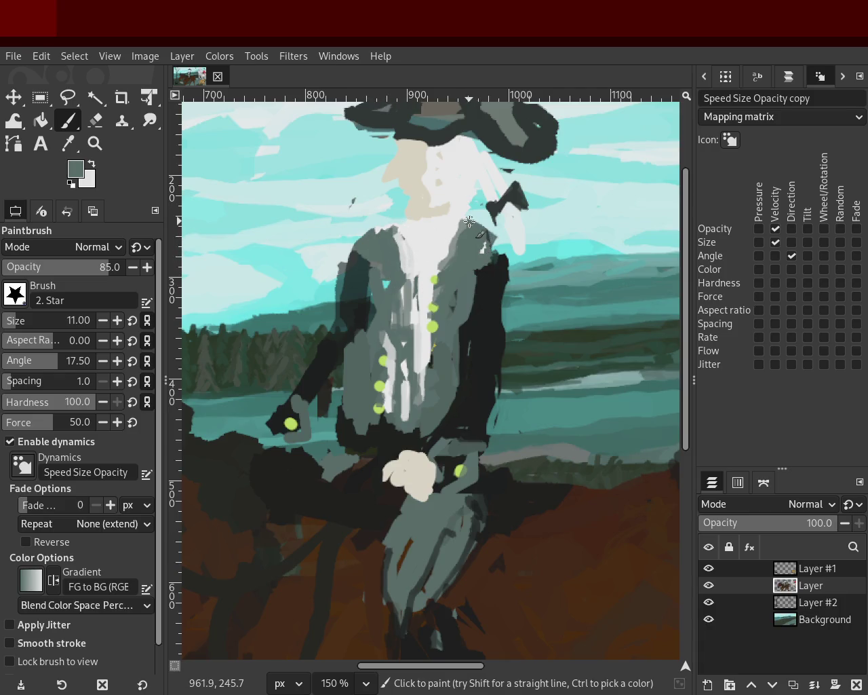
left_click(460, 223, "ctrl")
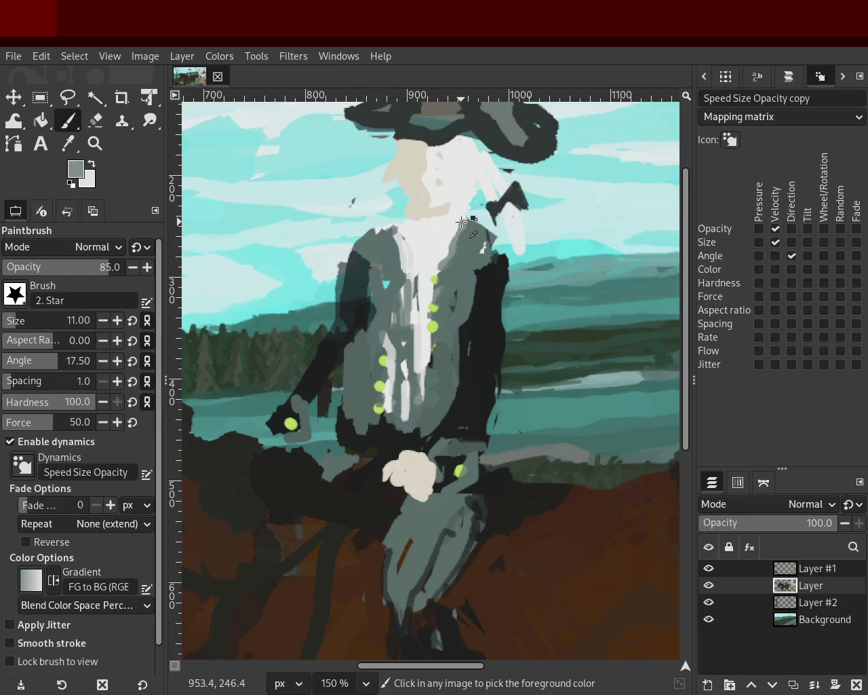
left_click(479, 299, "ctrl")
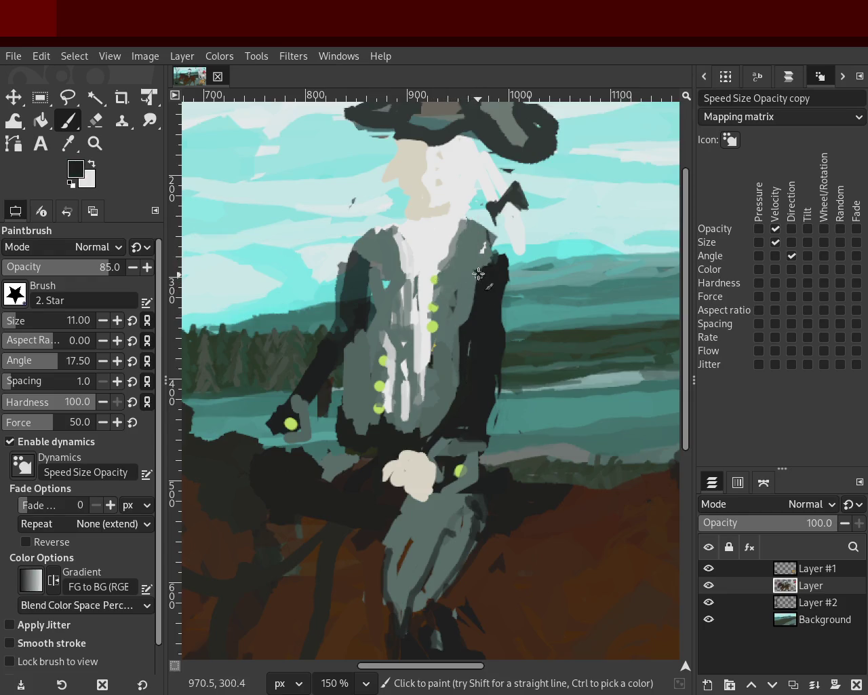
key("ctrl")
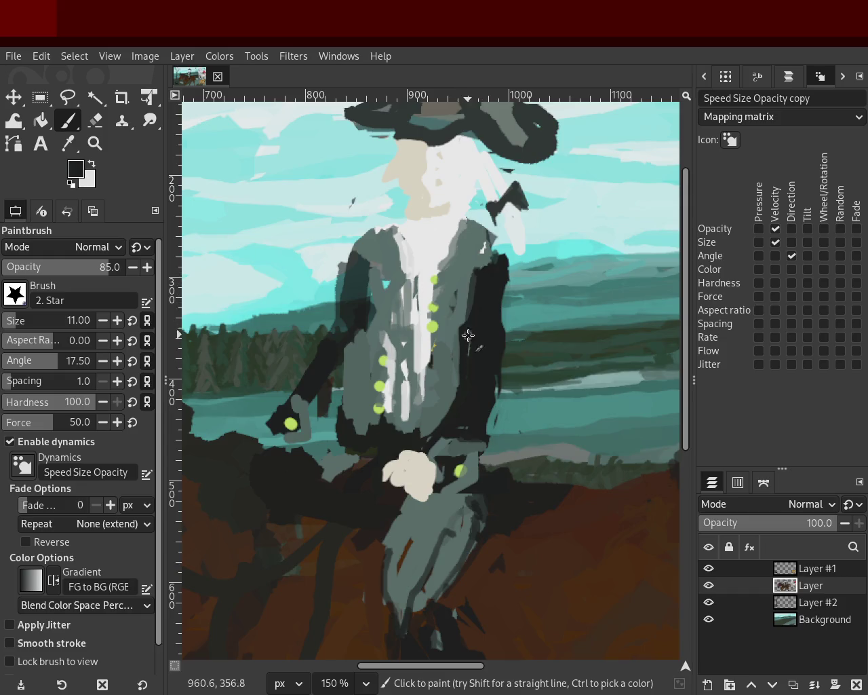
left_click(397, 306, "ctrl")
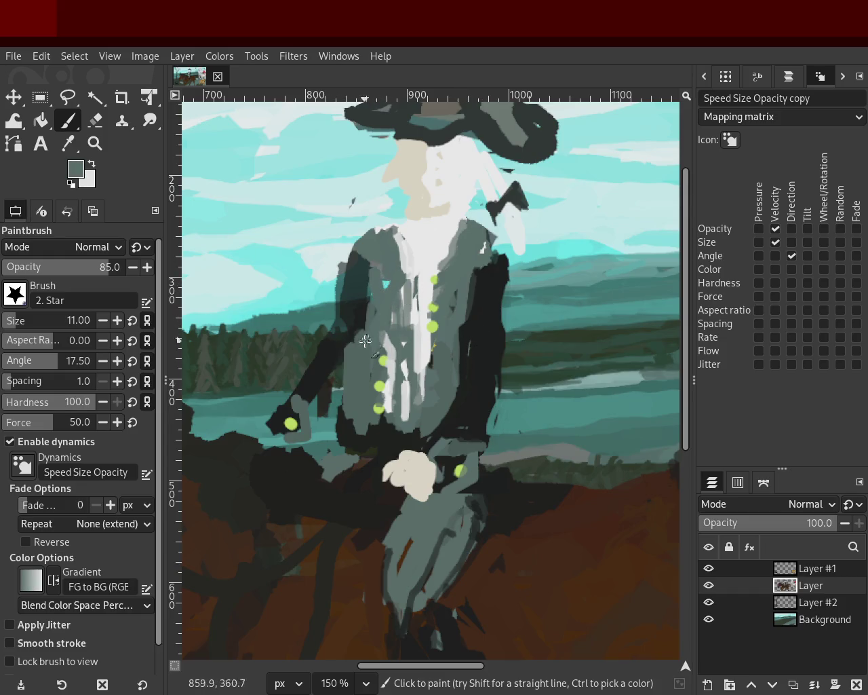
left_click(349, 307, "ctrl")
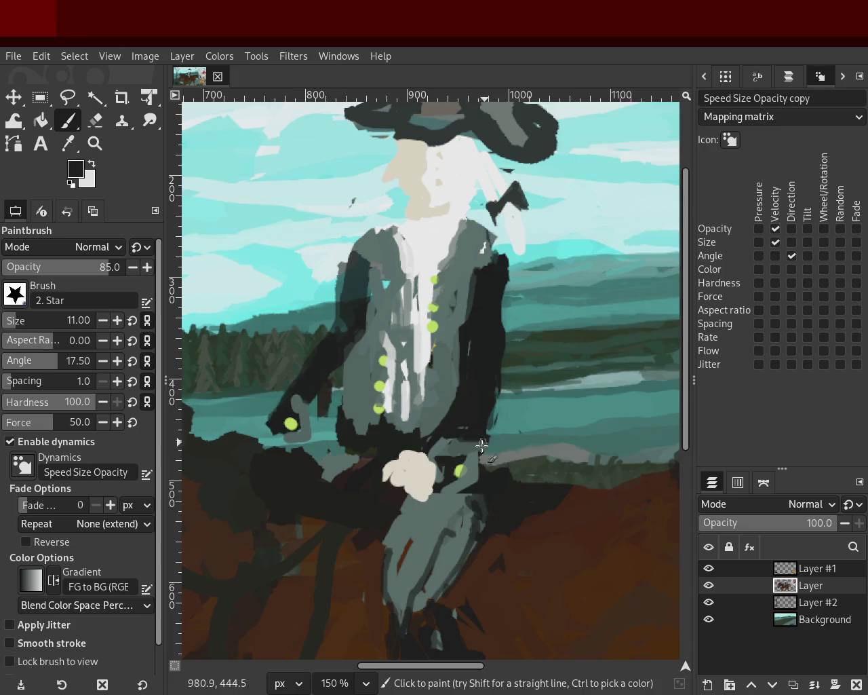
- Paint a dark stroke beside the rider's hand after discarding a beige one
left_click(412, 464, "ctrl")
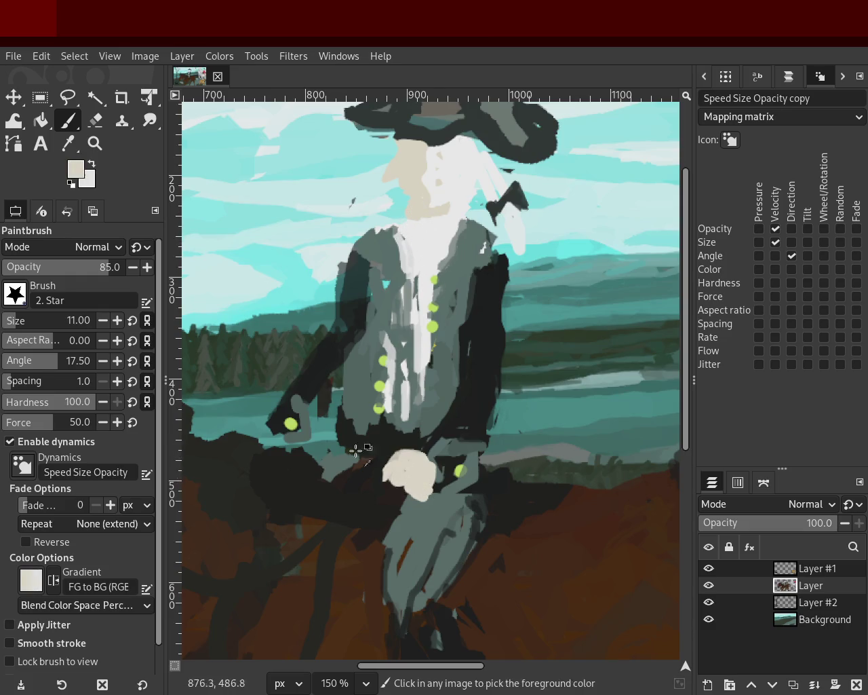
mouse_move(275, 446)
left_mouse_down()
mouse_move(254, 434)
mouse_move(331, 466)
left_mouse_up()
key("ctrl+z")
key("ctrl+z")
left_click(264, 427, "ctrl")
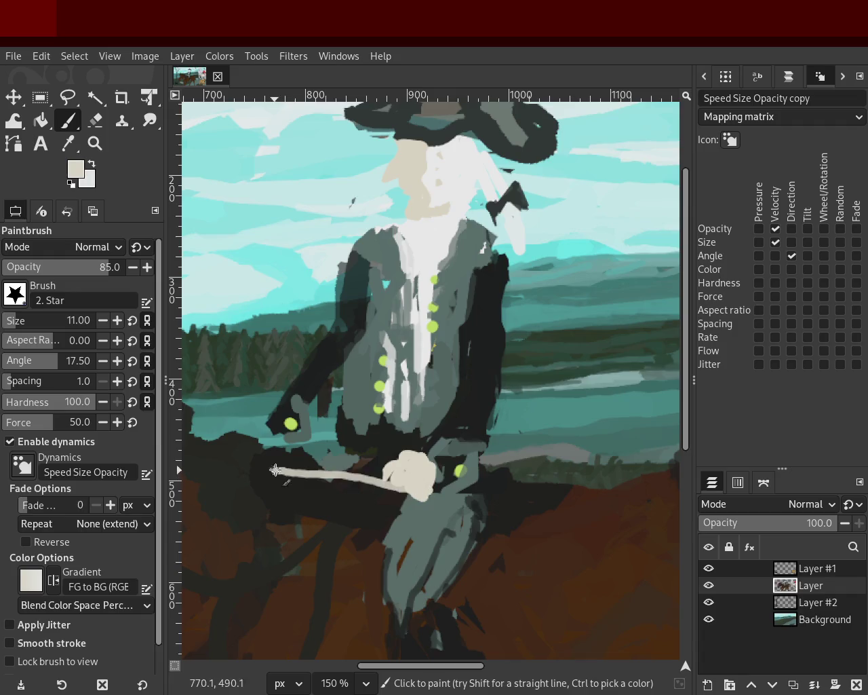
left_click(393, 447, "ctrl")
left_click_drag(442, 454, 448, 430)
- Sample coat tones and darken the coat's left edge with dark teal
left_click(475, 437, "ctrl")
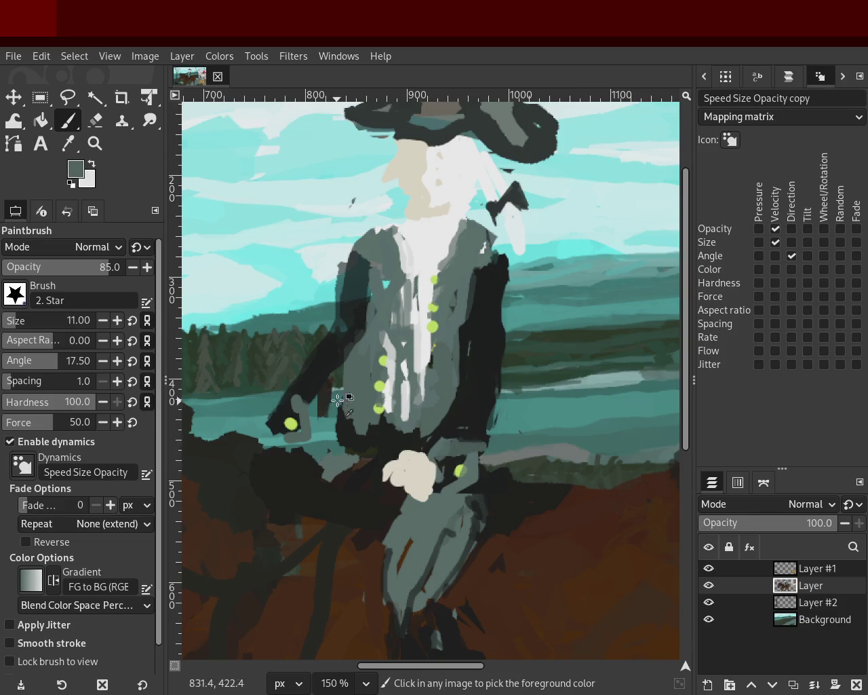
left_click(306, 388, "ctrl")
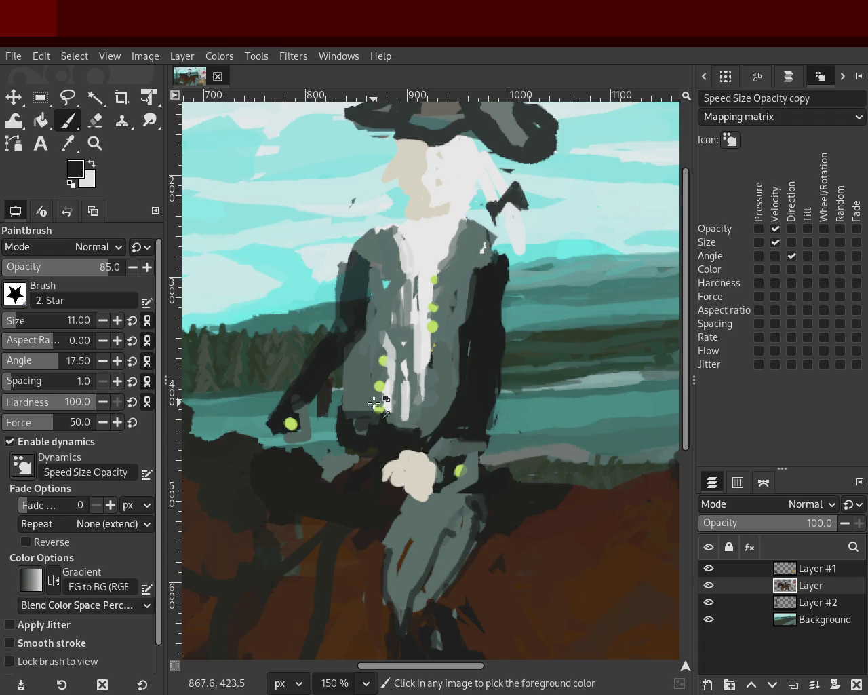
left_click(366, 405, "ctrl")
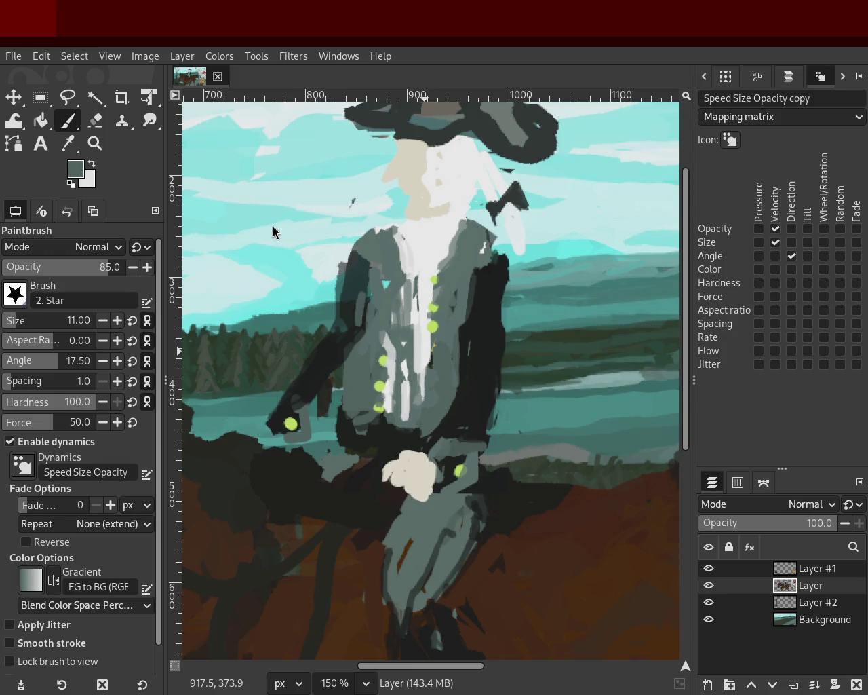
left_click(366, 309, "ctrl")
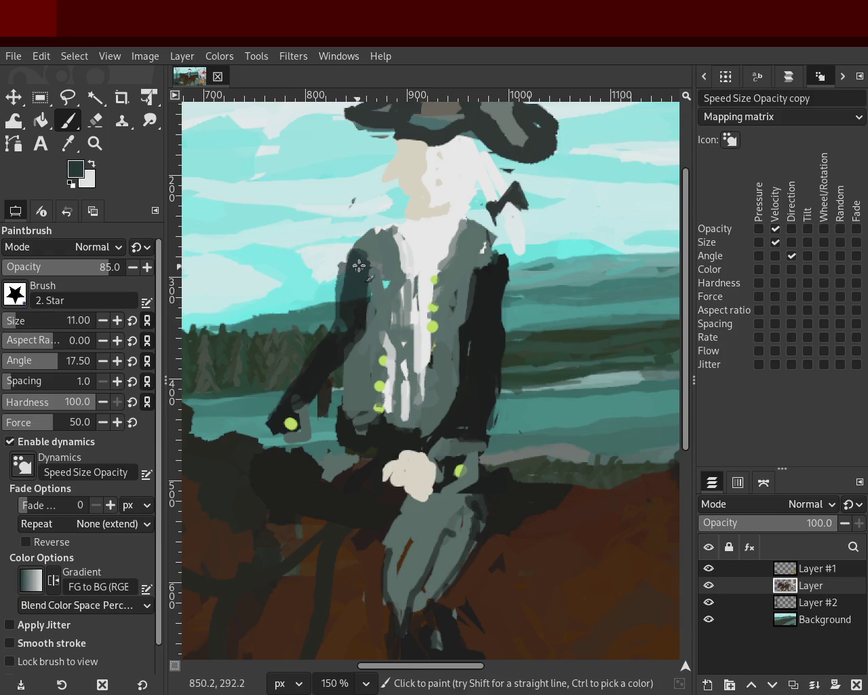
left_click(496, 261, "ctrl")
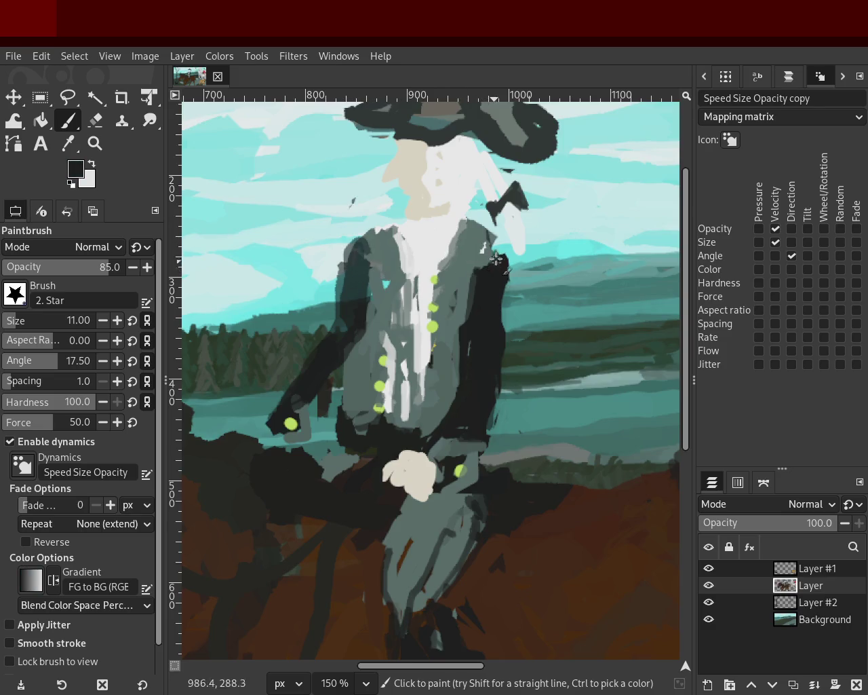
left_click(470, 300, "ctrl")
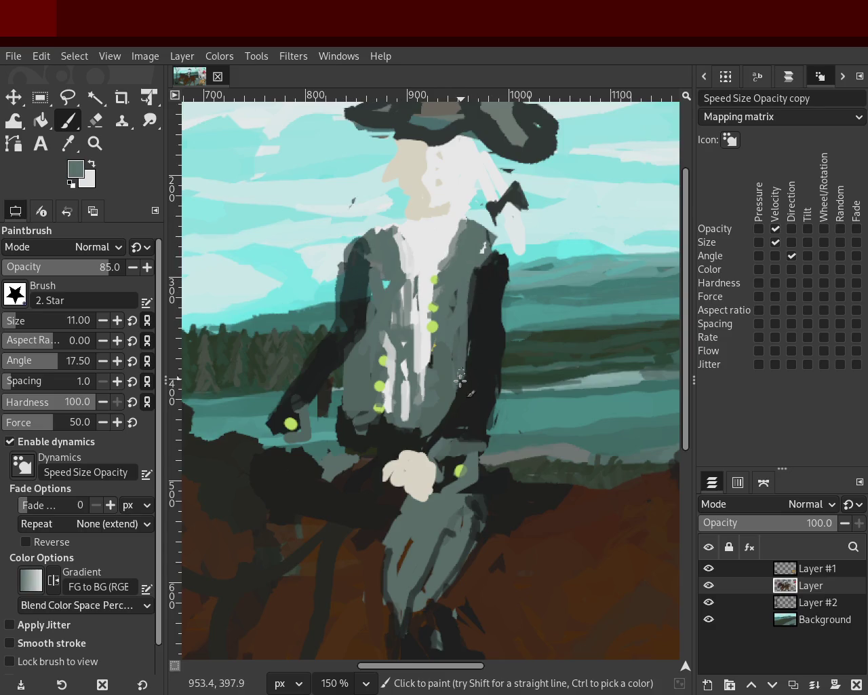
left_click(371, 284, "ctrl")
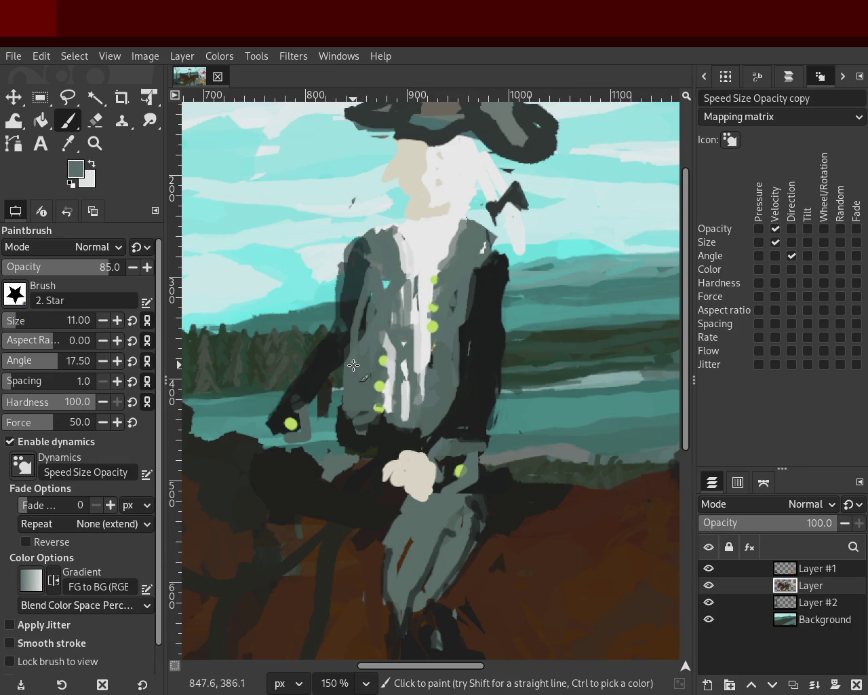
left_click(343, 326, "ctrl")
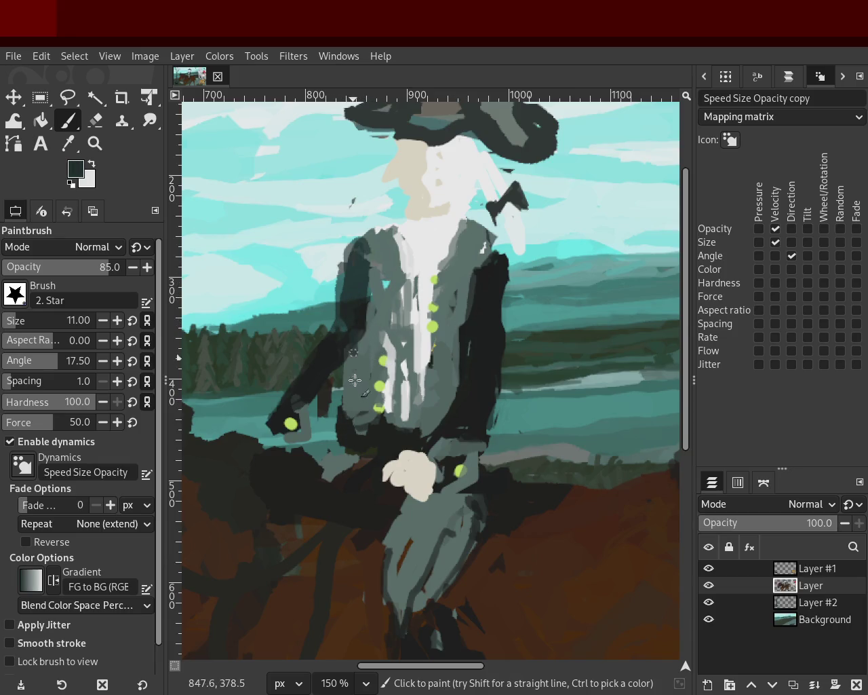
left_click_drag(361, 331, 350, 411)
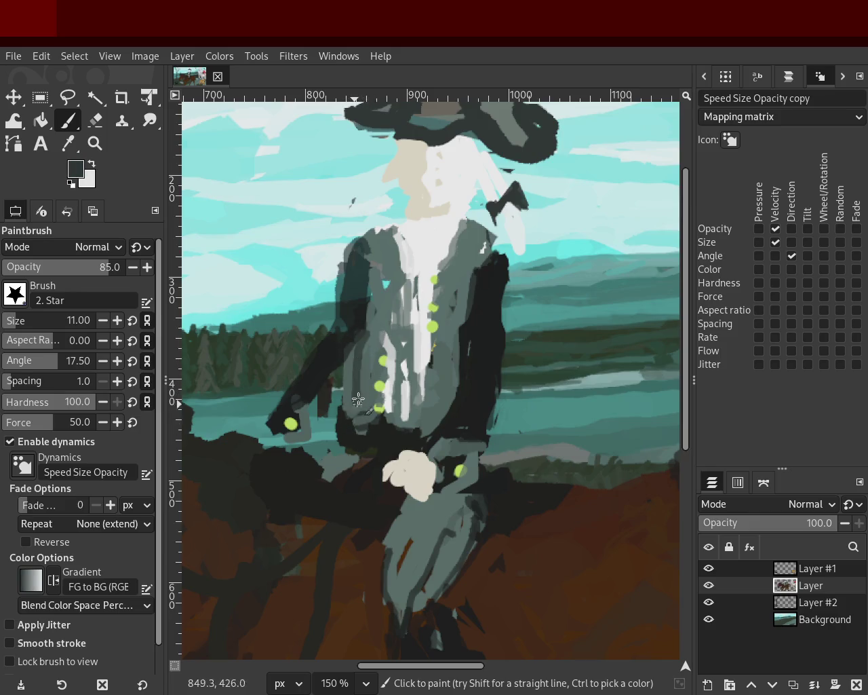
- Paint a light grey stroke on the shirt front near the yellow-green button
left_click(383, 363, "ctrl")
left_click(388, 365, "ctrl")
mouse_move(387, 352)
left_mouse_down()
mouse_move(394, 271)
mouse_move(406, 357)
left_mouse_up()
left_click(393, 273, "ctrl")
left_click(394, 236, "ctrl")
- Draw dark teal zigzag trim down the coat's left side
left_click(368, 258, "ctrl")
left_click(383, 229)
left_click(380, 258, "shift")
left_click(403, 272, "shift")
left_click(388, 307, "shift")
left_click(373, 291, "shift")
left_click(395, 306, "shift")
- Continue the dark teal zigzag trim down the coat's right side
left_click(463, 222)
left_click(458, 278, "shift")
left_click(438, 301, "shift")
left_click(446, 341, "shift")
left_click(445, 347, "shift")
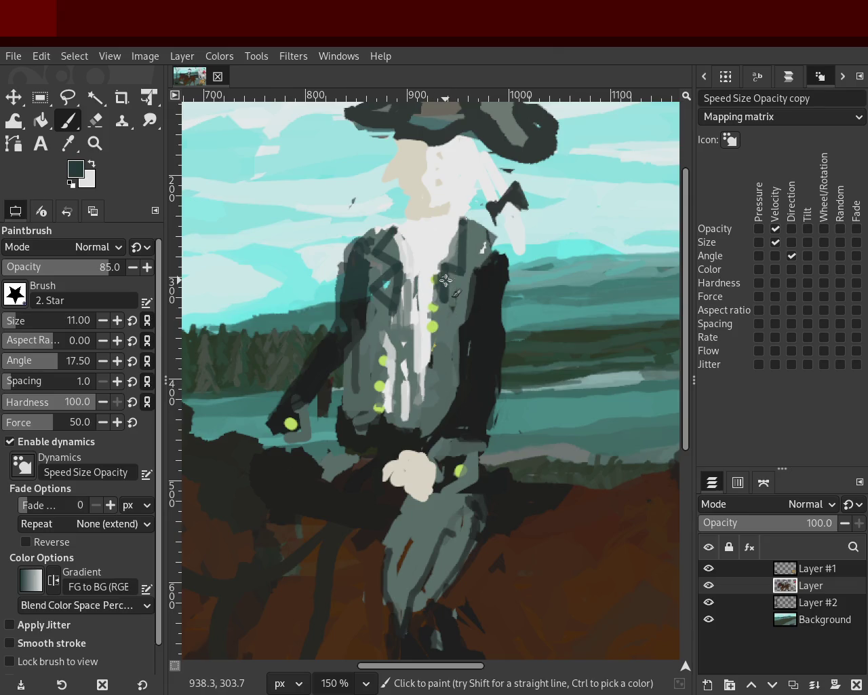
- Add a dark teal line down the coat and paint near-black and grey-teal over the lapels
left_click(450, 321, "shift")
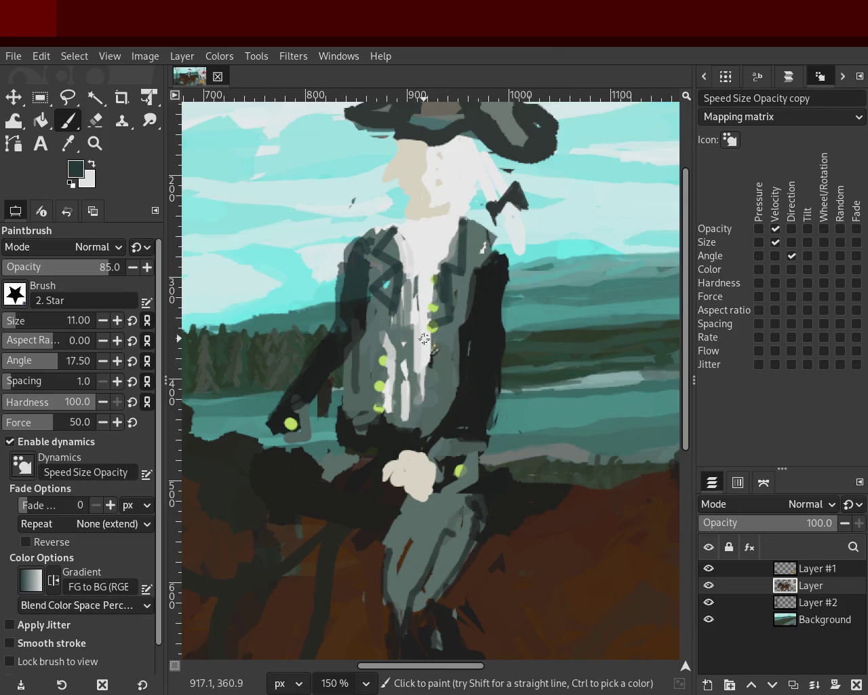
left_click(448, 355, "ctrl")
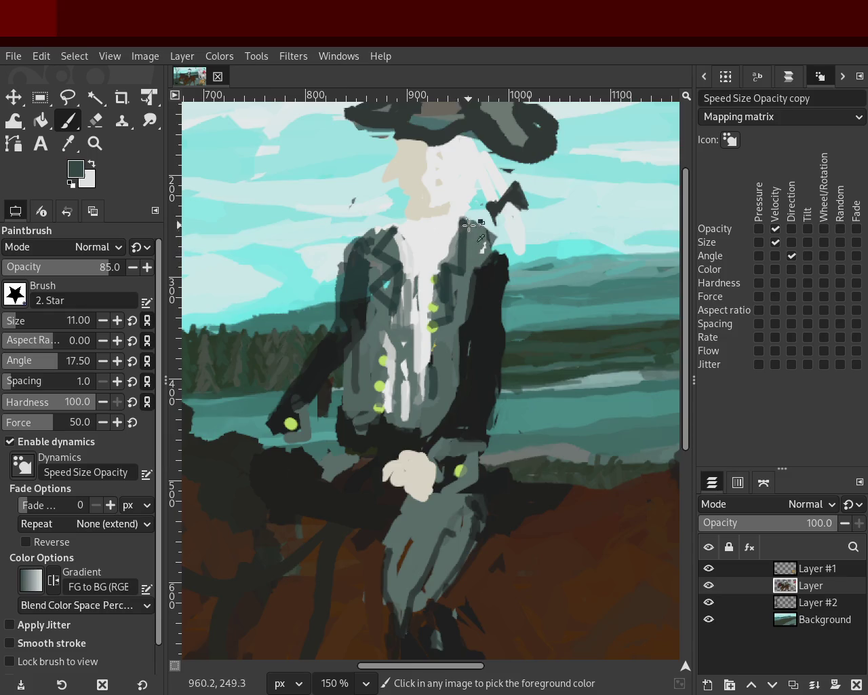
left_click(507, 212, "ctrl")
left_click_drag(491, 246, 464, 219)
left_click(377, 235, "ctrl")
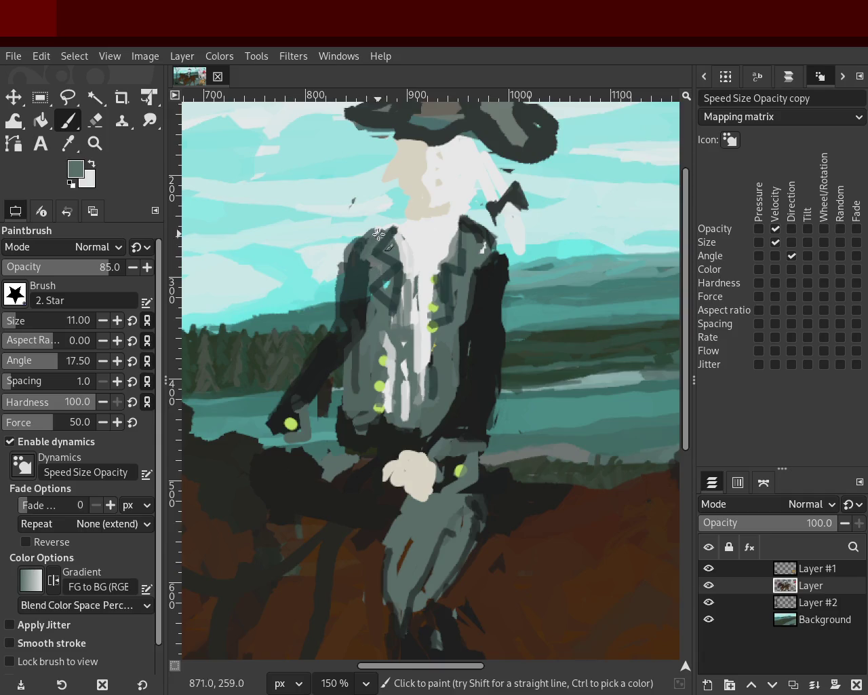
left_click_drag(367, 240, 399, 222)
- Darken and reshape the coat's left edge with dark and lighter teal
left_click(391, 234, "ctrl")
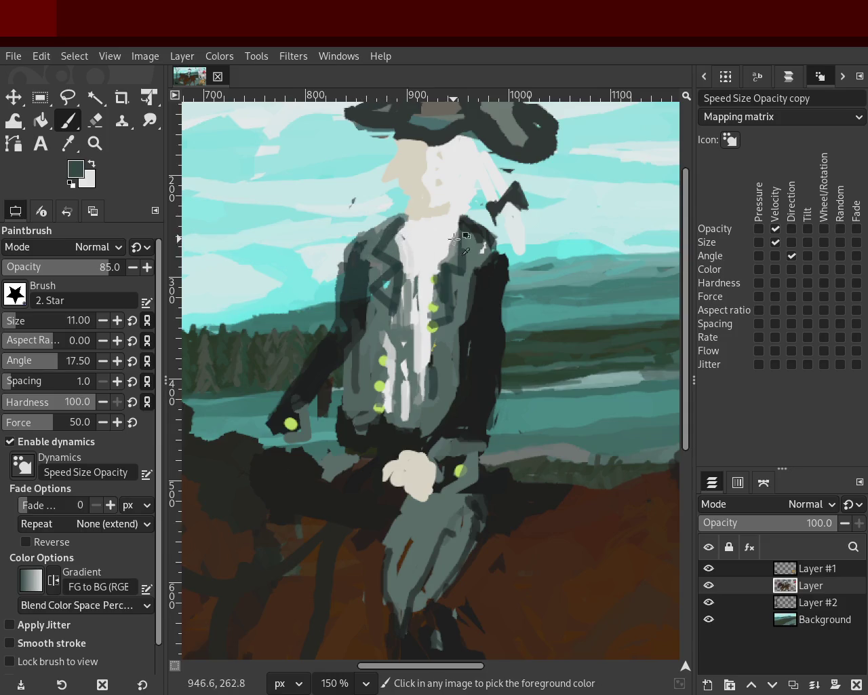
left_click(463, 238, "ctrl")
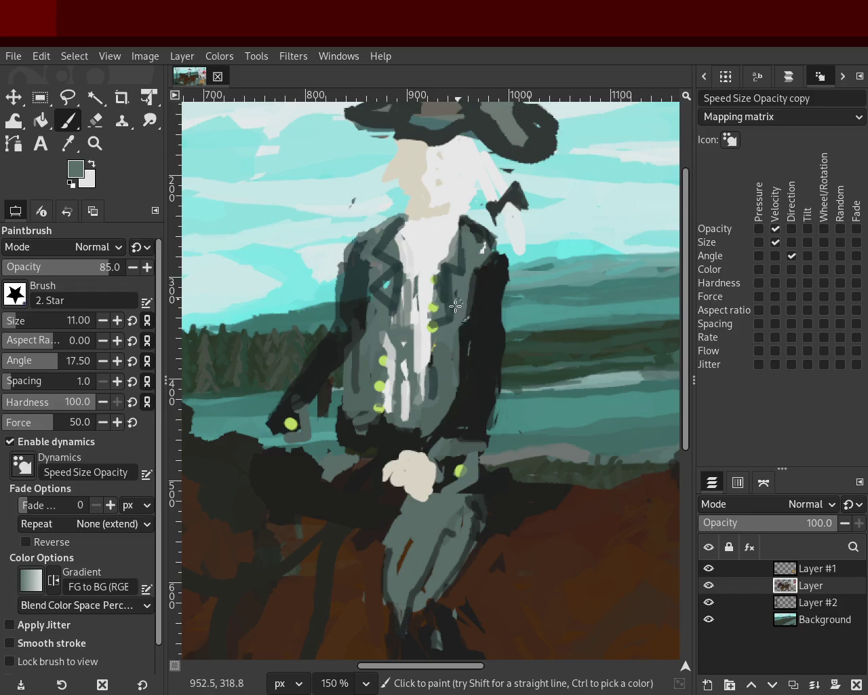
left_click(356, 357, "ctrl")
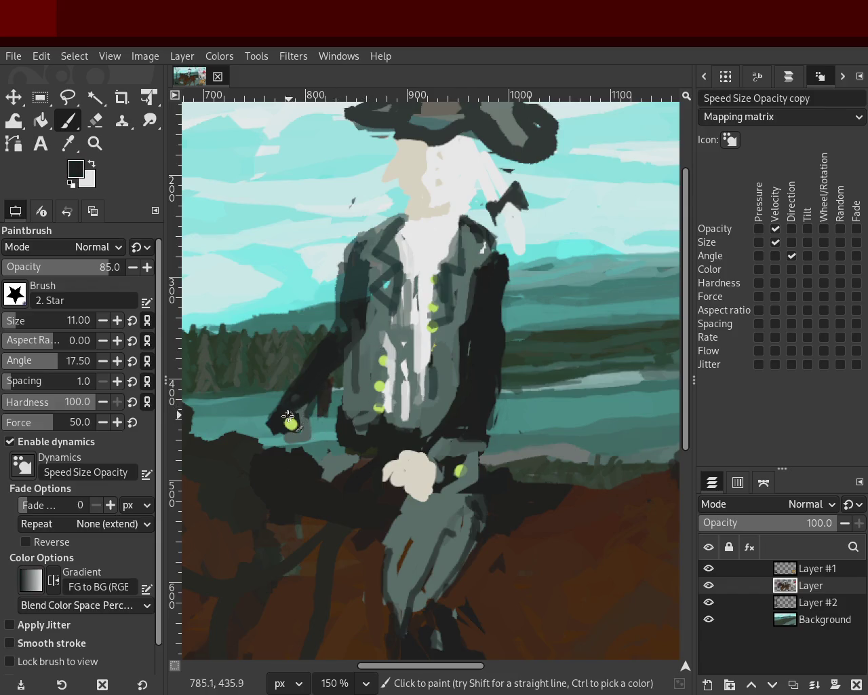
left_click(337, 340, "ctrl")
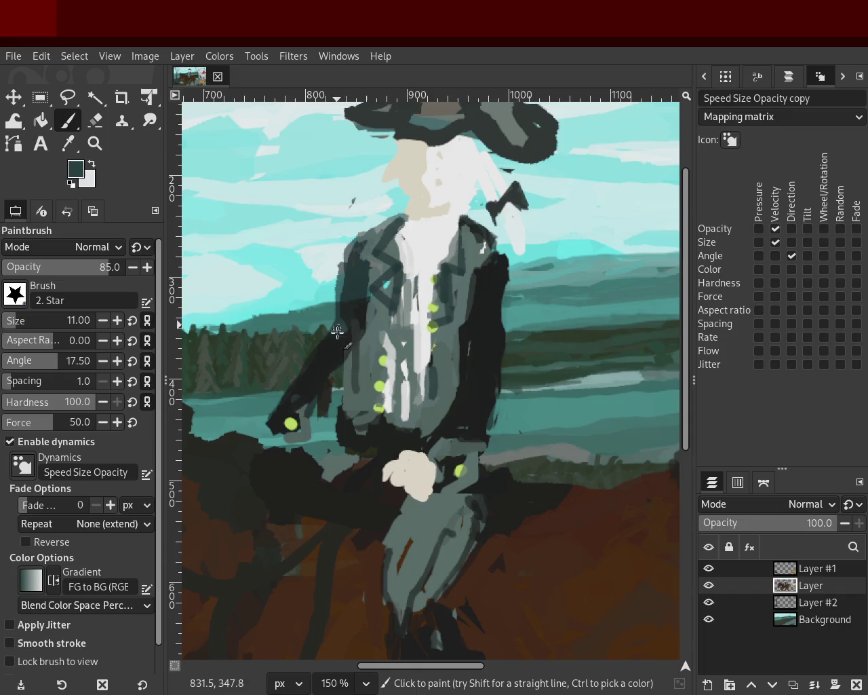
left_click_drag(343, 337, 344, 317)
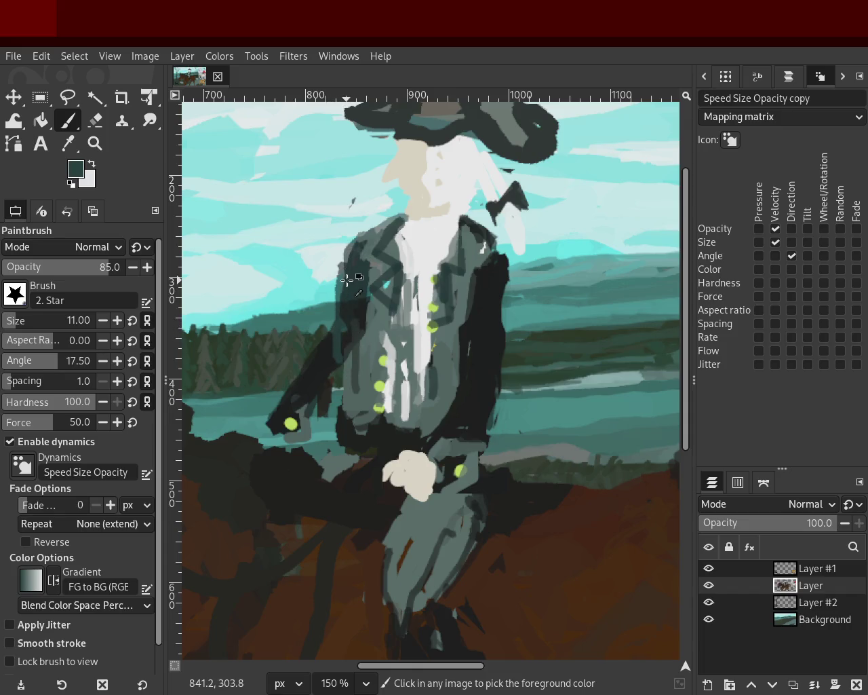
left_click(343, 289, "ctrl")
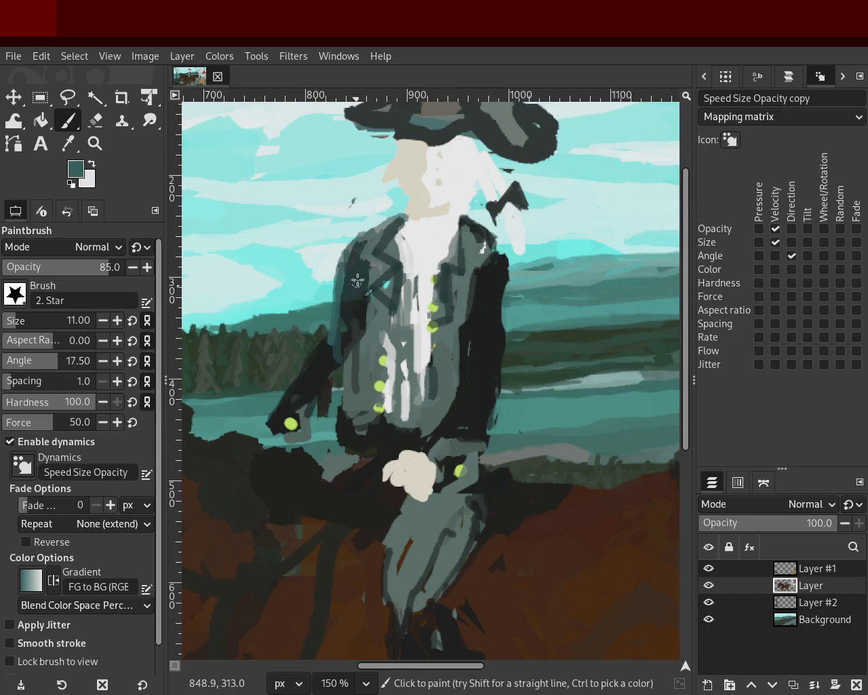
mouse_move(346, 322)
left_mouse_down()
mouse_move(352, 262)
mouse_move(335, 334)
left_mouse_up()
- Paint a lighter stroke down the lower right edge of the coat
left_click_drag(481, 259, 446, 421)
key("ctrl+z")
left_click_drag(461, 357, 438, 431)
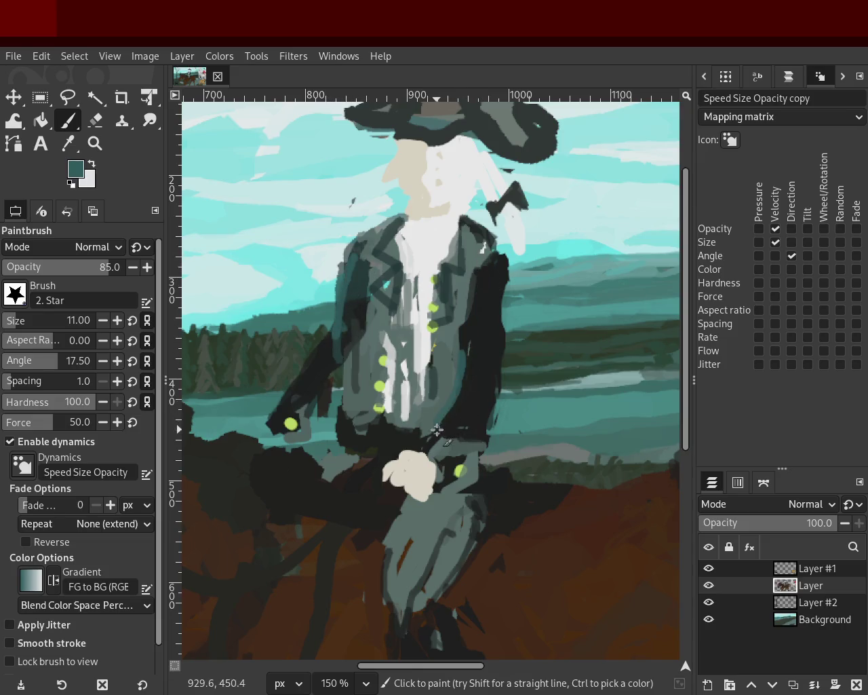
left_click(466, 349, "ctrl")
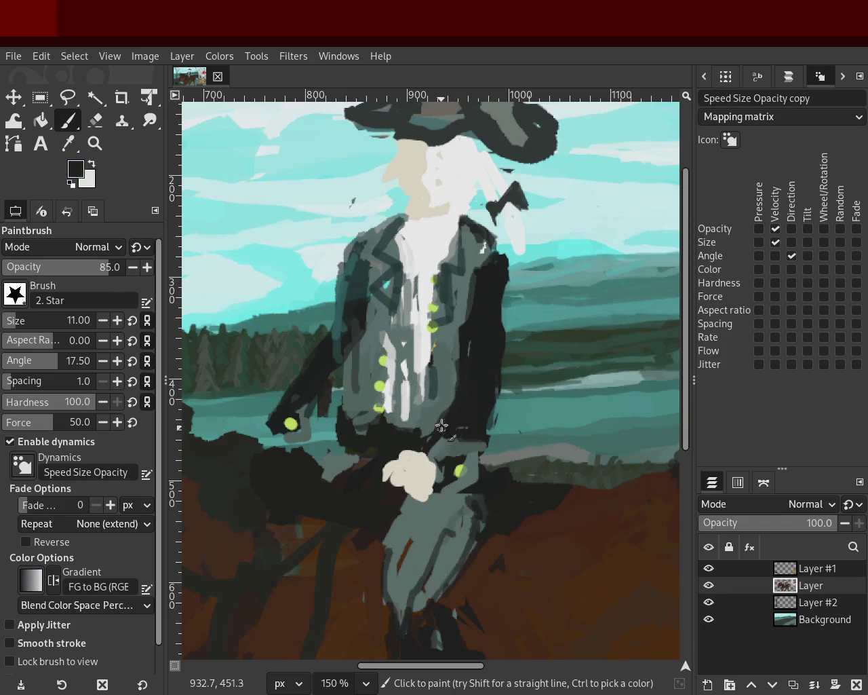
left_click(341, 344, "ctrl")
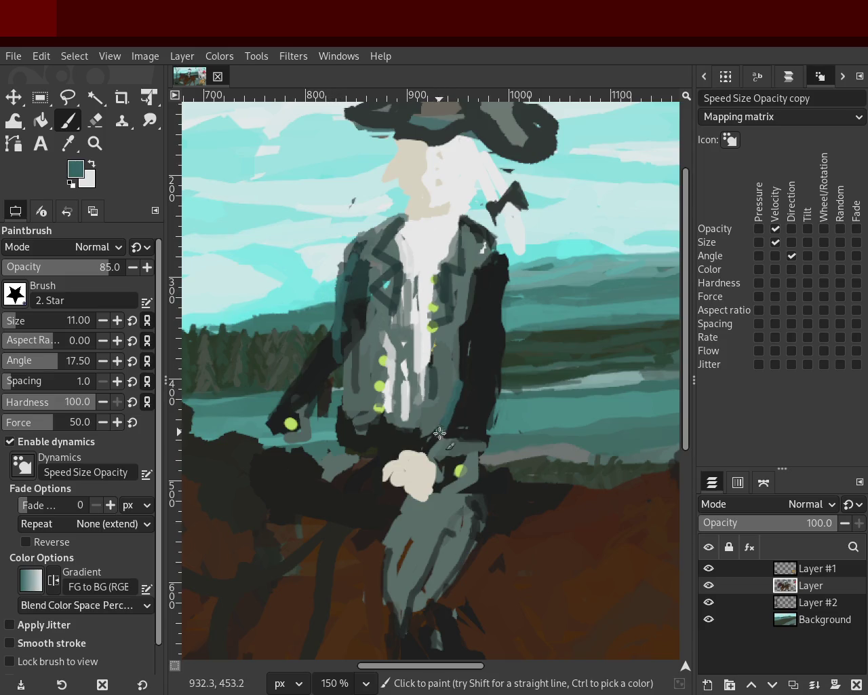
- Extend the dark jacket edge downward and shape it with grey-teal and dark touches
left_click(464, 426, "ctrl")
left_click_drag(494, 438, 492, 401)
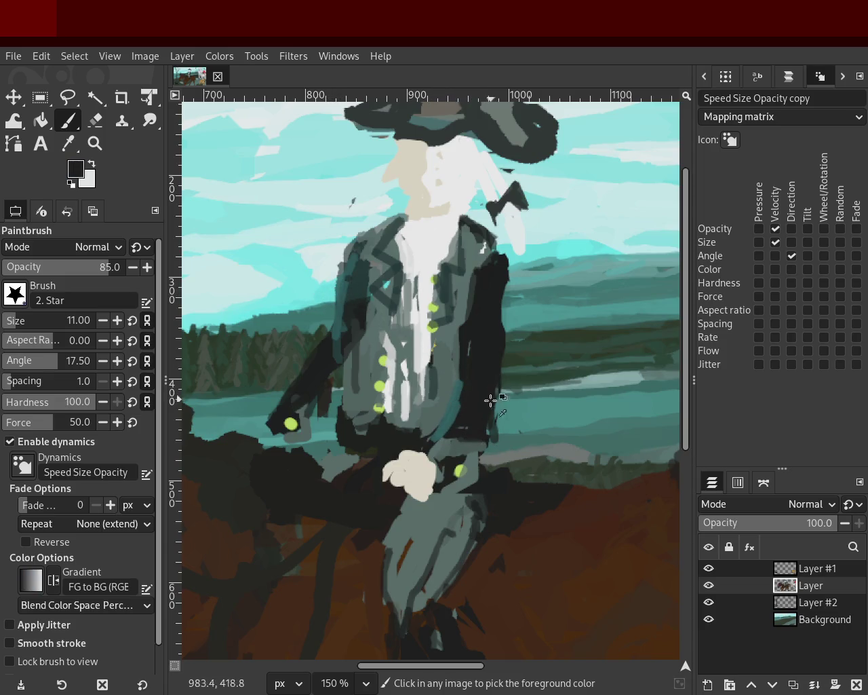
left_click(475, 450, "ctrl")
mouse_move(475, 449)
left_mouse_down()
mouse_move(482, 446)
mouse_move(465, 445)
left_mouse_up()
left_click(486, 436, "ctrl")
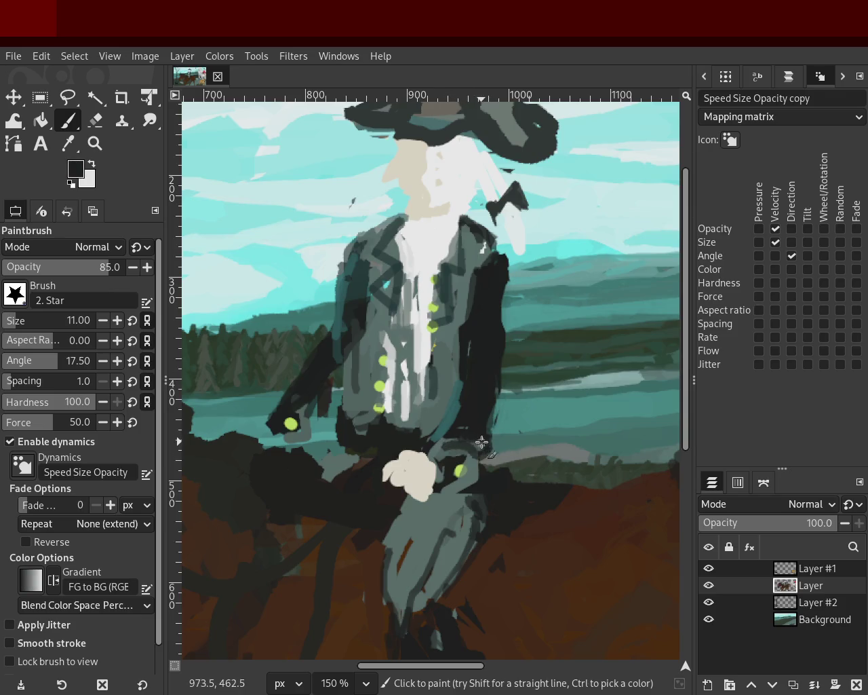
left_click(461, 473, "ctrl")
left_click(453, 476, "ctrl")
- Sample teal and paint it over the grey patch beside the green button
left_click(285, 434, "ctrl")
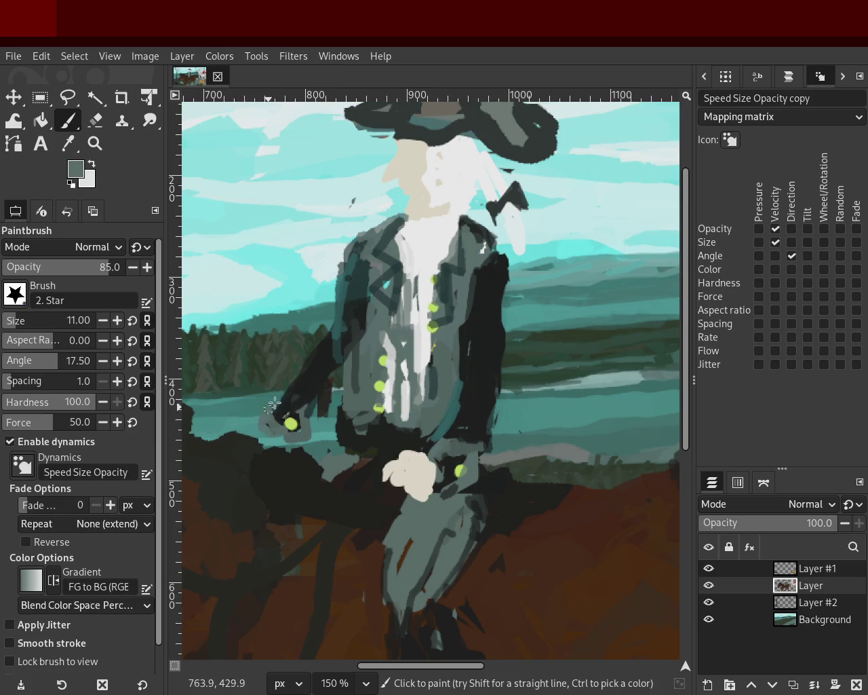
left_click(318, 360, "ctrl")
left_click(338, 308, "ctrl")
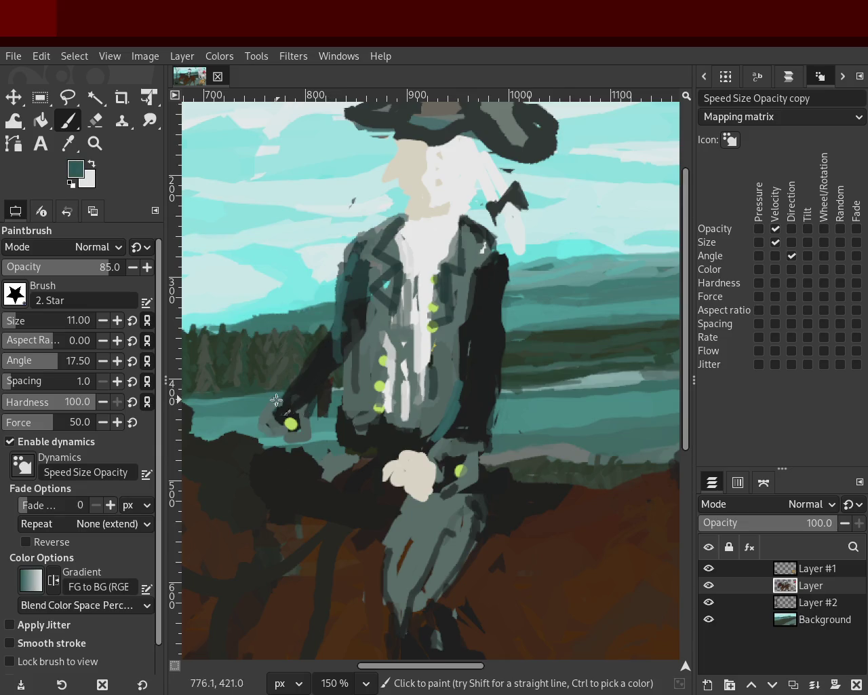
left_click_drag(268, 412, 313, 441)
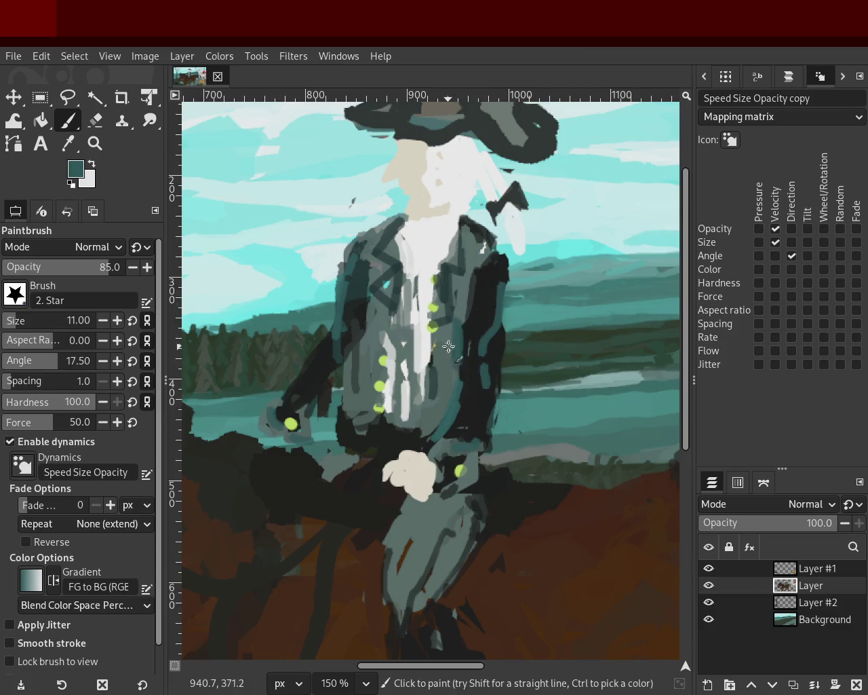
- Paint near-black strokes down the rider's coat collar, redoing the overlong ones
left_click(472, 316, "ctrl")
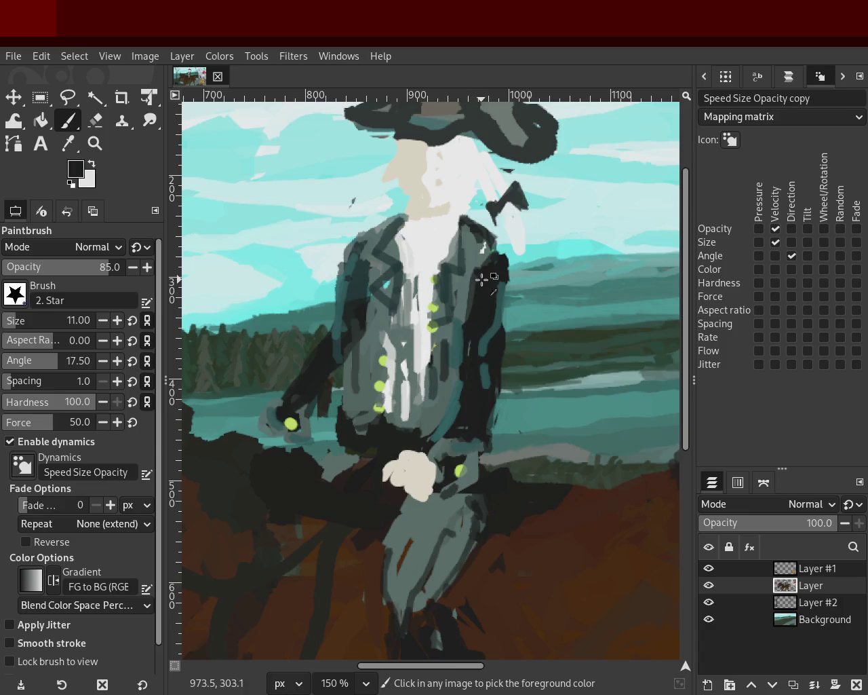
left_click_drag(467, 263, 455, 338)
key("ctrl+z")
mouse_move(467, 258)
left_mouse_down()
mouse_move(463, 240)
mouse_move(472, 317)
left_mouse_up()
left_click(463, 239, "ctrl")
left_click(501, 266, "ctrl")
key("ctrl+z")
left_click_drag(467, 235, 444, 377)
key("ctrl+z")
- Lay dark diagonal and vertical strokes across the white shirt and left coat front
mouse_move(452, 290)
left_mouse_down()
mouse_move(420, 356)
mouse_move(411, 354)
left_mouse_up()
left_click_drag(468, 254, 441, 357)
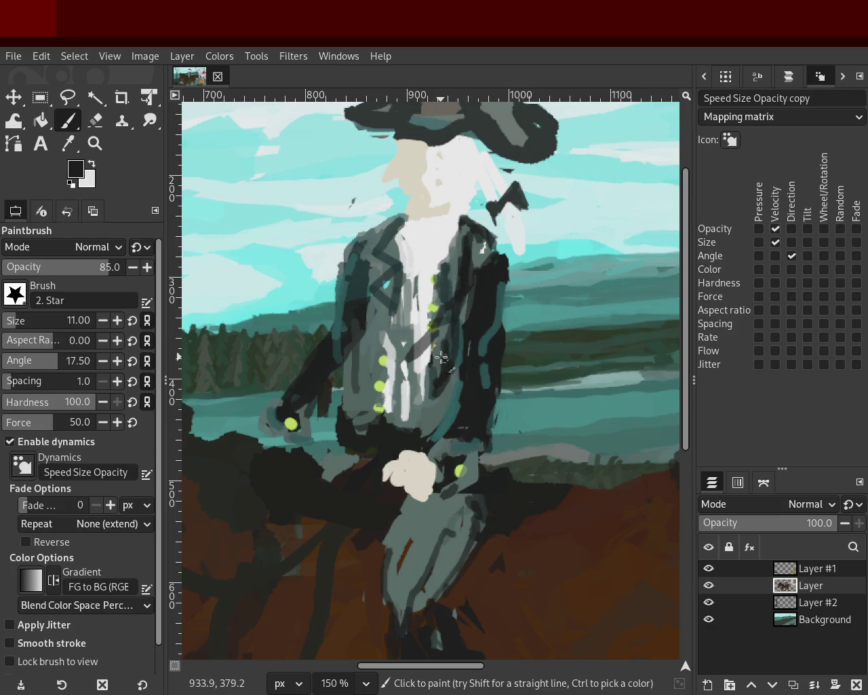
left_click_drag(377, 285, 403, 401)
left_click_drag(397, 343, 384, 383)
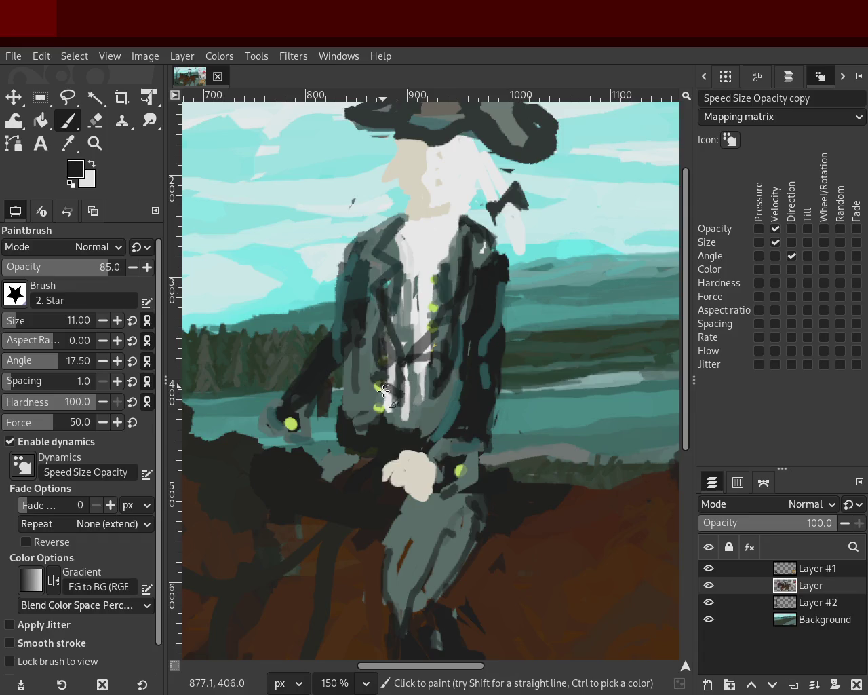
left_click(435, 307, "ctrl")
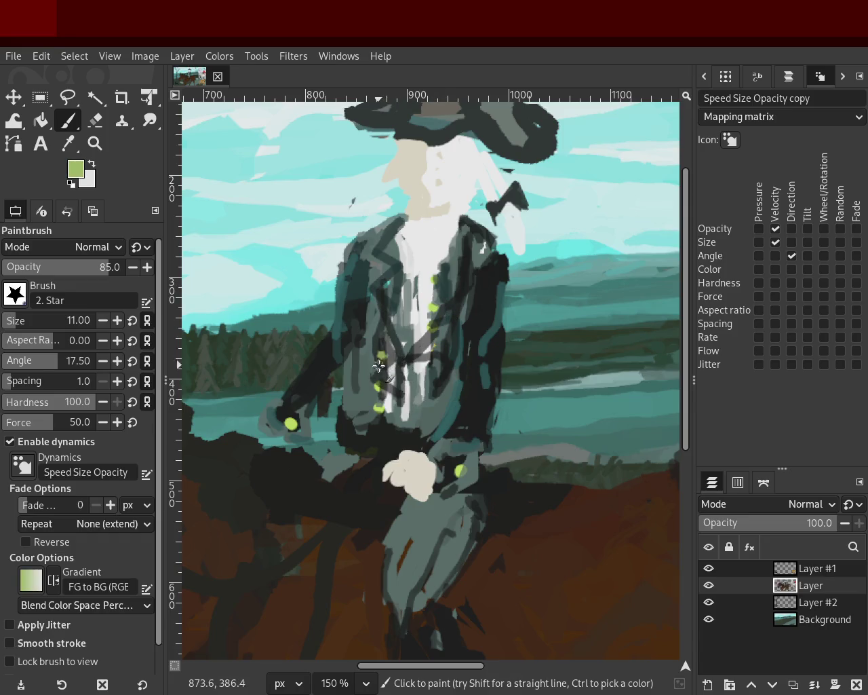
left_click(399, 365, "ctrl")
key("ctrl+z")
- Darken the jacket's left side with near-black strokes over the shirt edge
left_click(380, 314, "ctrl")
mouse_move(364, 343)
left_mouse_down()
mouse_move(357, 394)
mouse_move(372, 375)
mouse_move(380, 405)
left_mouse_up()
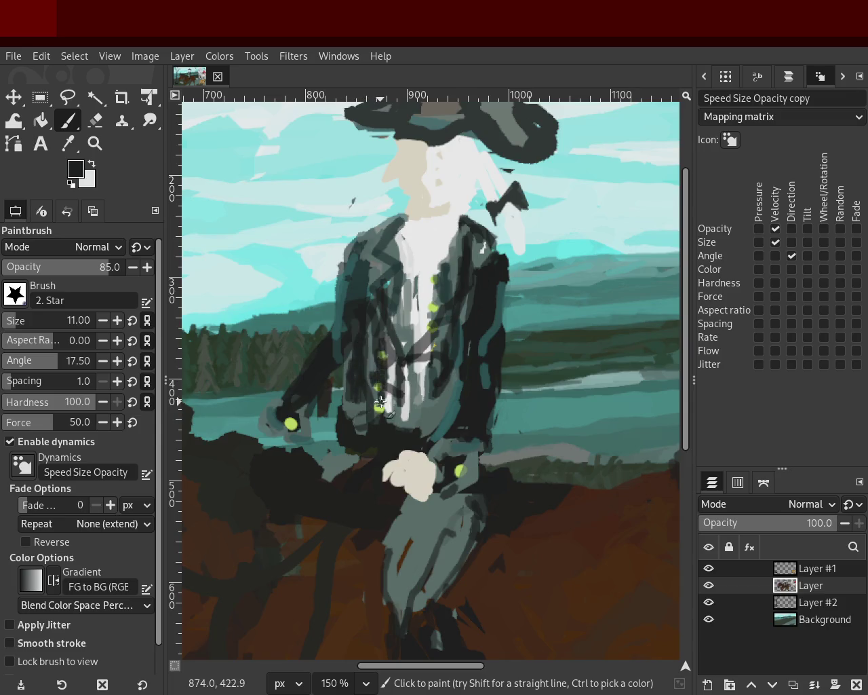
mouse_move(385, 353)
left_mouse_down()
mouse_move(394, 387)
mouse_move(414, 371)
mouse_move(404, 408)
left_mouse_up()
left_click(407, 367, "ctrl")
key("ctrl+z")
- Paint grey-teal vertical strokes and a dark stroke down the white shirt
left_click(399, 268, "ctrl")
left_click_drag(399, 234, 402, 292)
left_click_drag(396, 232, 397, 323)
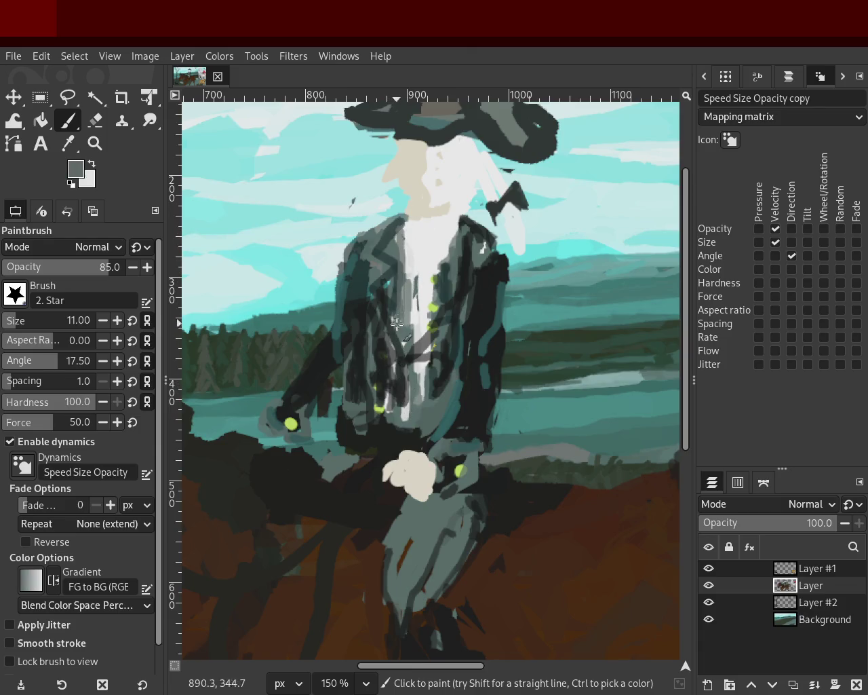
left_click(462, 236, "ctrl")
left_click_drag(463, 225, 424, 329)
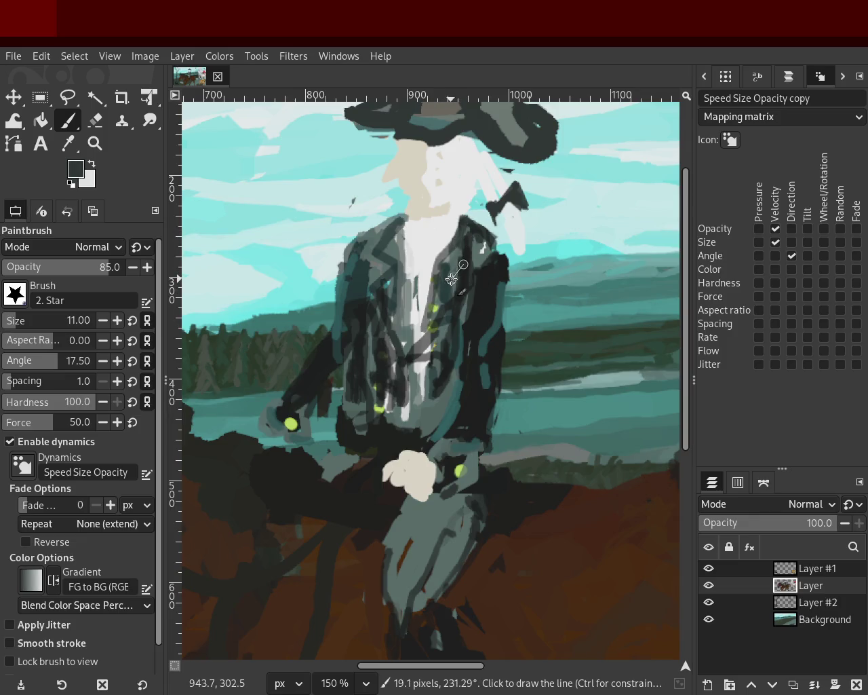
- Add a grey-teal zig-zag and straight dark lines to darken the jacket
left_click(474, 262, "ctrl")
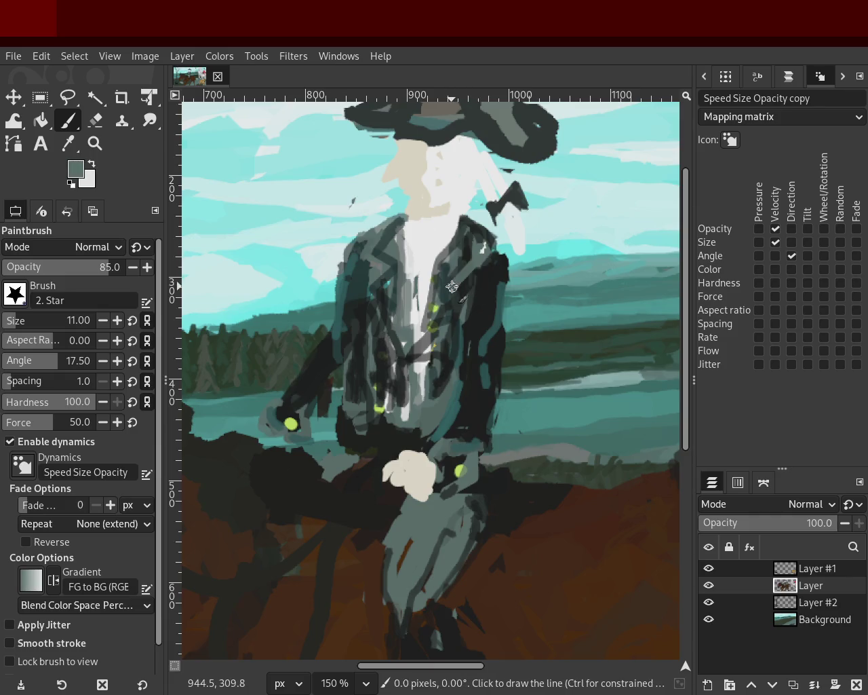
left_click_drag(462, 271, 464, 305)
left_click(468, 252, "ctrl")
left_click(443, 287, "shift")
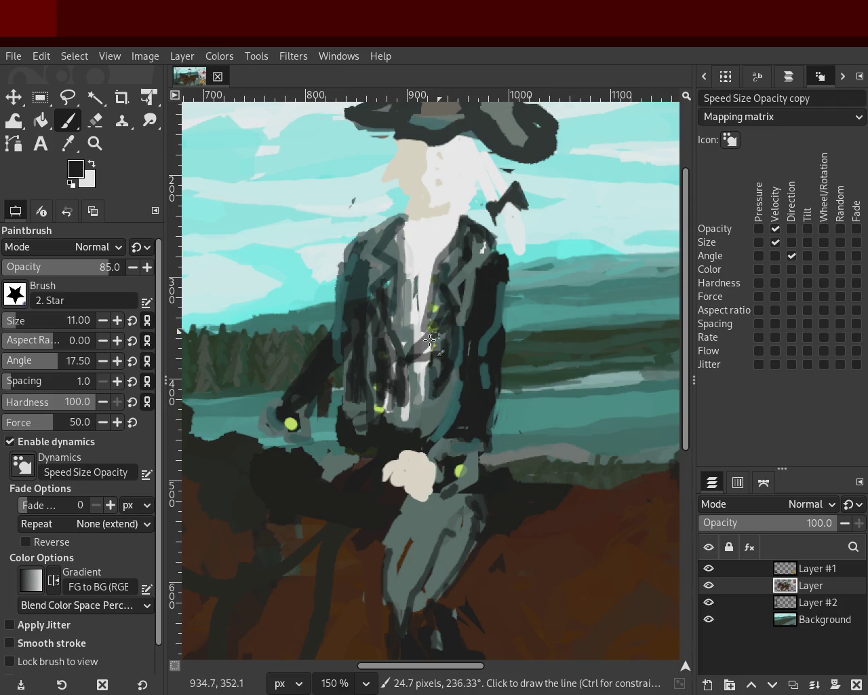
left_click_drag(474, 274, 469, 275)
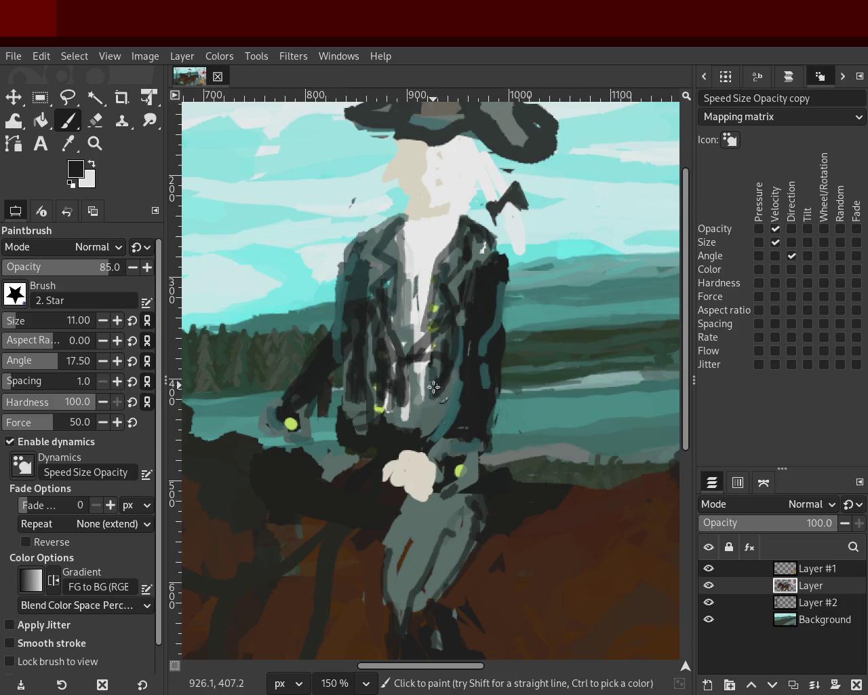
left_click_drag(440, 411, 466, 378)
left_click(442, 400, "ctrl")
left_click(441, 403, "ctrl")
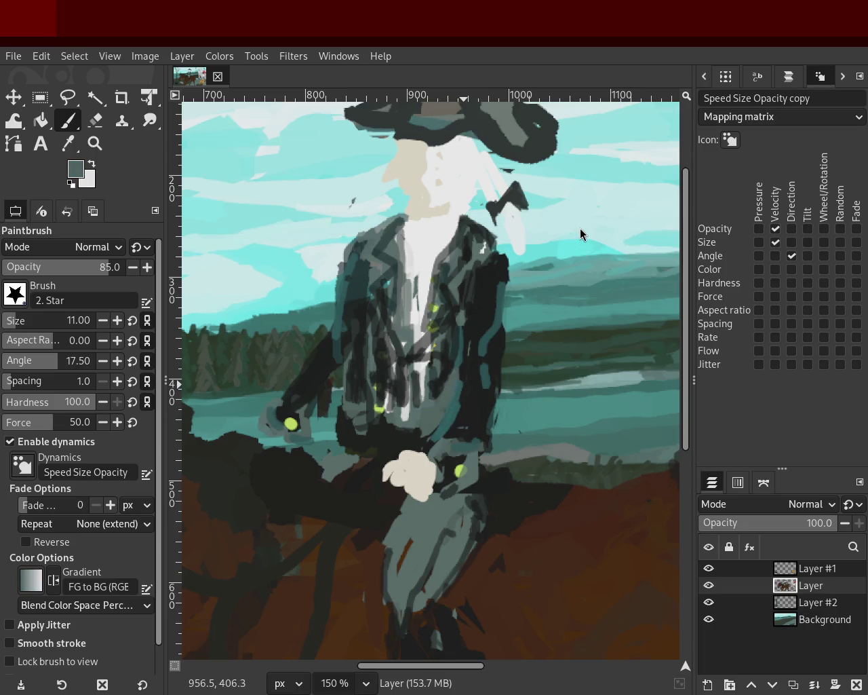
left_click(363, 248, "ctrl")
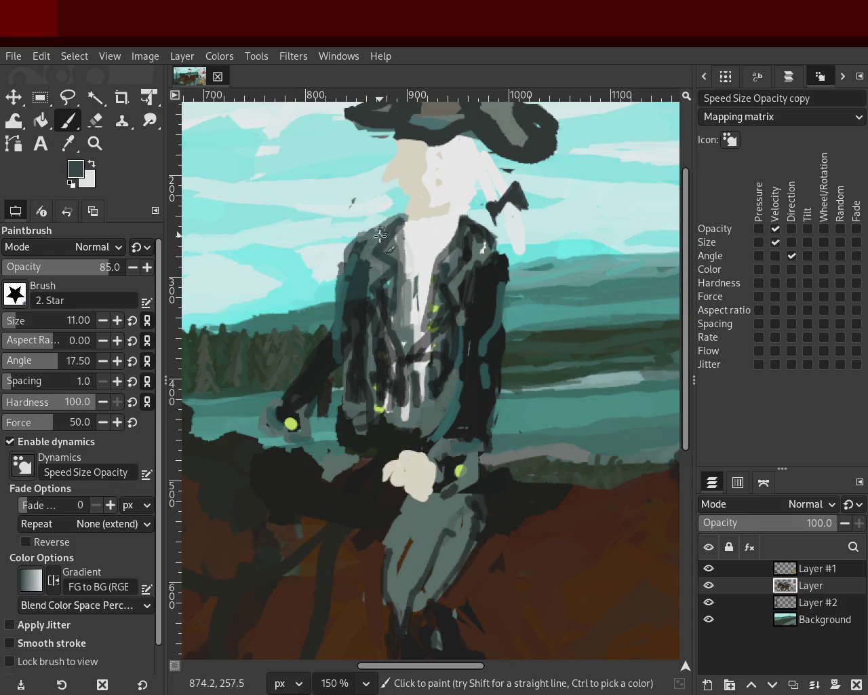
left_click(480, 241, "ctrl")
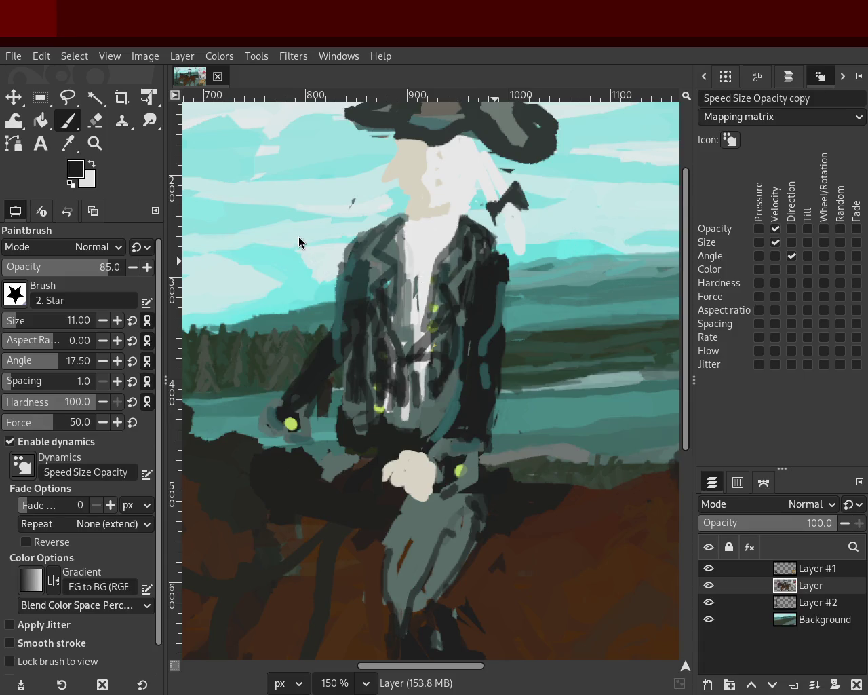
key("z")
- Zoom out to check the whole image, then zoom in close on the rider's coat
scroll(407, 305, "down", 2, "ctrl")
scroll(407, 305, "down", 2, "ctrl")
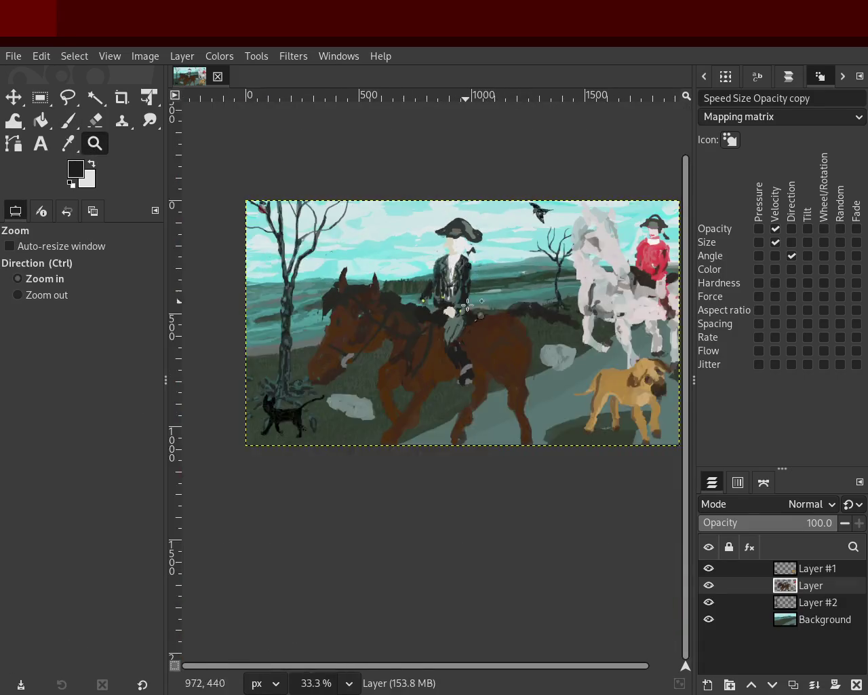
scroll(469, 307, "up", 2, "ctrl")
scroll(469, 307, "up", 1, "ctrl")
scroll(448, 265, "up", 3, "ctrl")
scroll(448, 265, "up", 1, "ctrl")
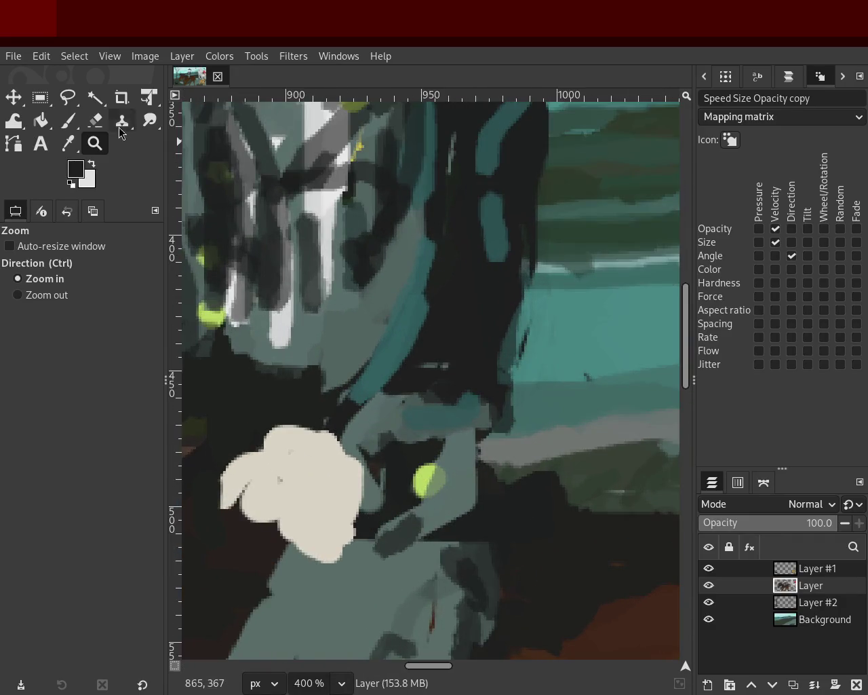
left_click(68, 120)
- Paint dark-teal and near-black strokes down the coat's dark right side
left_click(312, 209, "ctrl")
mouse_move(448, 285)
left_mouse_down()
mouse_move(422, 348)
mouse_move(430, 355)
mouse_move(418, 260)
left_mouse_up()
key("ctrl+z")
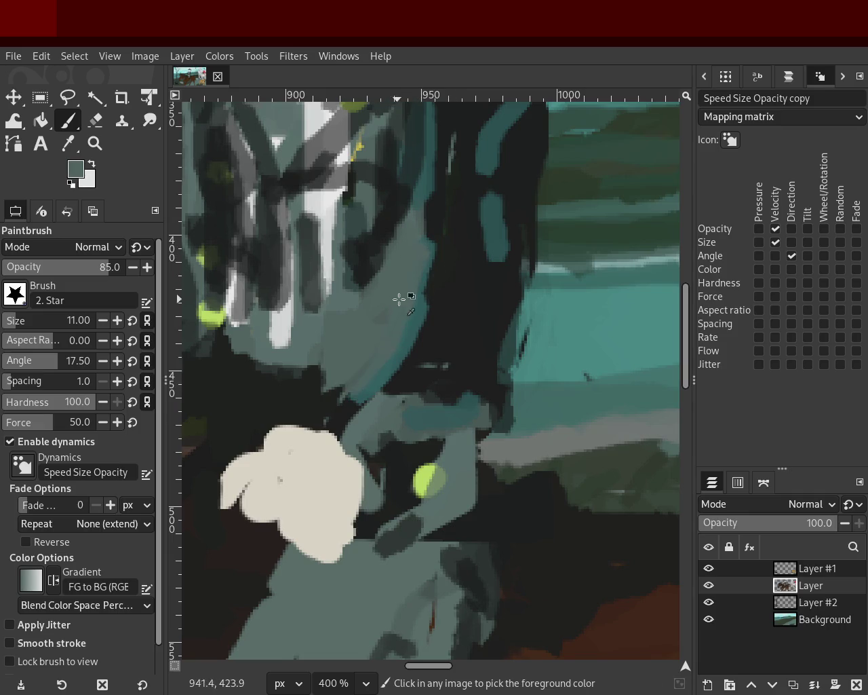
left_click(498, 206, "ctrl")
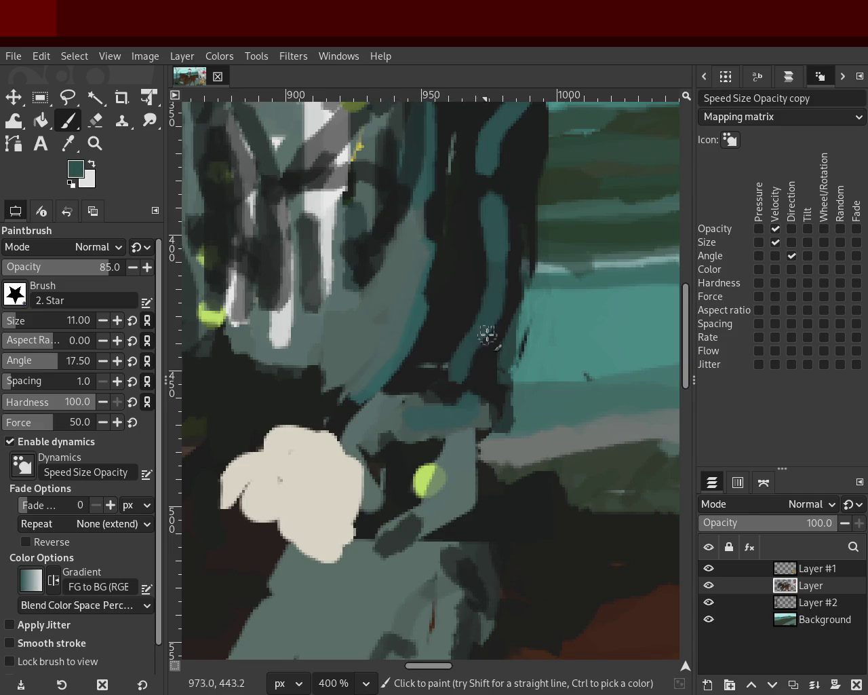
mouse_move(488, 287)
left_mouse_down()
mouse_move(504, 286)
mouse_move(475, 343)
mouse_move(486, 283)
mouse_move(486, 338)
mouse_move(452, 382)
left_mouse_up()
left_click(519, 228, "ctrl")
mouse_move(474, 333)
left_mouse_down()
mouse_move(477, 341)
mouse_move(490, 242)
mouse_move(477, 248)
mouse_move(467, 381)
left_mouse_up()
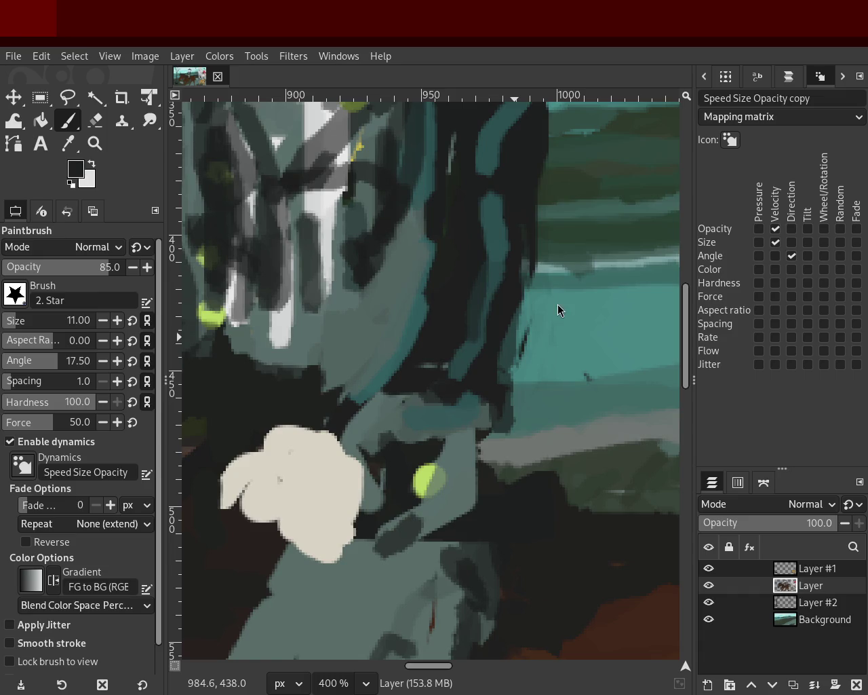
- Zoom out to review the whole painting, then zoom back in on the rider's chest
left_click(99, 146)
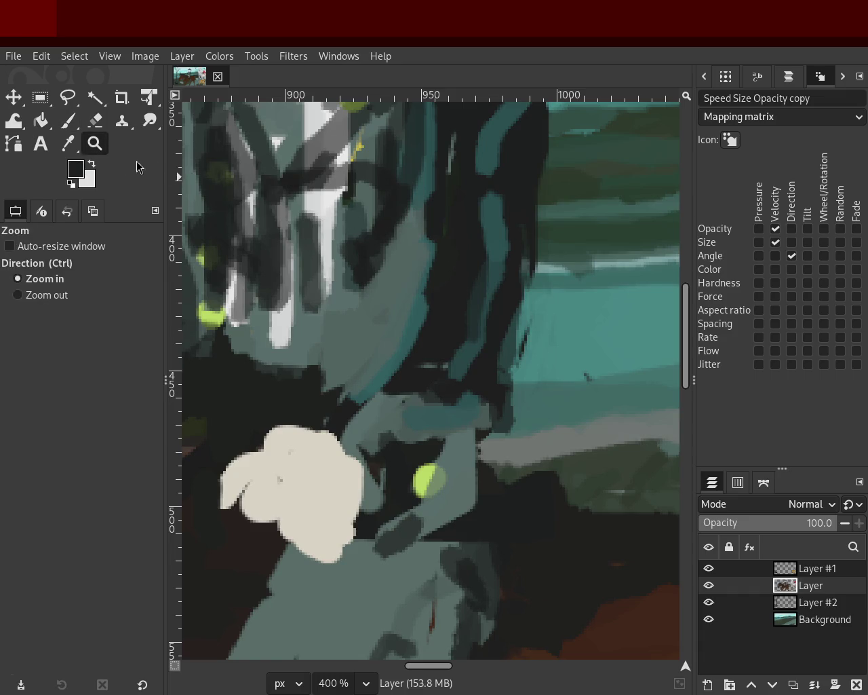
left_click(354, 277, "ctrl")
left_click(356, 276, "ctrl")
left_click(356, 277)
triple_click(421, 278)
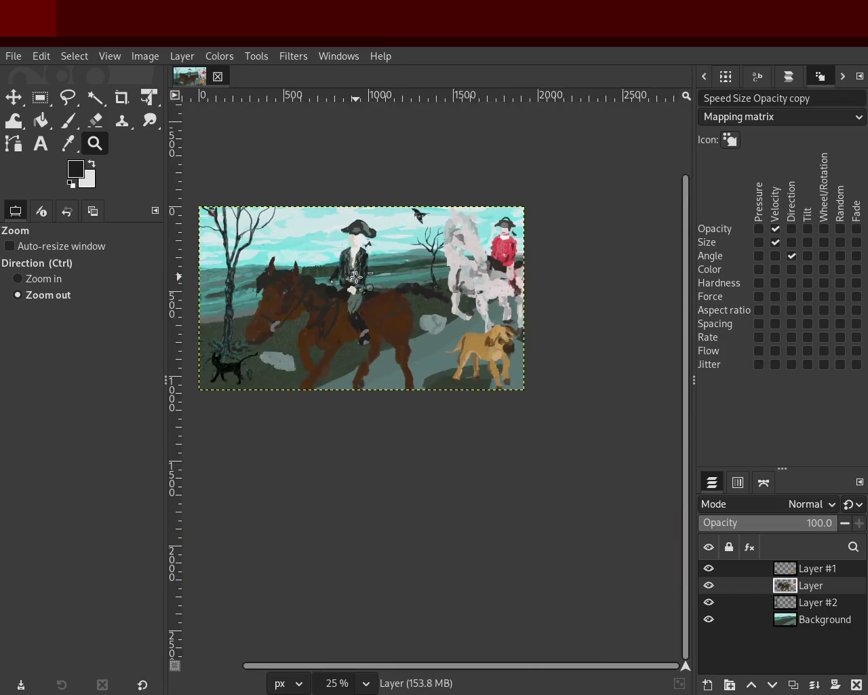
left_click(478, 279, "ctrl")
left_click(478, 280)
left_click(475, 272, "ctrl")
left_click(472, 264, "ctrl")
left_click(468, 258)
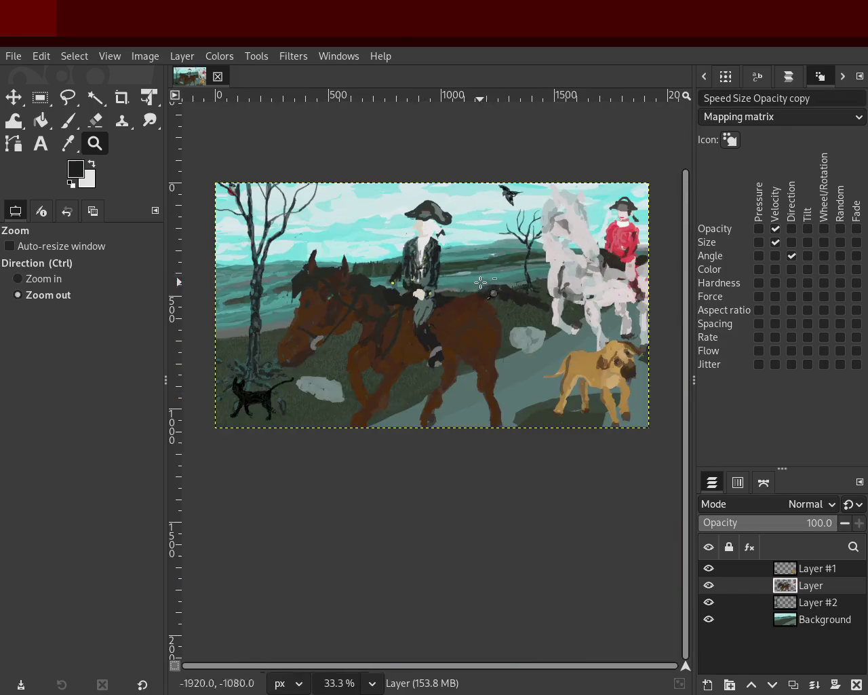
left_click(464, 248, "ctrl")
left_click(461, 238)
left_click(460, 237)
double_click(444, 240)
double_click(434, 241)
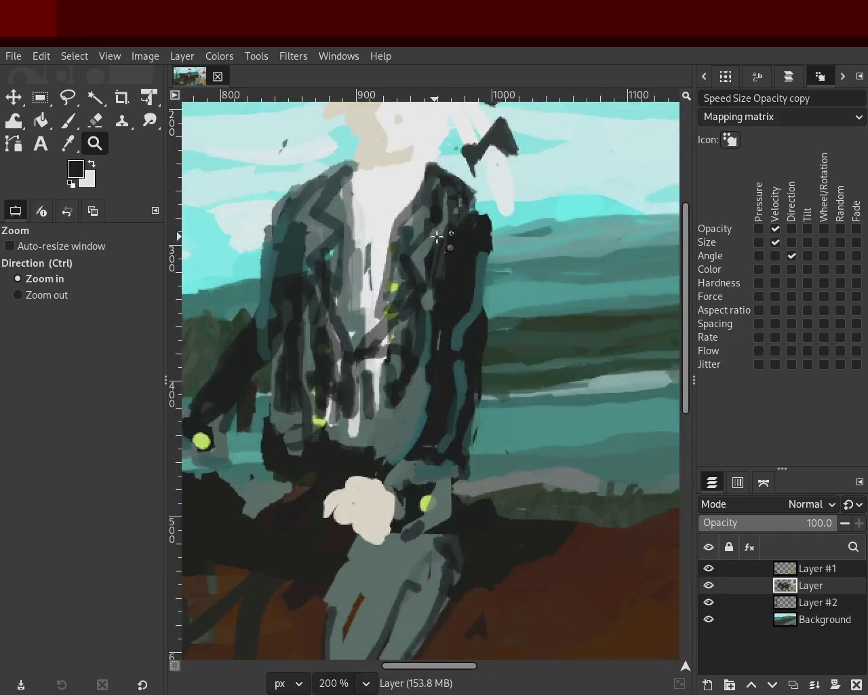
double_click(414, 244)
- Paint near-white curved and vertical strokes on the rider's shirt
key("p")
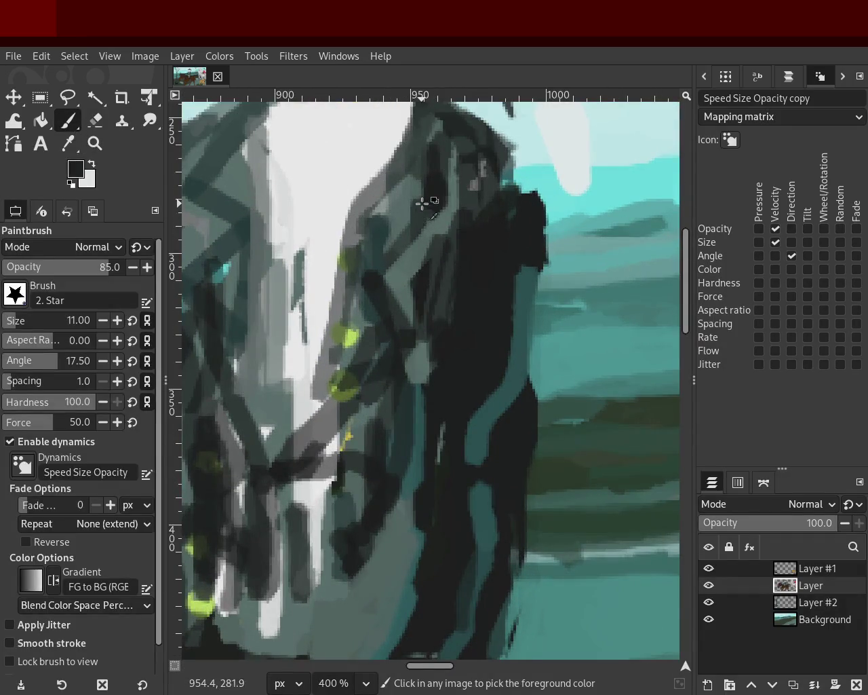
left_click(424, 219, "ctrl")
left_click(370, 204, "ctrl")
left_click(350, 205, "ctrl")
left_click(307, 222, "ctrl")
left_click_drag(281, 213, 352, 204)
key("ctrl+z")
left_click_drag(280, 203, 348, 180)
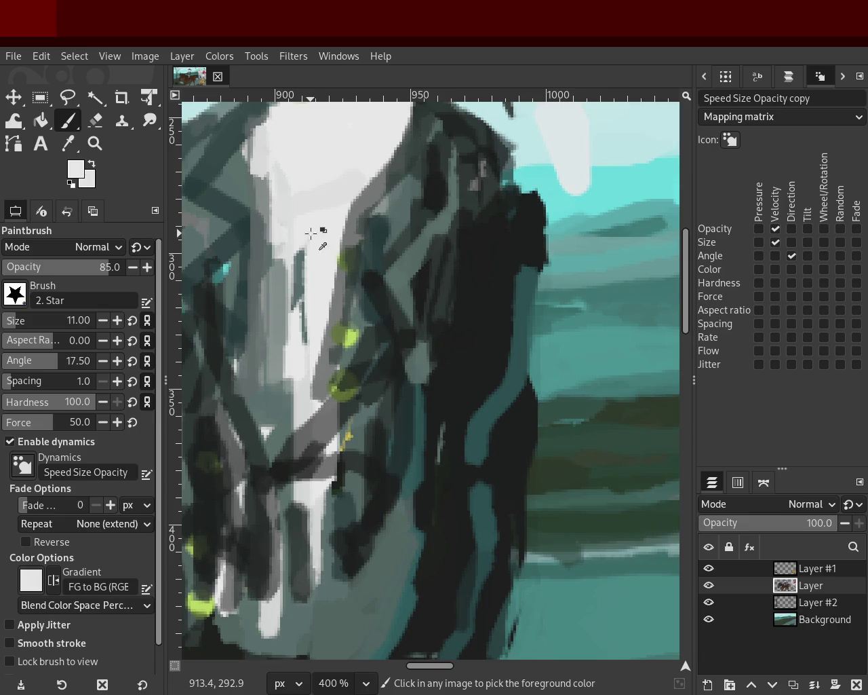
left_click_drag(310, 232, 297, 339)
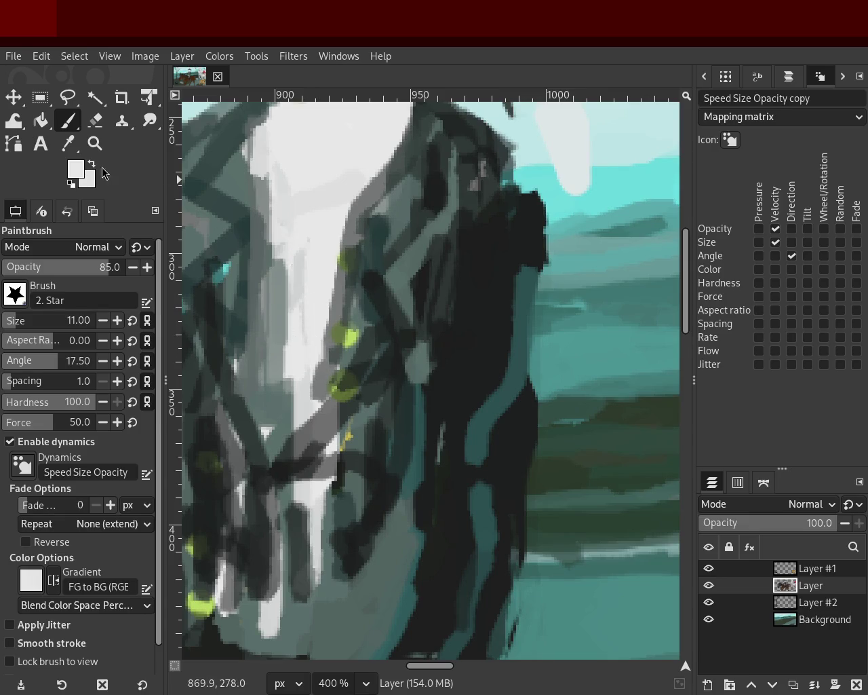
- Review the rider, then add light strokes low on the shirt, undoing a stray grey stroke
key("z")
left_click(330, 262, "ctrl")
left_click(324, 229, "ctrl")
left_click(324, 229)
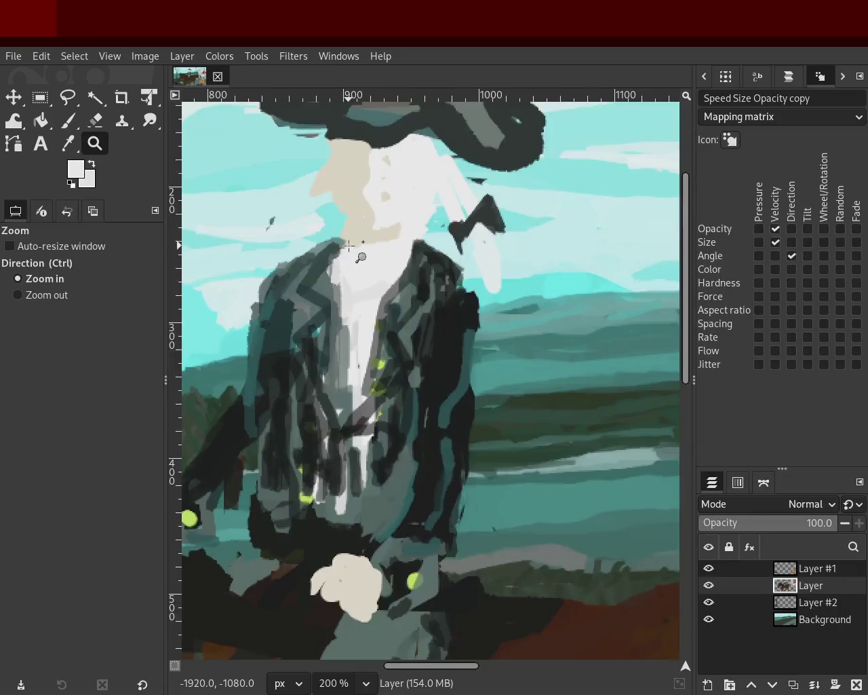
left_click(359, 252)
key("p")
left_click(326, 325, "ctrl")
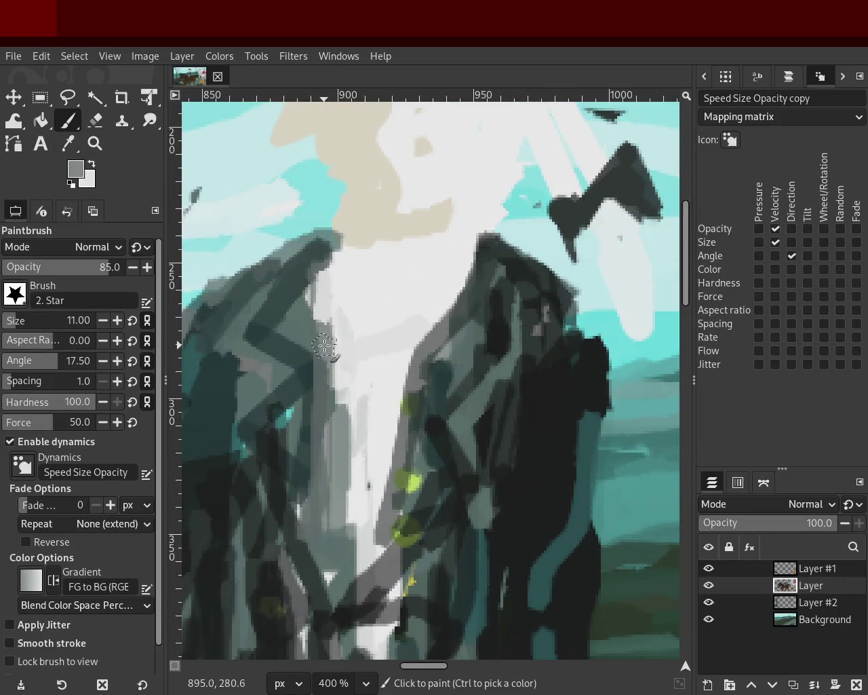
left_click_drag(345, 236, 316, 465)
key("ctrl+z")
key("ctrl+z")
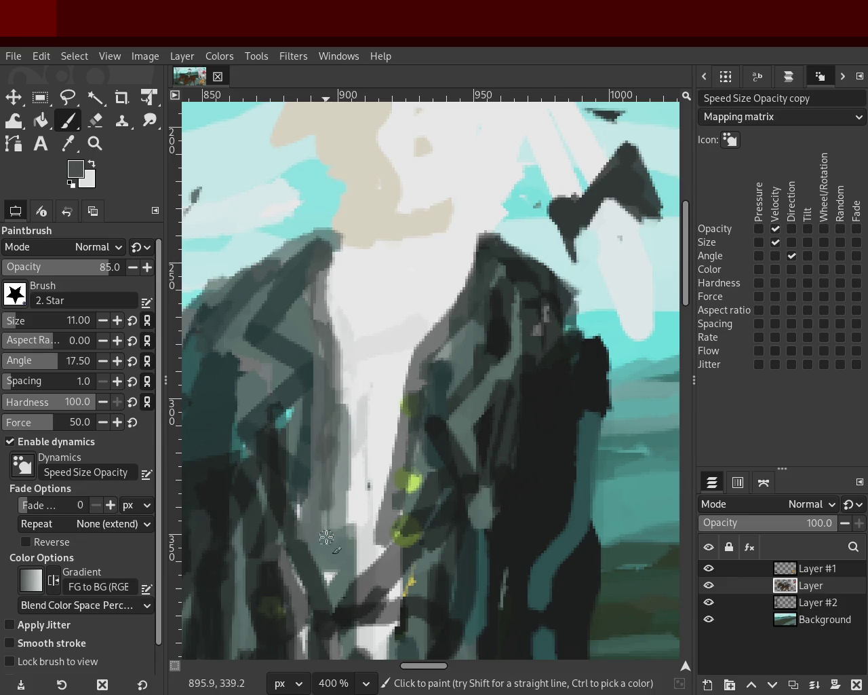
left_click(354, 386, "ctrl")
left_click_drag(353, 420, 342, 539)
key("ctrl+z")
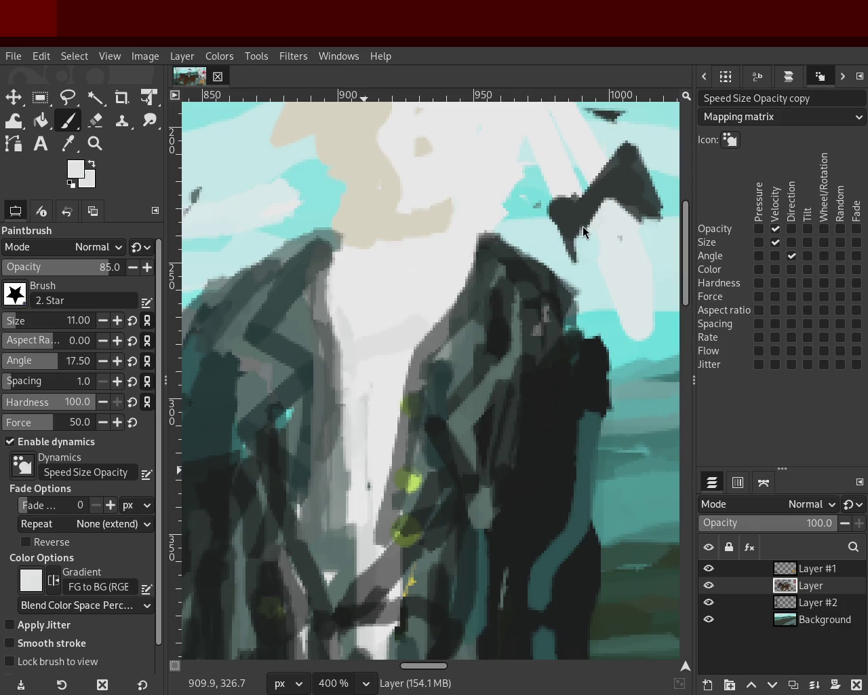
- Paint mid-grey strokes down the coat and faint near-white strokes on the lower shirt
left_click(323, 317, "ctrl")
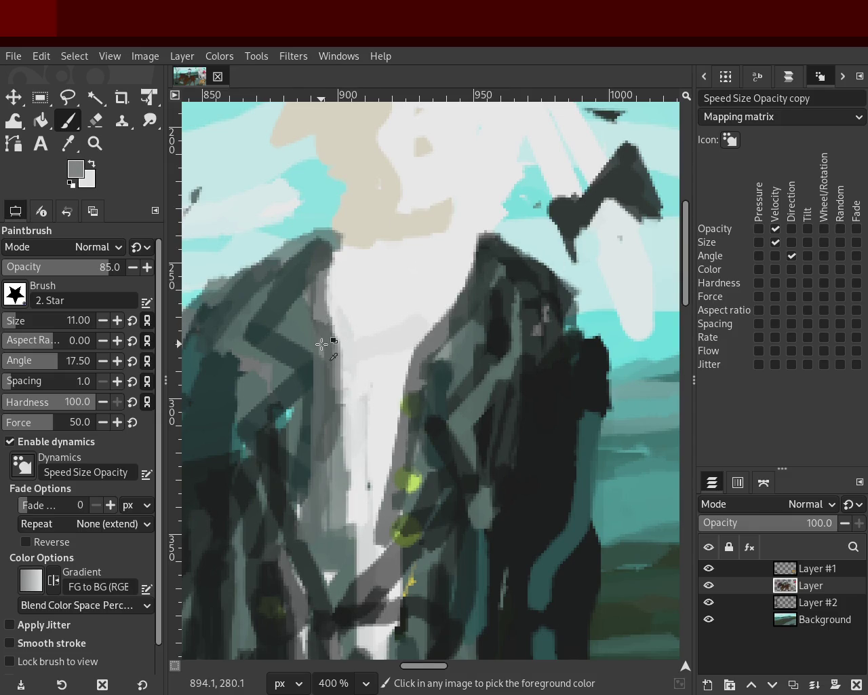
left_click_drag(324, 316, 319, 278)
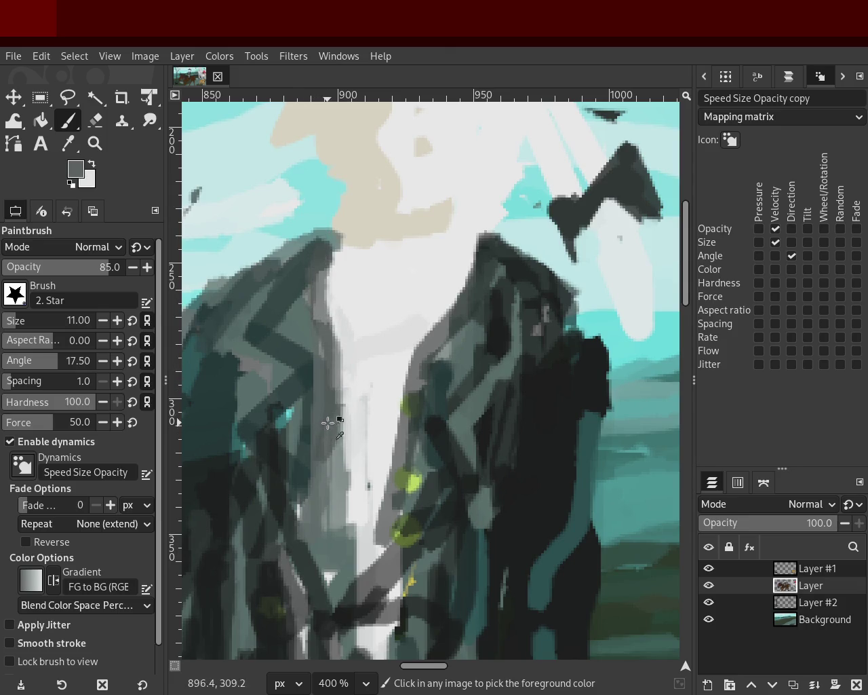
left_click_drag(334, 448, 345, 572)
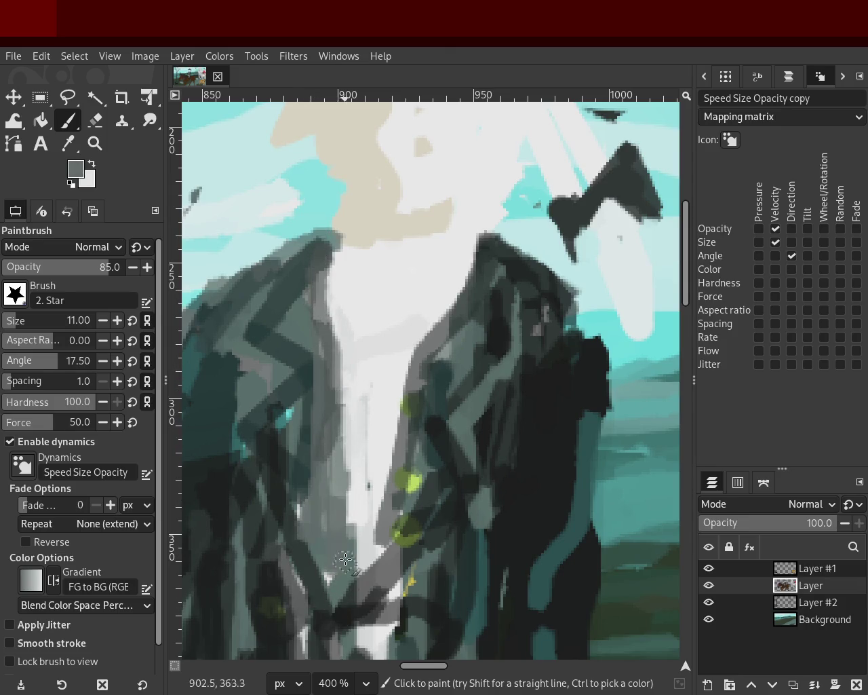
left_click(363, 463, "ctrl")
left_click_drag(363, 463, 363, 572)
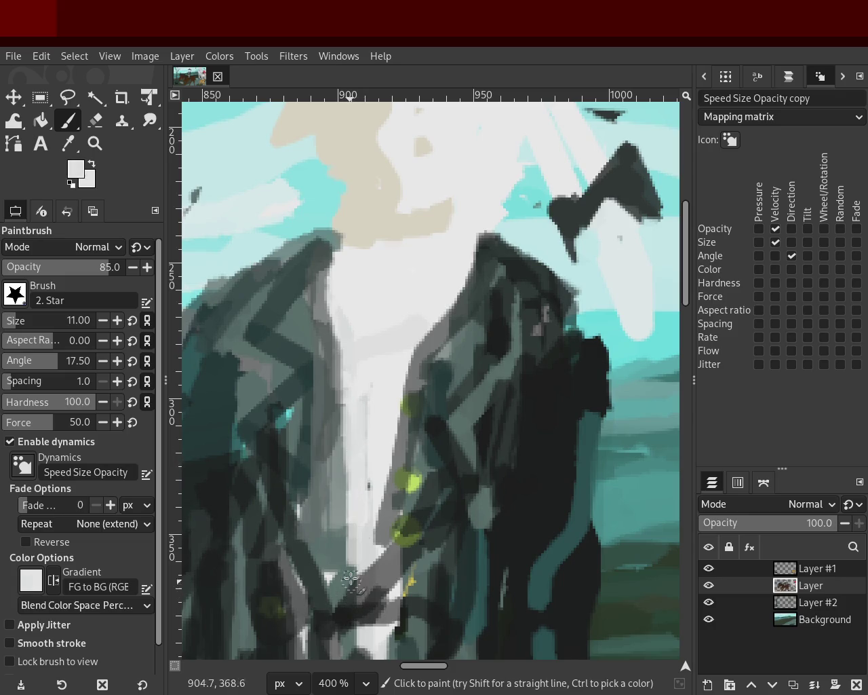
- Cover the sky along the left shoulder with teal-grey and dab near-black on the right edge
left_click(317, 235, "ctrl")
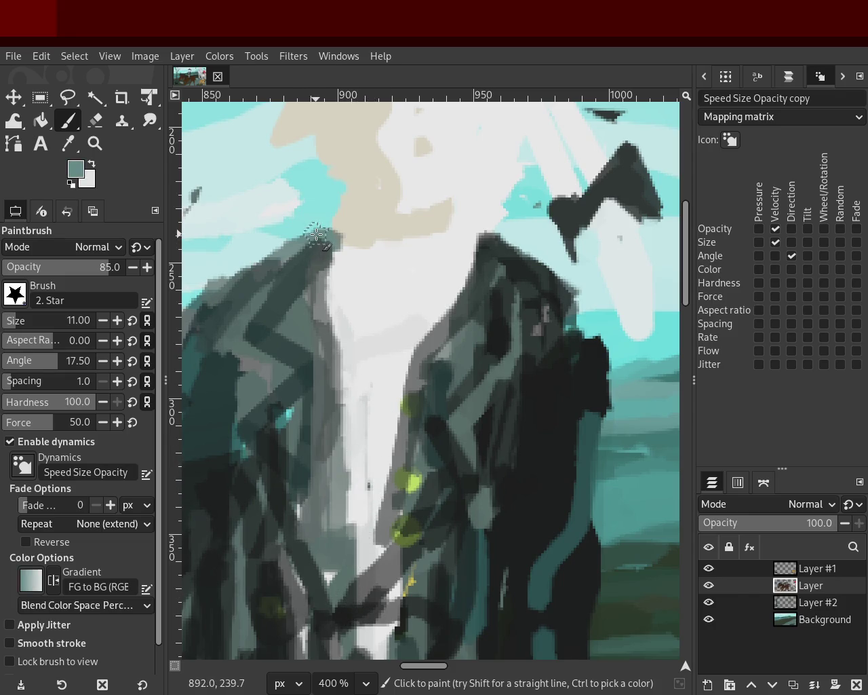
mouse_move(224, 303)
left_mouse_down()
mouse_move(290, 255)
mouse_move(216, 301)
left_mouse_up()
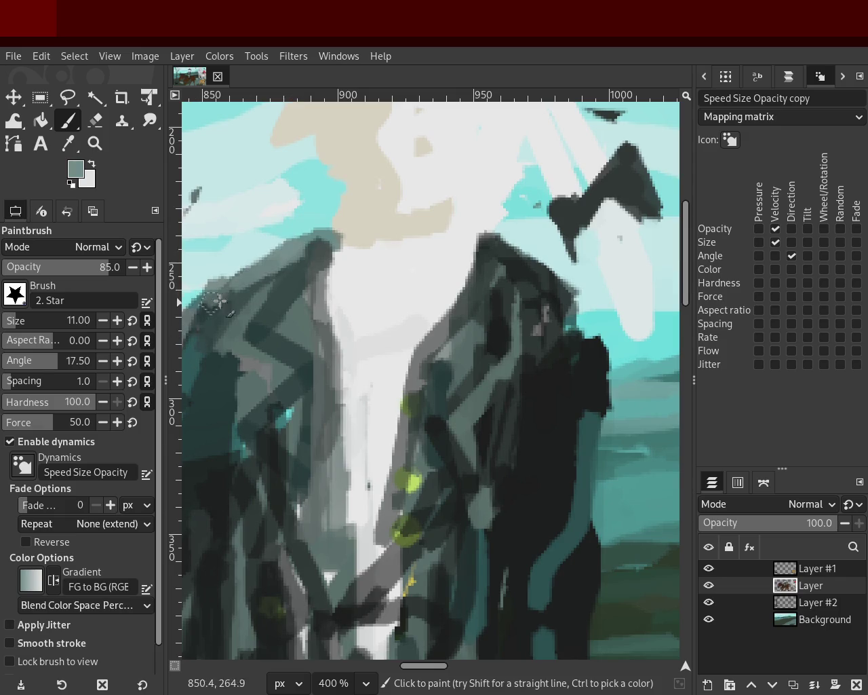
key("ctrl")
left_click(549, 280, "ctrl")
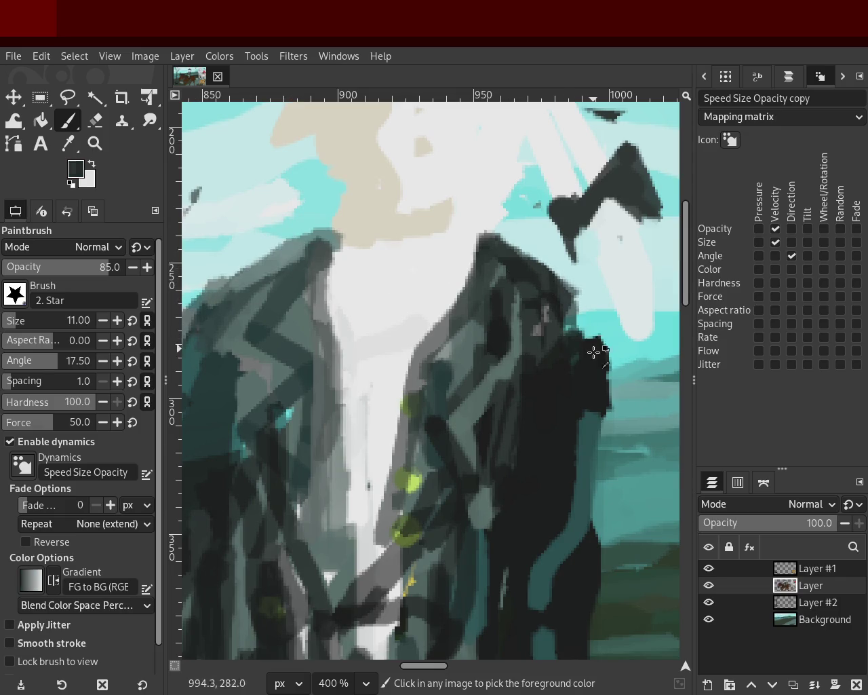
left_click_drag(578, 335, 580, 335)
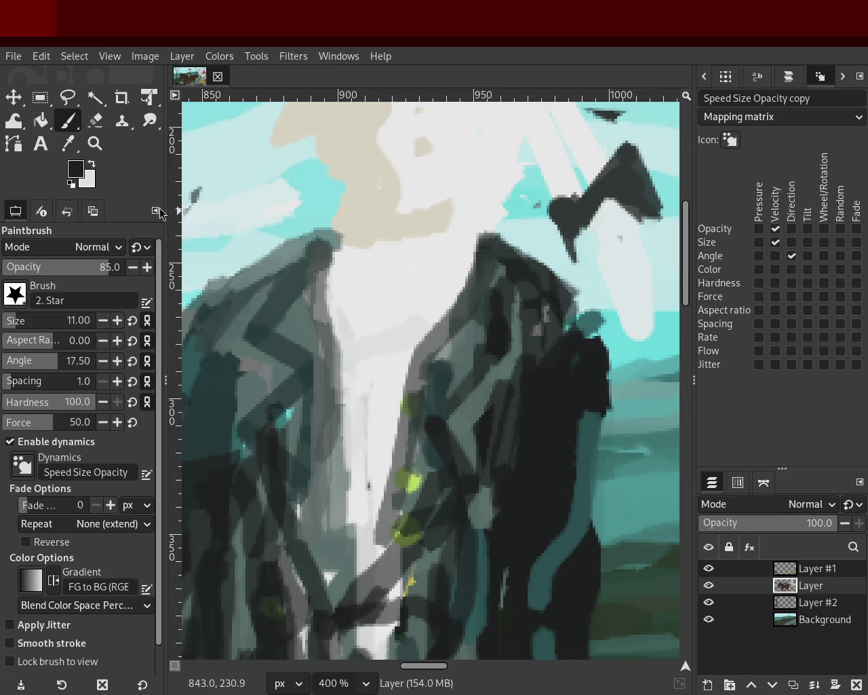
left_click(95, 144)
left_click(424, 327, "ctrl")
left_click(424, 326, "ctrl")
left_click(424, 327, "ctrl")
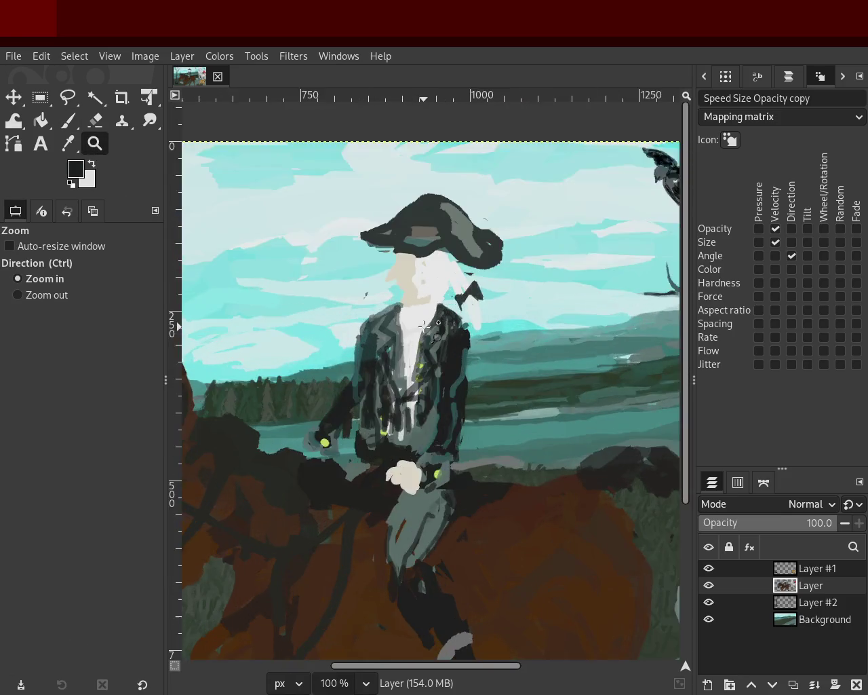
- Zoom in on the rider's left shoulder and erase stray paint along its outer edge
left_click(424, 326)
left_click(424, 326)
left_click(281, 333)
left_click(281, 333)
left_click(281, 333)
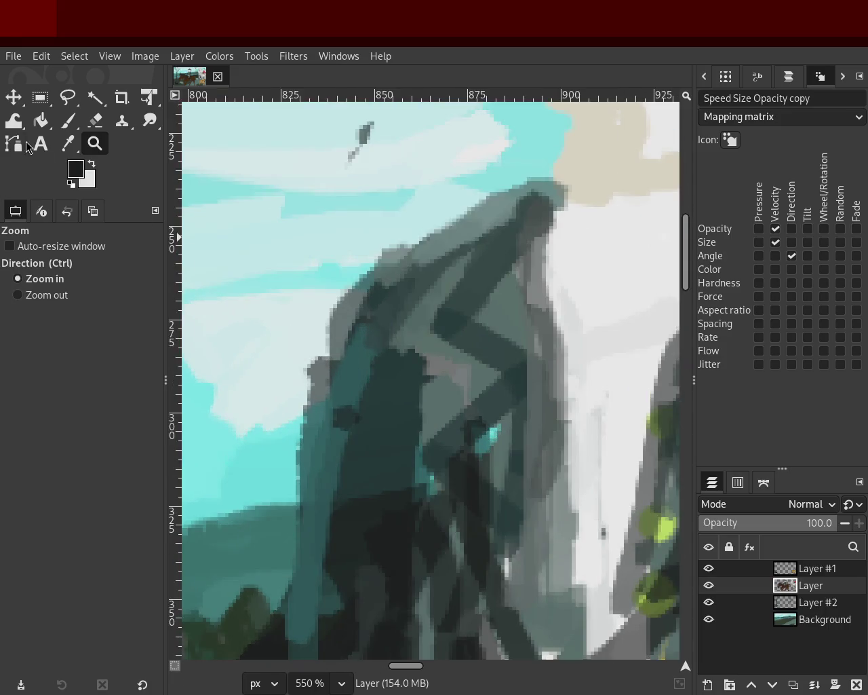
left_click(70, 122)
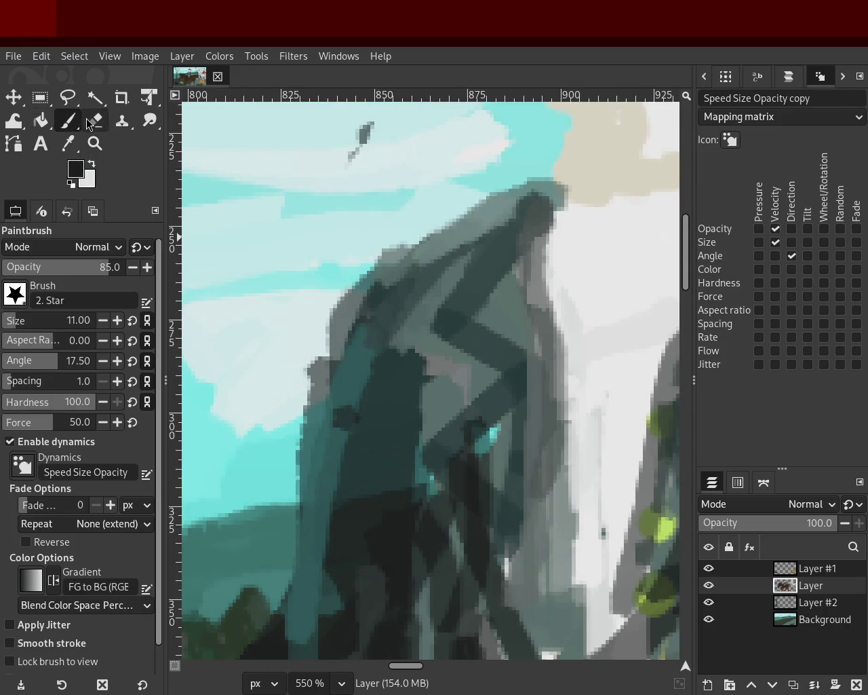
left_click(93, 123)
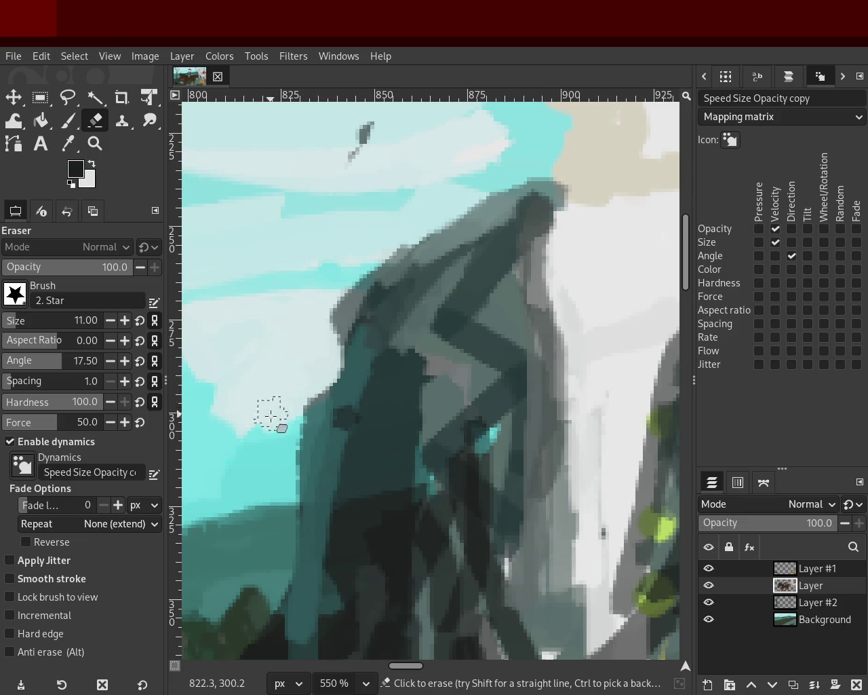
left_click_drag(313, 364, 252, 507)
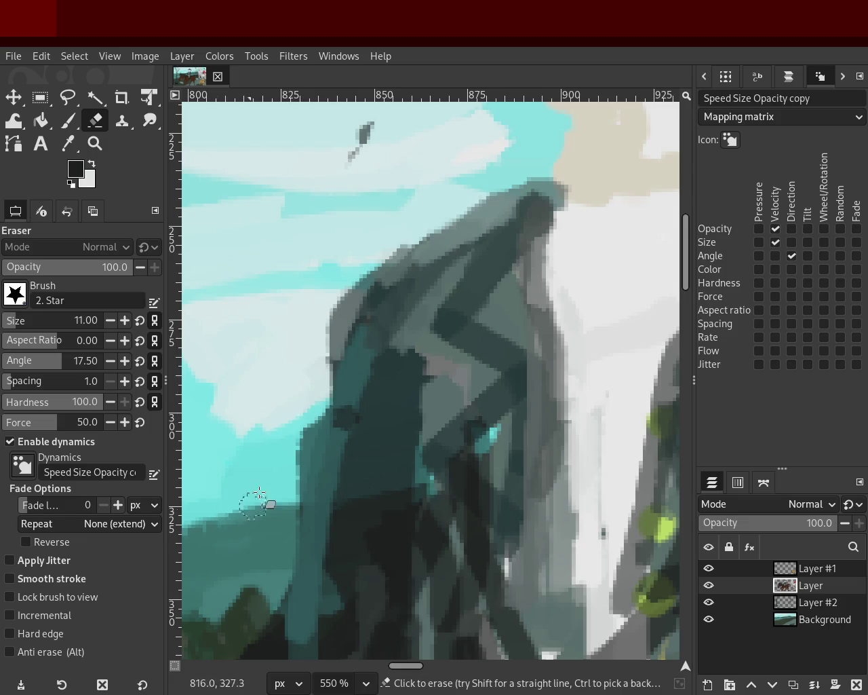
key("z")
scroll(420, 271, "down", 1)
scroll(420, 271, "down", 3)
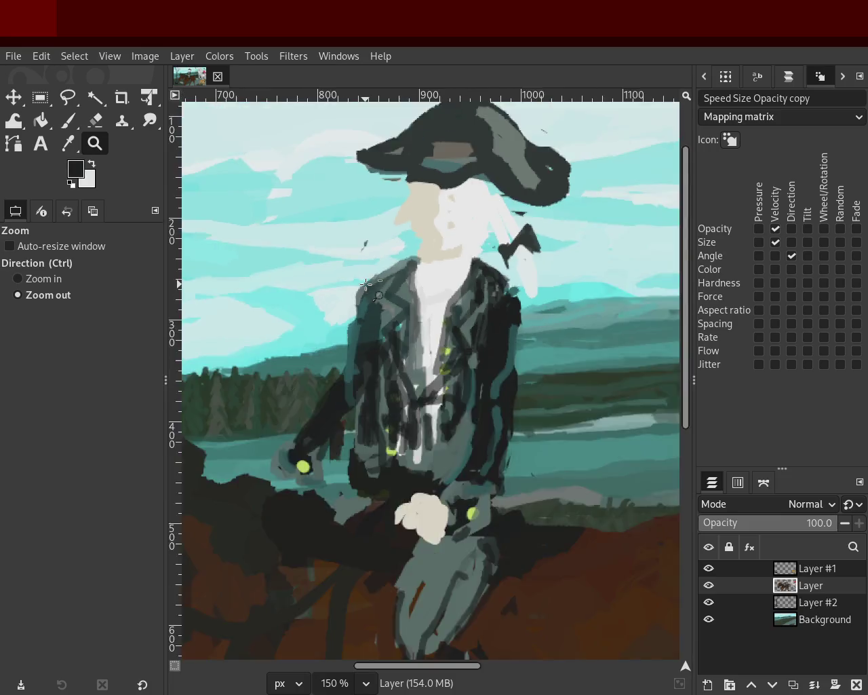
scroll(420, 271, "down", 1)
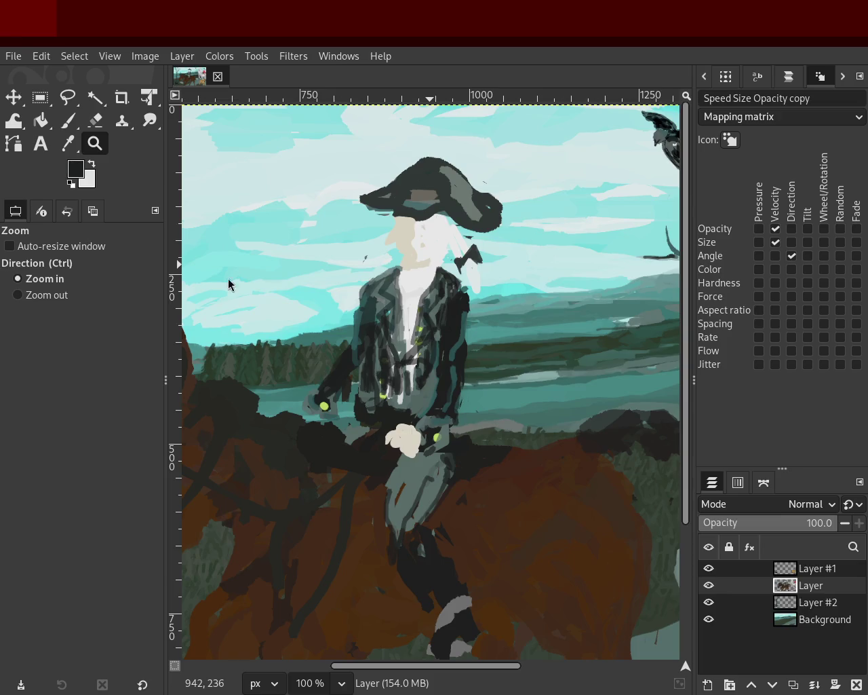
scroll(330, 248, "down", 1)
scroll(326, 318, "up", 1)
scroll(322, 320, "up", 3)
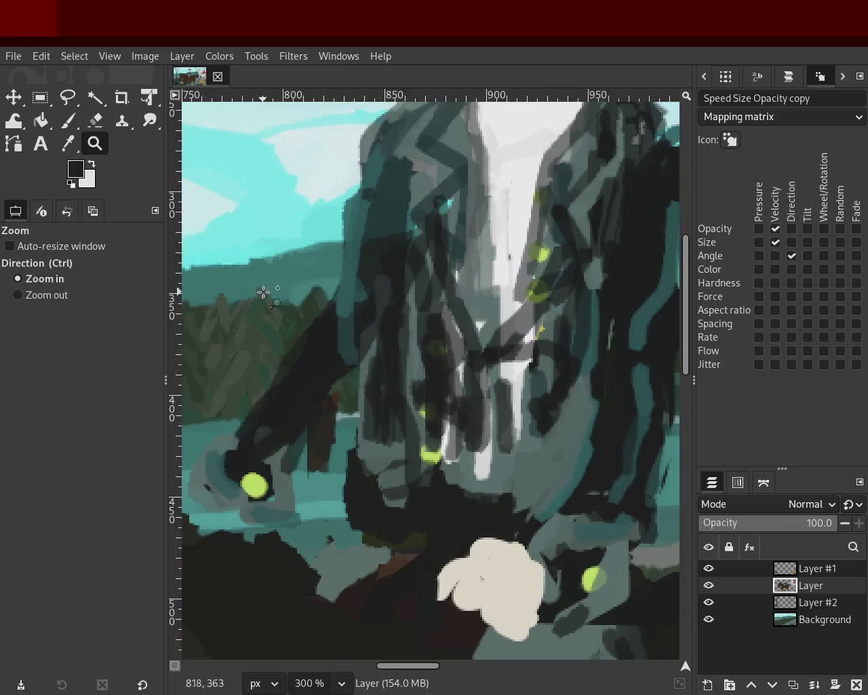
left_click(58, 122)
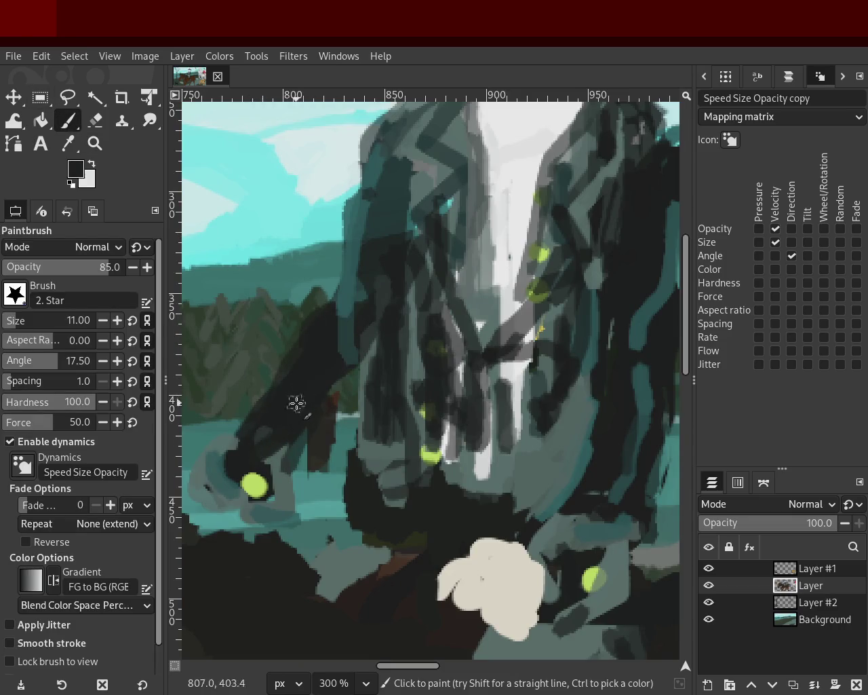
- Sample jacket tones and paint grey-teal strokes over the right side of the coat
left_click(339, 313, "ctrl")
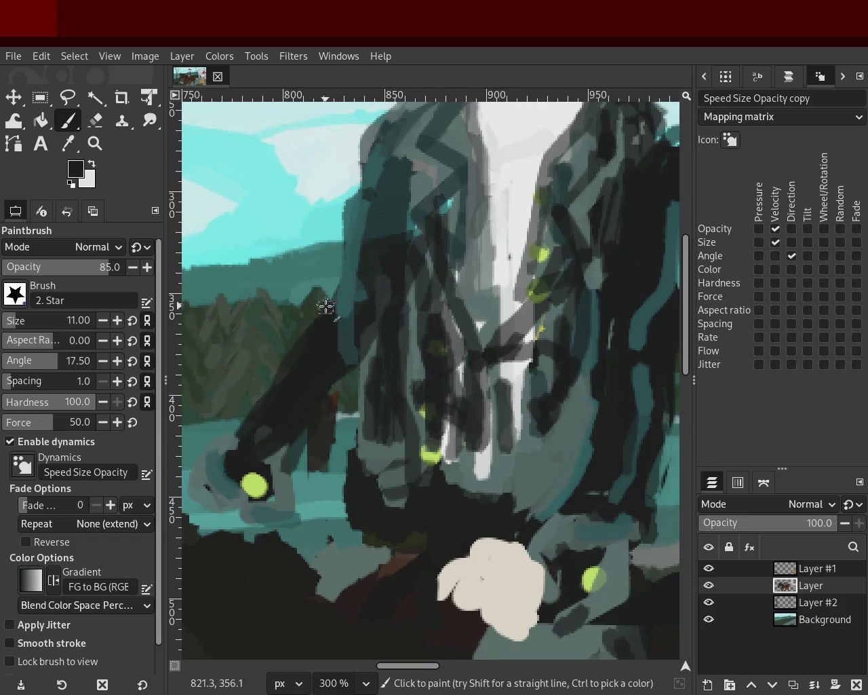
left_click(281, 463, "ctrl")
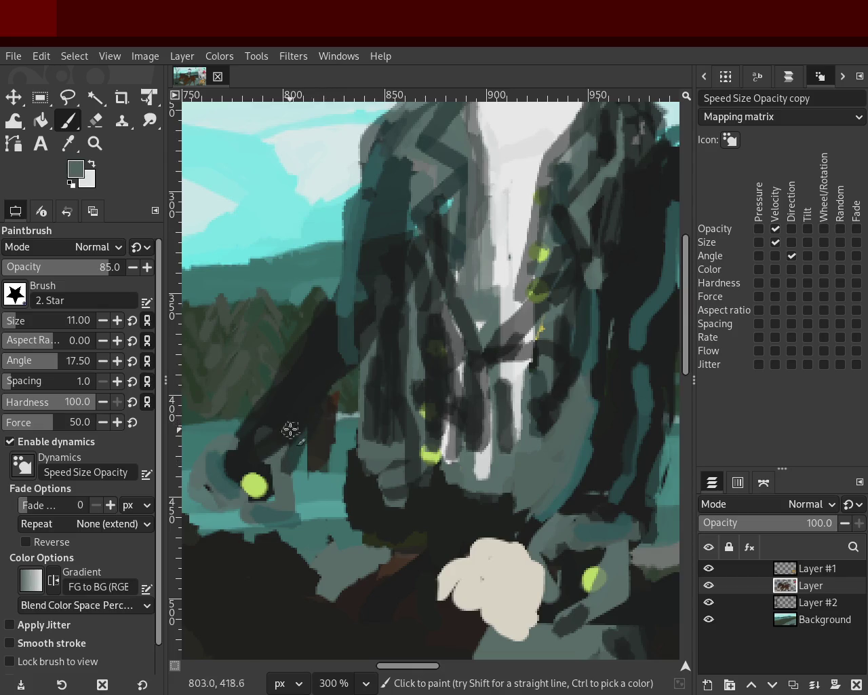
left_click(304, 413, "ctrl")
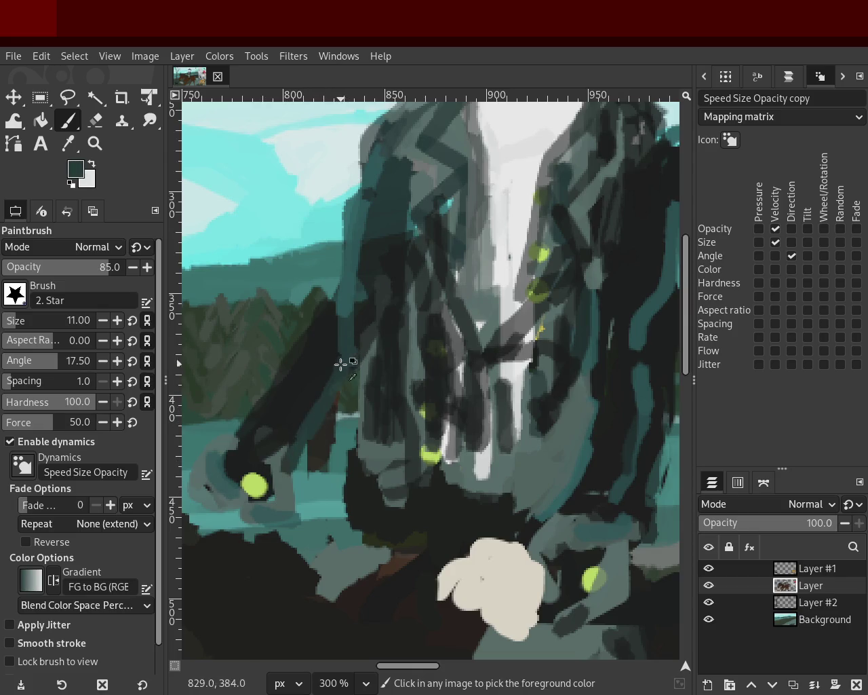
left_click(300, 398, "ctrl")
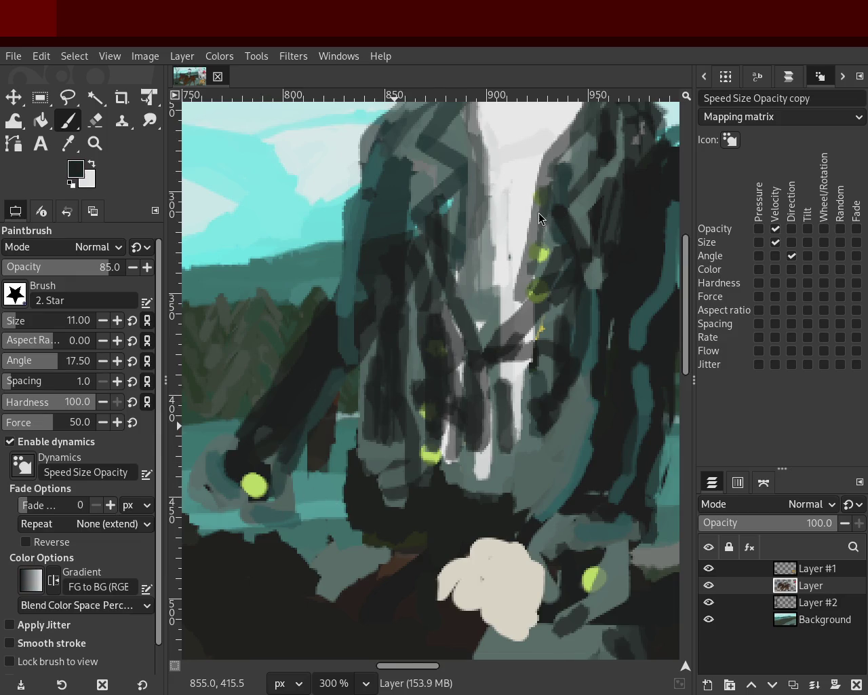
left_click(586, 451, "ctrl")
left_click(620, 422, "ctrl")
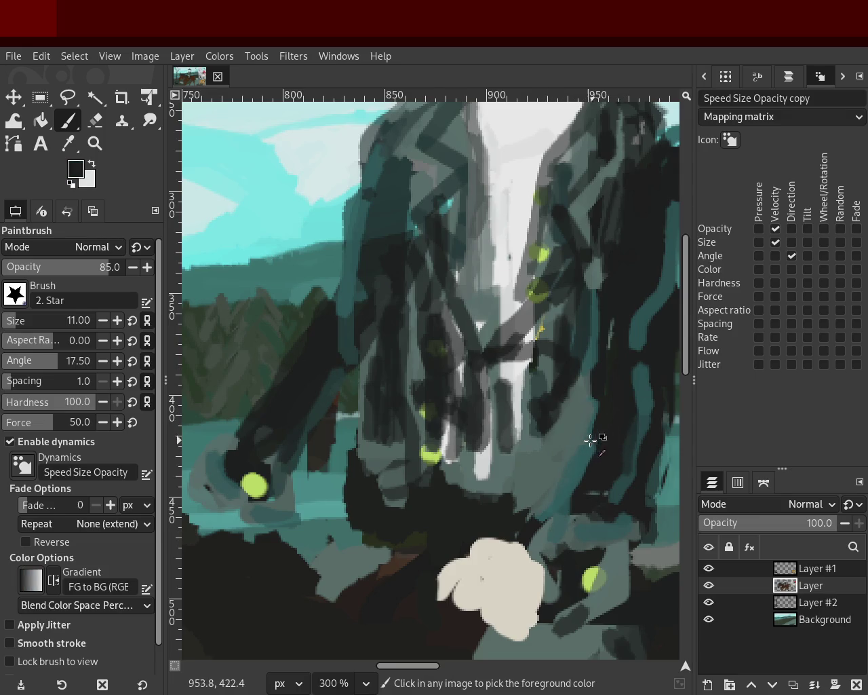
left_click(595, 442, "ctrl")
left_click(599, 331, "ctrl")
left_click_drag(601, 319, 560, 531)
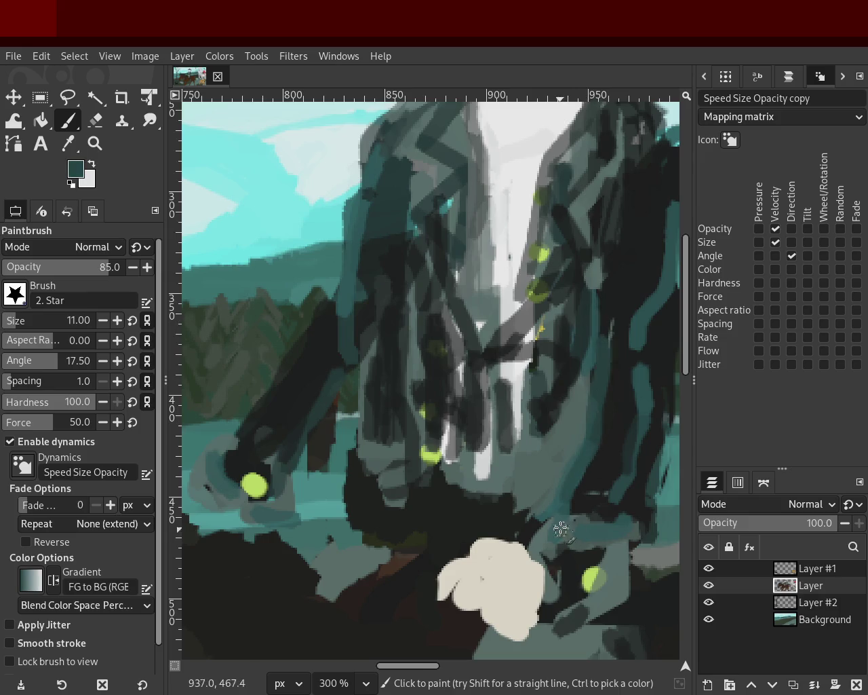
left_click(632, 330, "ctrl")
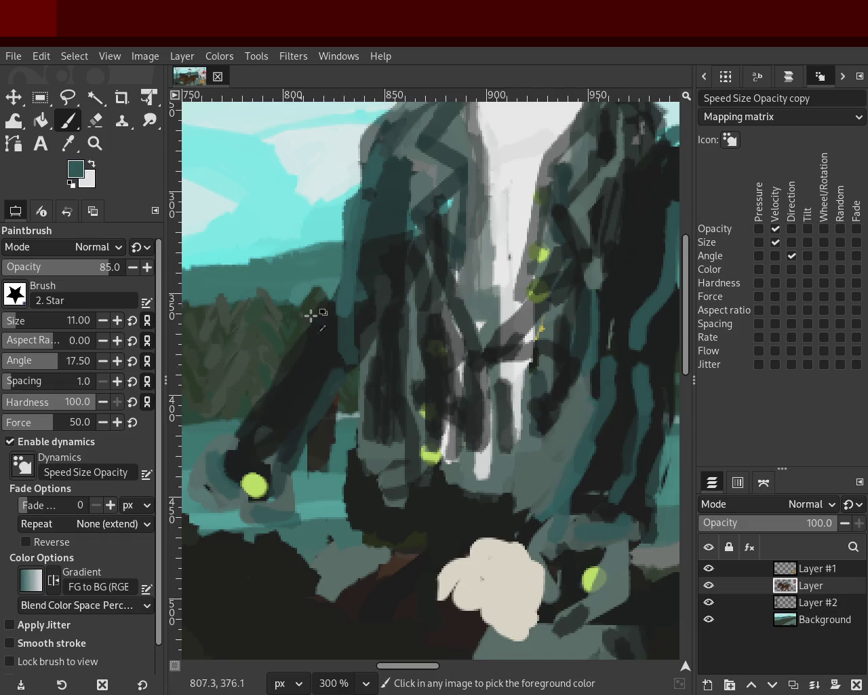
- Widen the dark diagonal arm stroke and paint a cream glove patch at the lower left
mouse_move(203, 452)
left_mouse_down()
mouse_move(316, 338)
mouse_move(240, 470)
mouse_move(271, 392)
left_mouse_up()
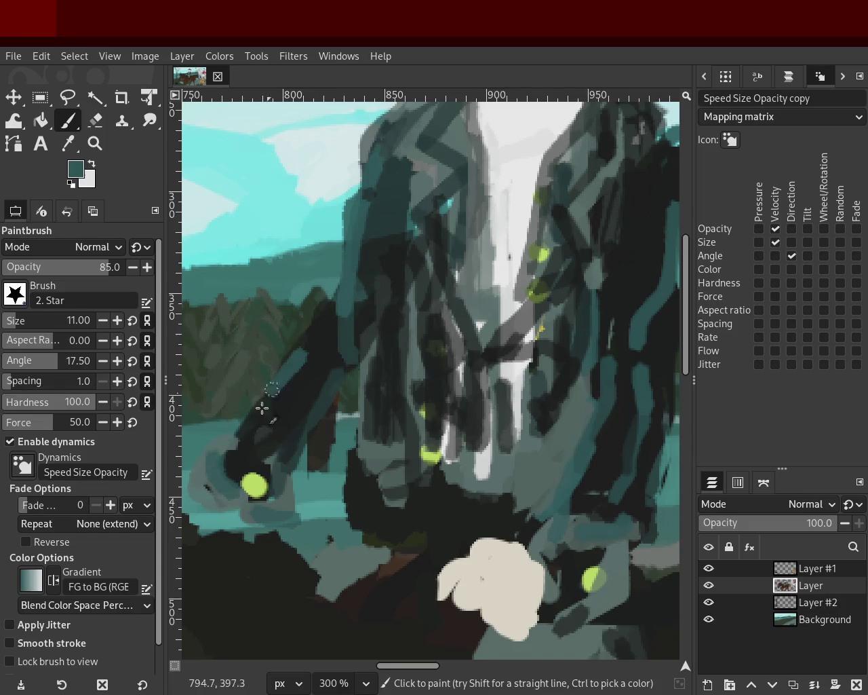
left_click(321, 353, "ctrl")
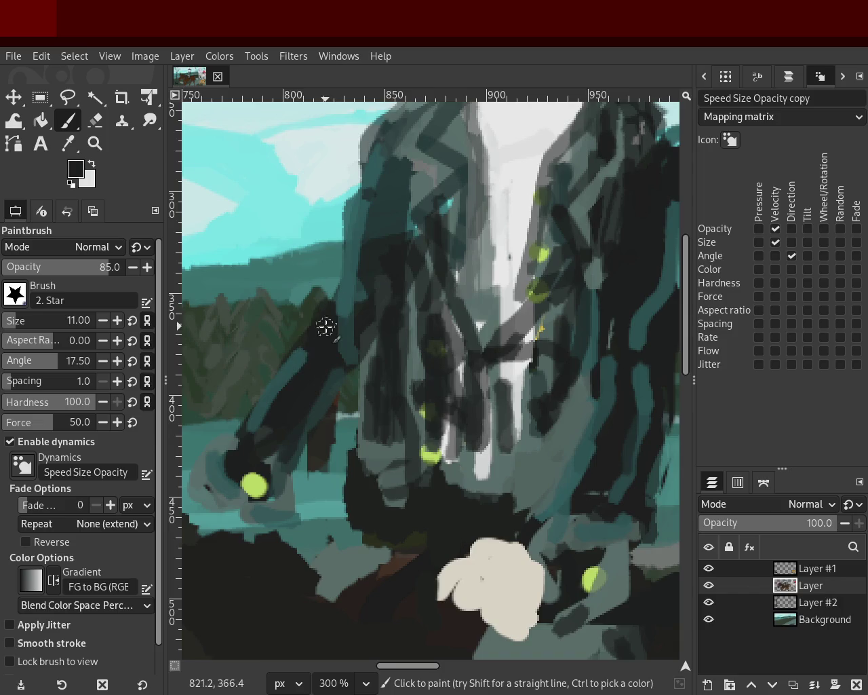
left_click(218, 466, "ctrl")
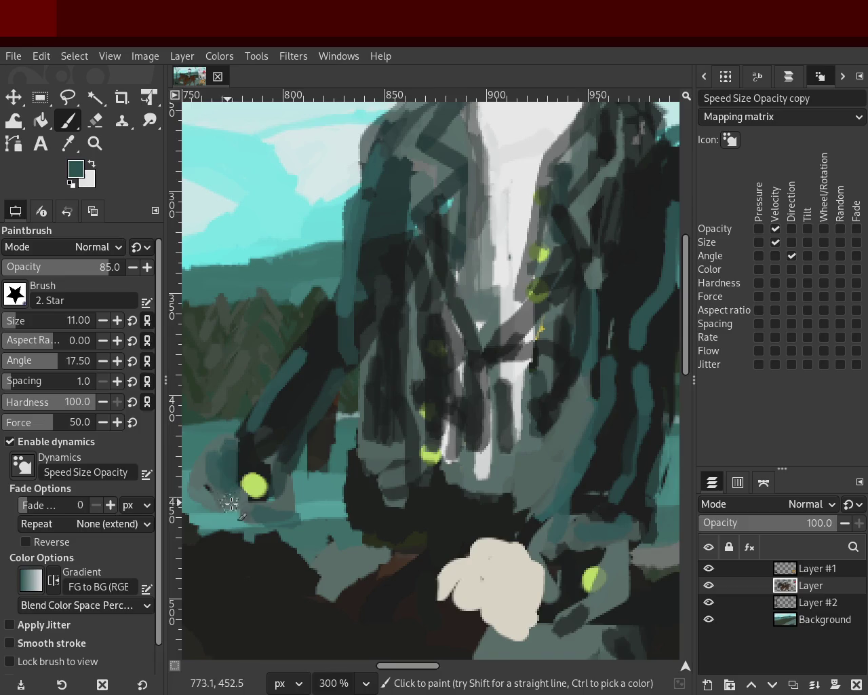
left_click(257, 483, "ctrl")
left_click(203, 479, "ctrl")
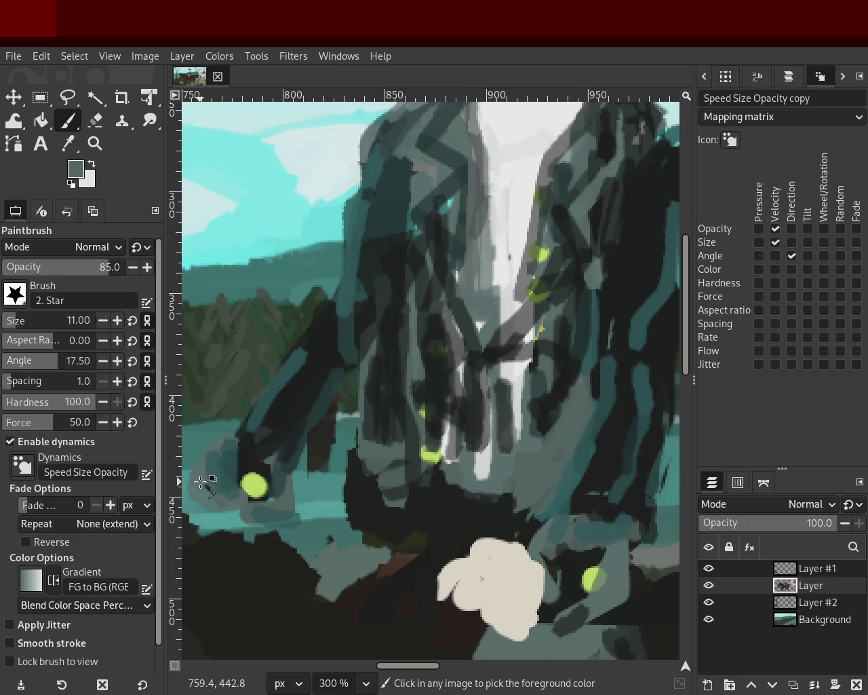
left_click(466, 539, "ctrl")
mouse_move(209, 478)
left_mouse_down()
mouse_move(211, 567)
mouse_move(198, 528)
mouse_move(210, 528)
mouse_move(204, 512)
mouse_move(218, 493)
left_mouse_up()
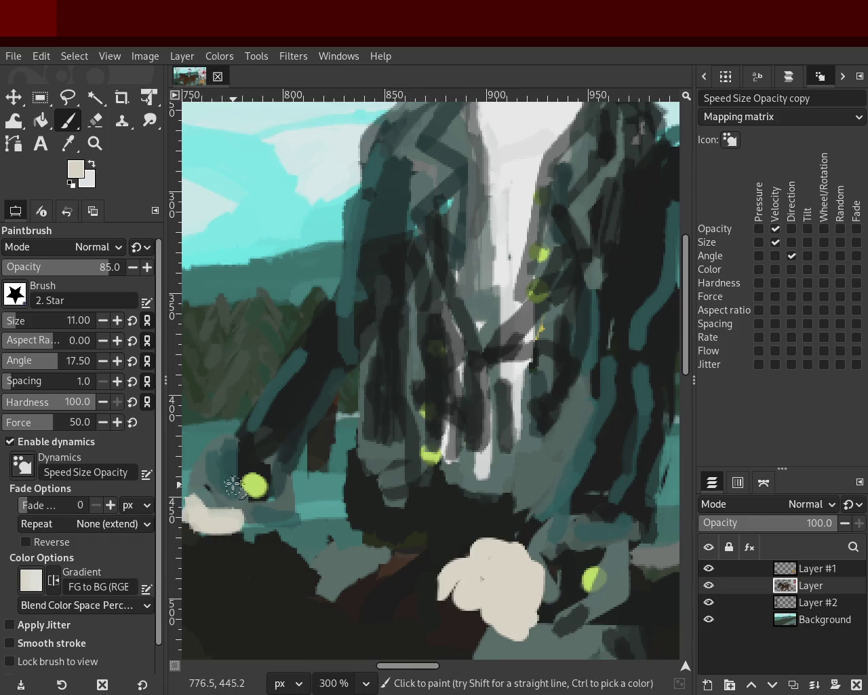
- Sample brighter teal and dark teal-black tones, then zoom in closer on the jacket
left_click(289, 454, "ctrl")
key("shift+e")
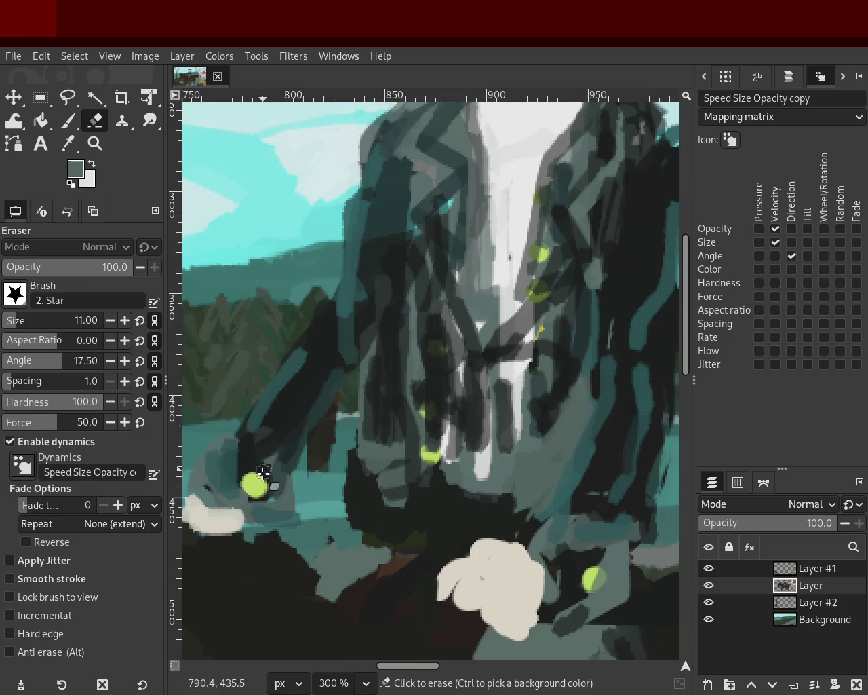
left_click(67, 125)
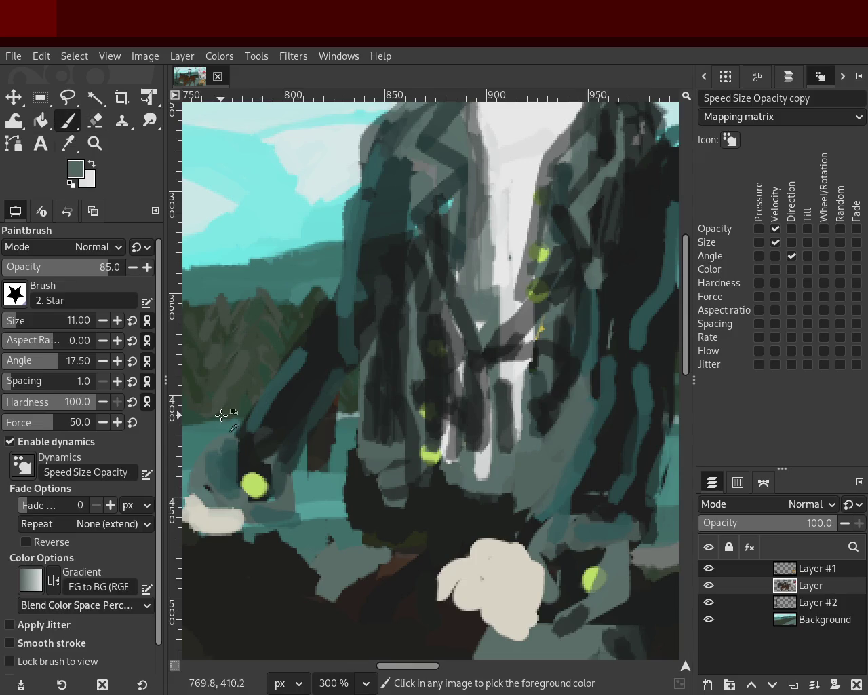
left_click(299, 480, "ctrl")
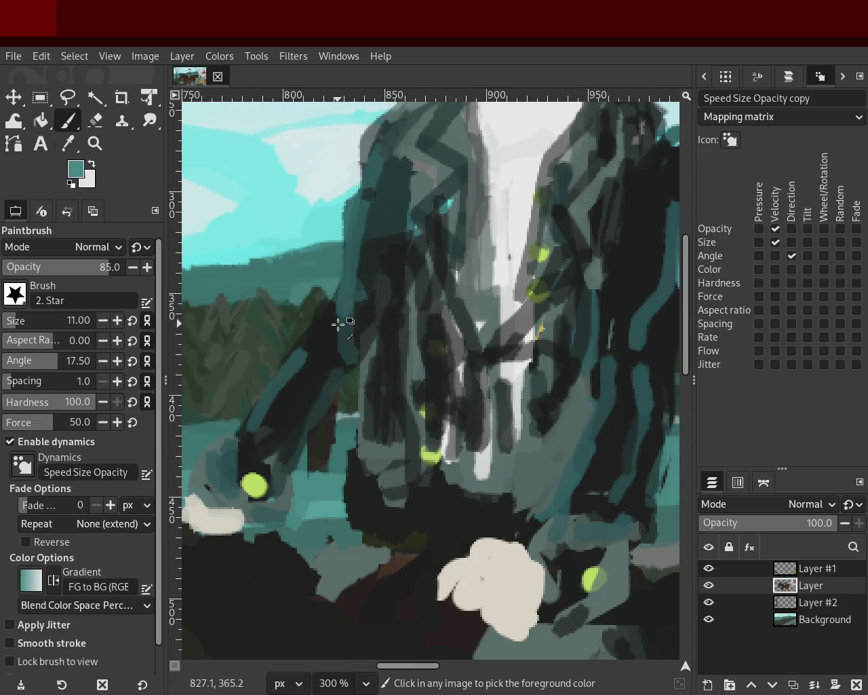
left_click(360, 305, "ctrl")
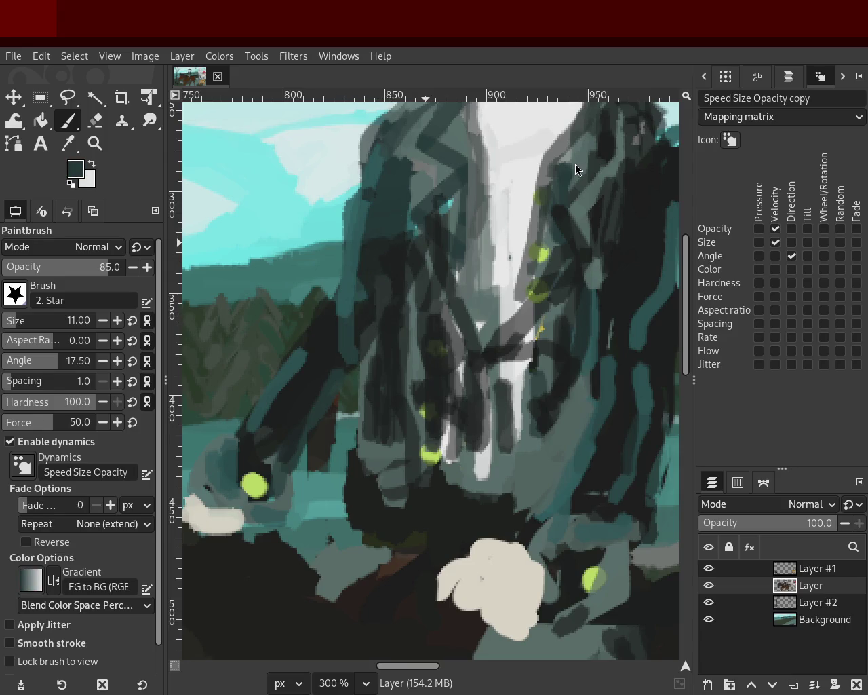
left_click(95, 144)
left_click(384, 233, "ctrl")
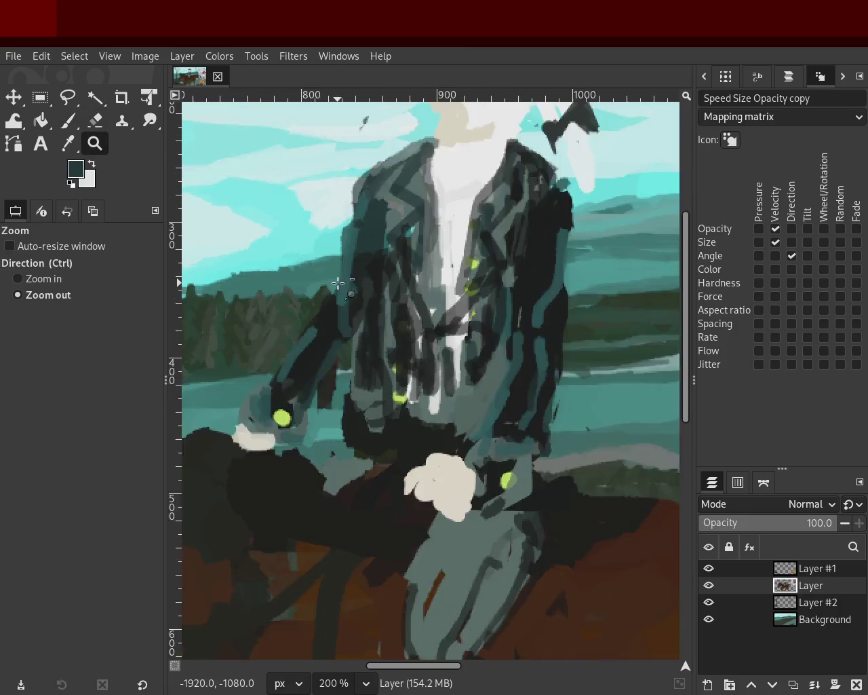
- Zoom in to 400% on the rider's jacket and try a dark stroke, then undo it
left_click(384, 233, "ctrl")
left_click(384, 233)
left_click(384, 232)
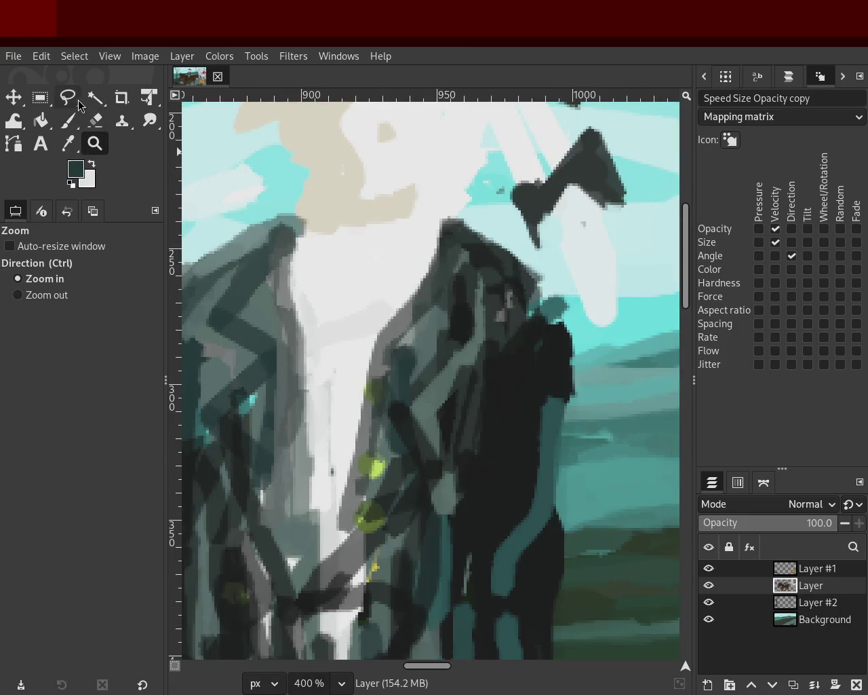
left_click(68, 121)
left_click(435, 329, "ctrl")
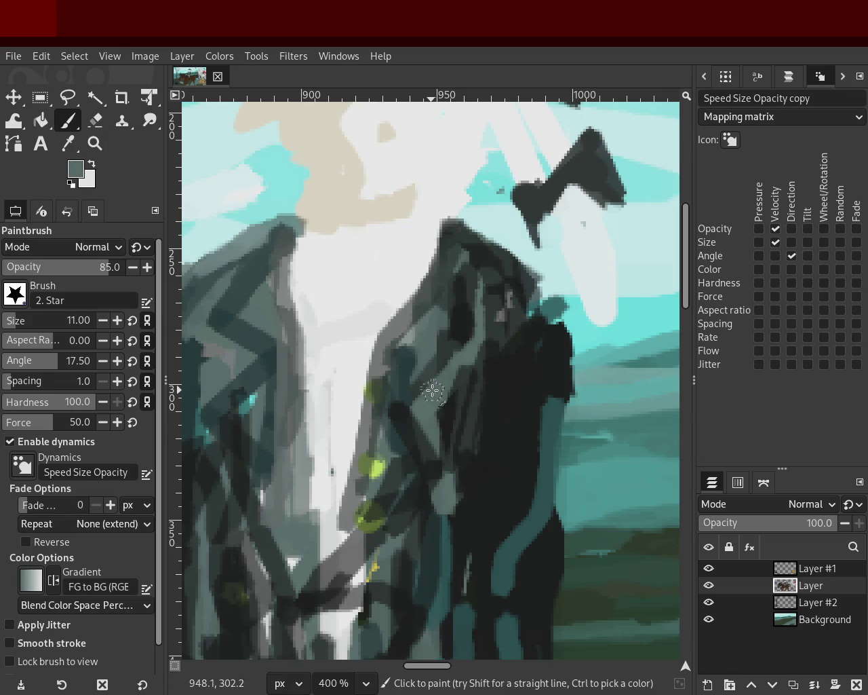
left_click(461, 326, "ctrl")
left_click_drag(454, 351, 407, 424)
key("ctrl+z")
- Paint a lighter grey-teal highlight stroke down the jacket's dark right side, then zoom back out
left_click(467, 354, "ctrl")
left_click(442, 397, "ctrl")
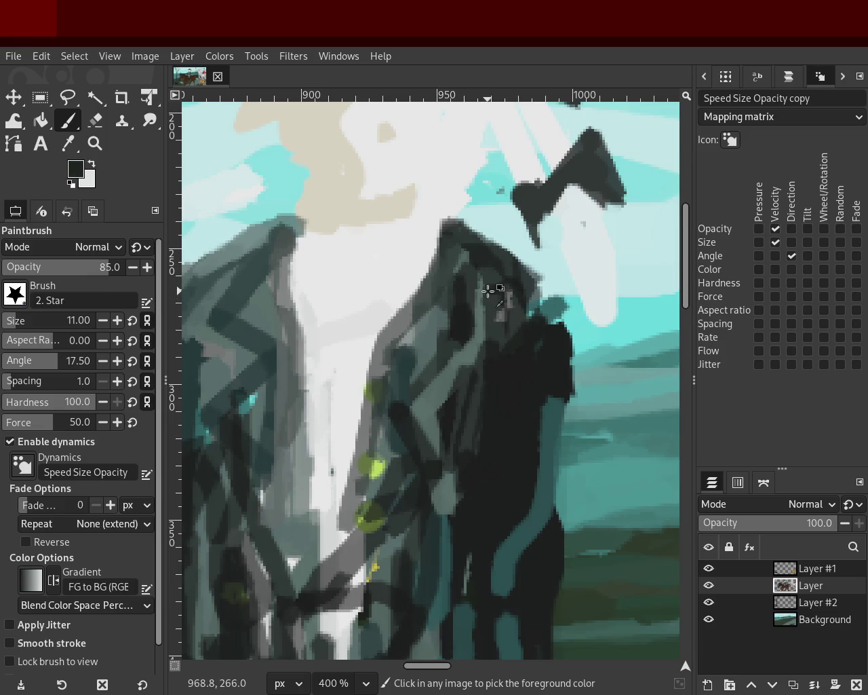
left_click(482, 324, "ctrl")
left_click_drag(484, 278, 488, 342)
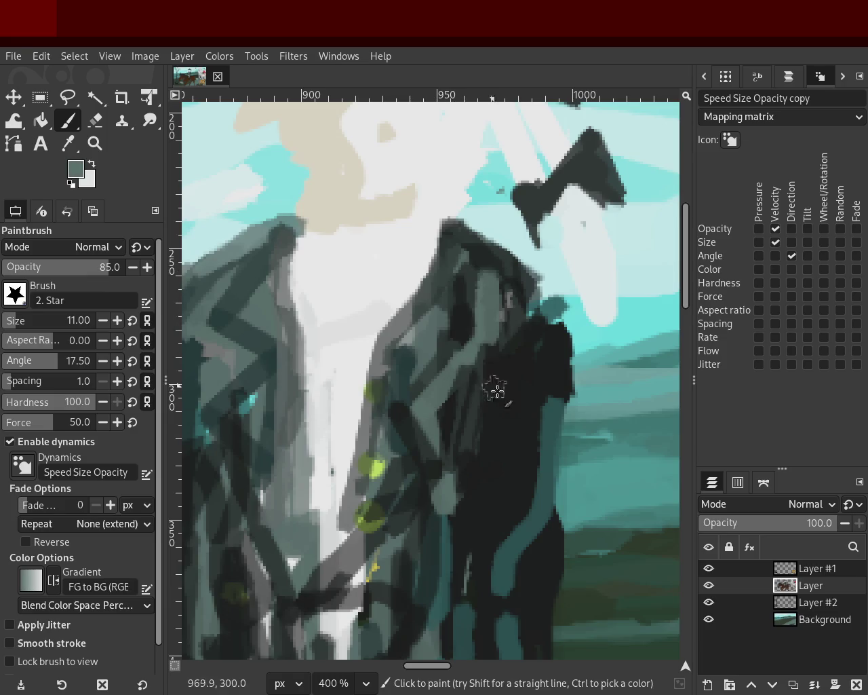
left_click(519, 386, "ctrl")
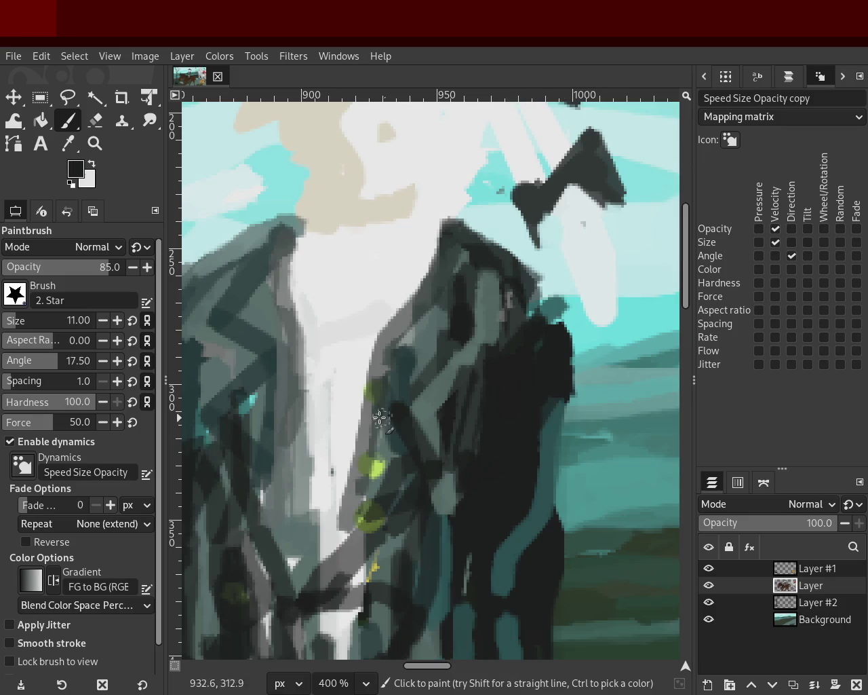
left_click(228, 355, "ctrl")
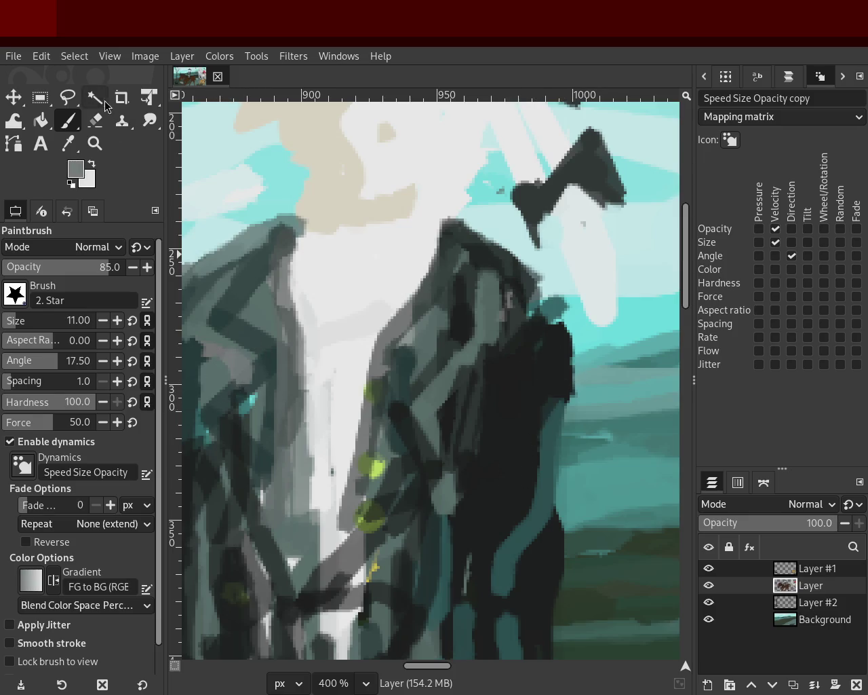
left_click(97, 148)
left_click(388, 285, "ctrl")
left_click(316, 360, "ctrl")
left_click(352, 339)
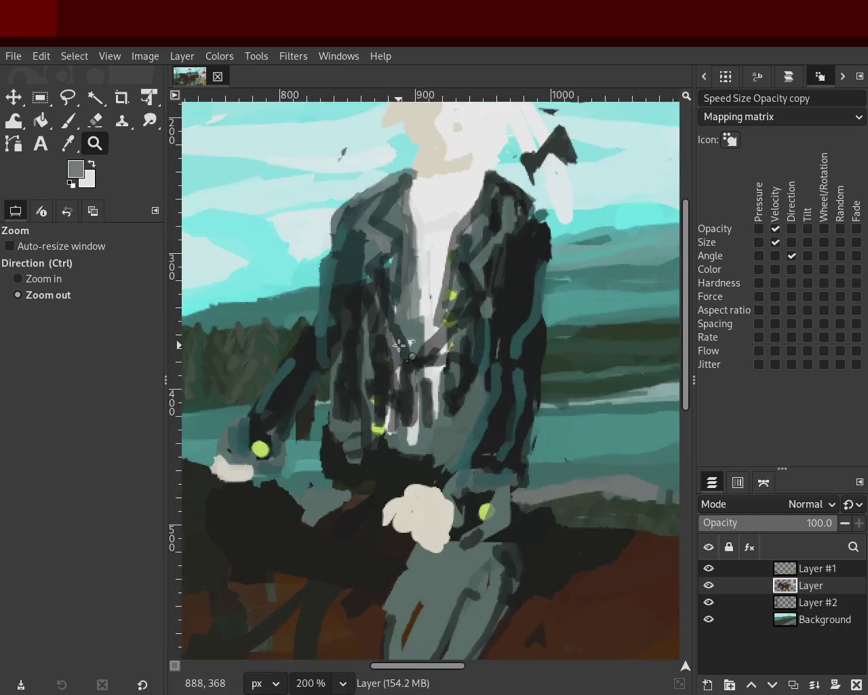
- Zoom out to review the whole painting, then zoom back in on the rider's jacket
left_click(400, 346, "ctrl")
left_click(400, 346, "ctrl")
left_click(399, 327)
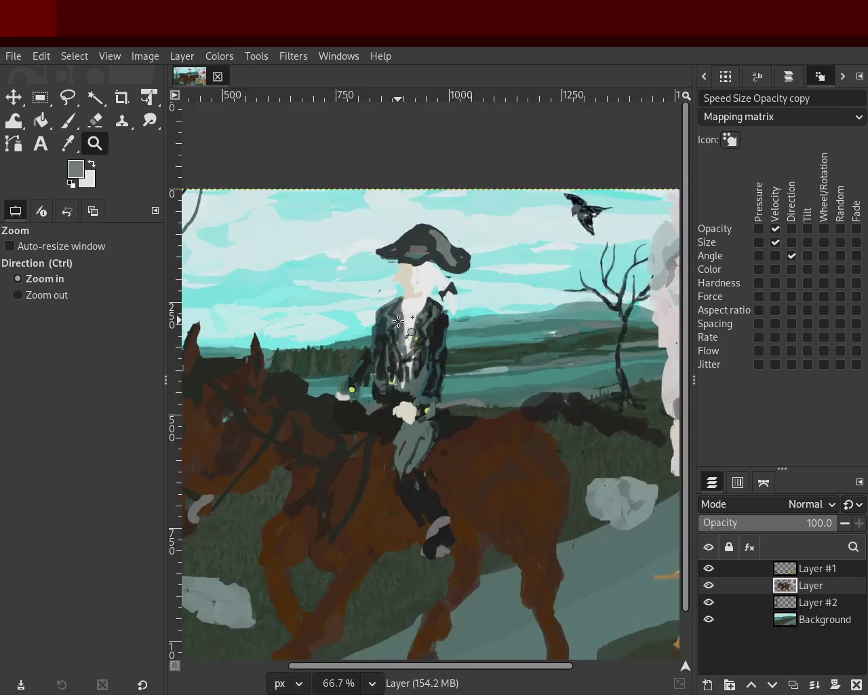
left_click(399, 327)
left_click(399, 327)
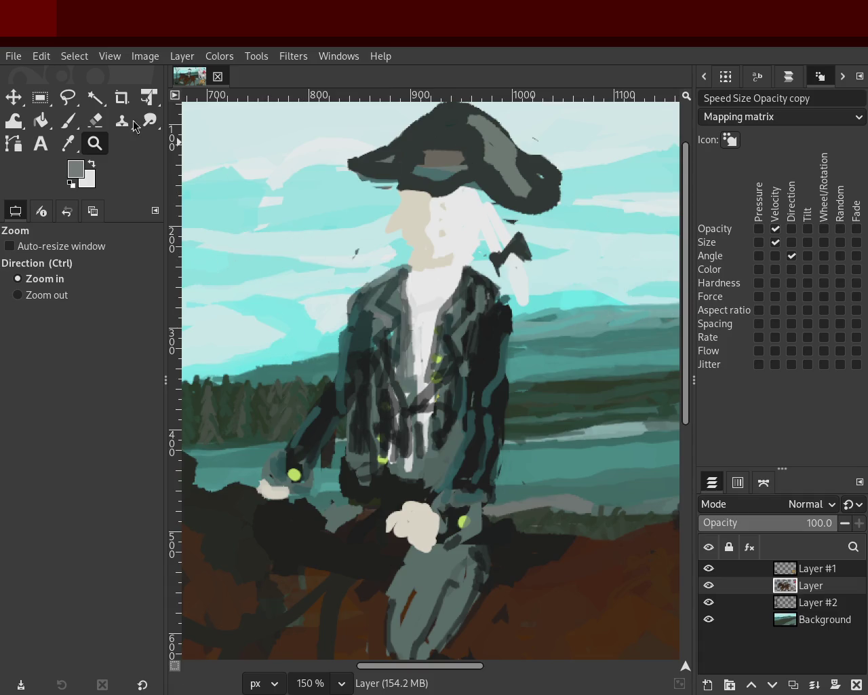
left_click(395, 299, "ctrl")
left_click(395, 300, "ctrl")
left_click(395, 300, "ctrl")
left_click(395, 300, "ctrl")
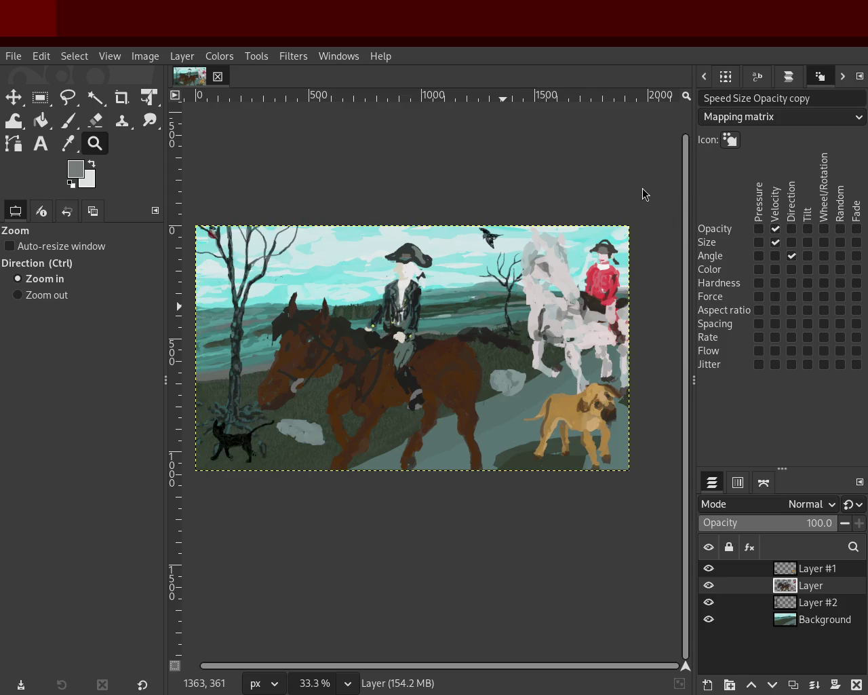
left_click(363, 246, "ctrl")
left_click(528, 375)
left_click(527, 375)
left_click(527, 376)
left_click(527, 376)
left_click(527, 375)
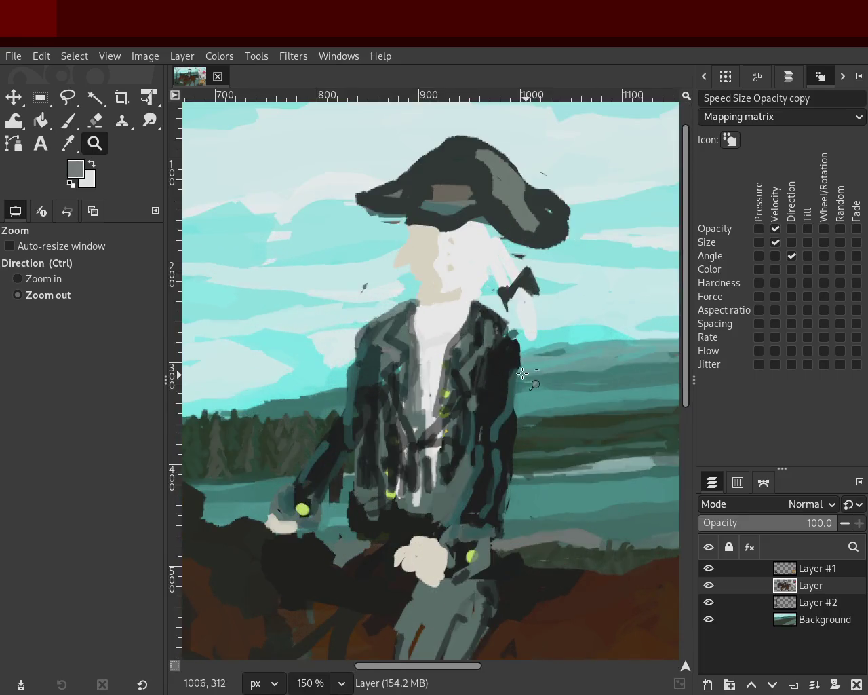
left_click(527, 375, "ctrl")
left_click(441, 356)
left_click(440, 356)
left_click(440, 356)
- Dab a light teal-grey touch onto the jacket, then zoom over to the rider's hat
left_click(70, 121)
left_click(430, 276, "ctrl")
left_click_drag(442, 330, 434, 344)
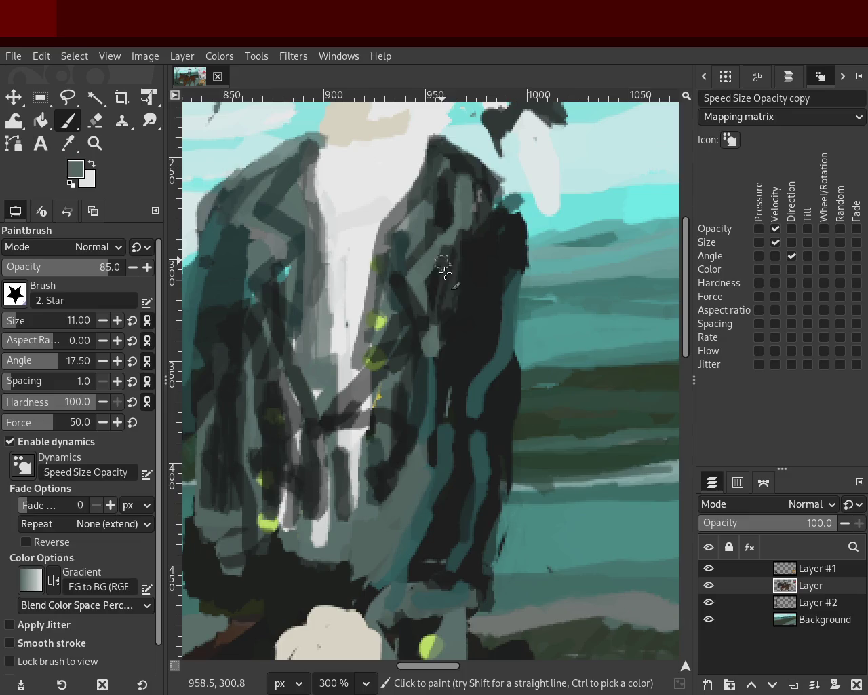
left_click(95, 143)
left_click(336, 292, "ctrl")
left_click(335, 292, "ctrl")
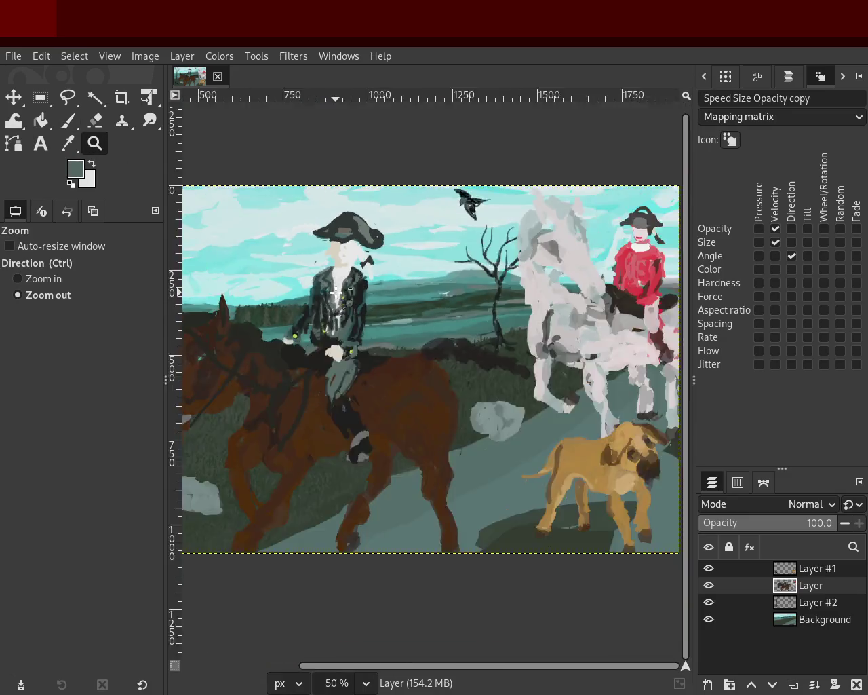
left_click(321, 291, "ctrl")
left_click(349, 248)
left_click(348, 248)
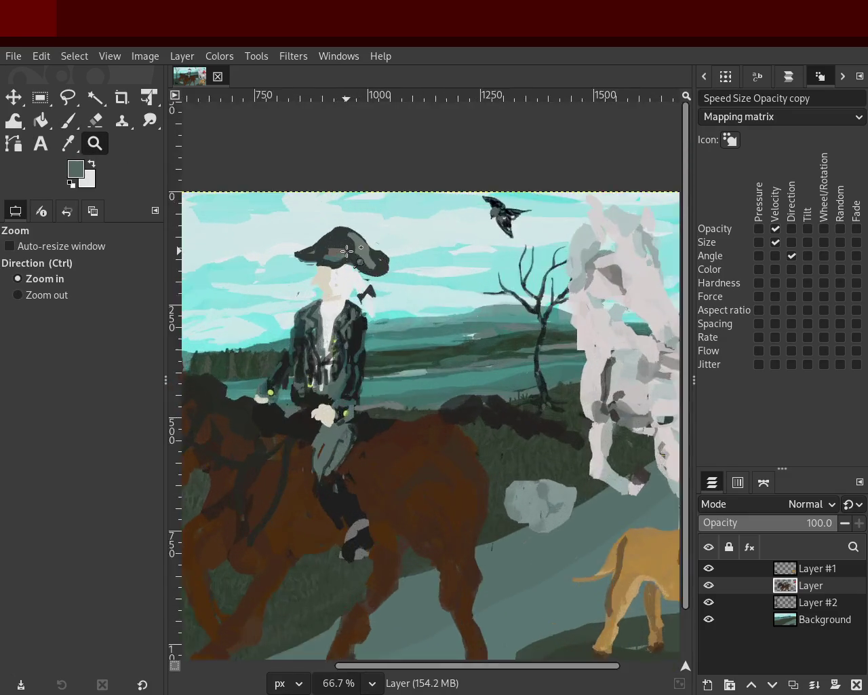
left_click(349, 248)
left_click(349, 249)
left_click(349, 248)
left_click(68, 120)
- Sample the hat colours and try a dark teal stroke along the brim, then undo it
left_click(324, 301, "ctrl")
left_click(298, 282, "ctrl")
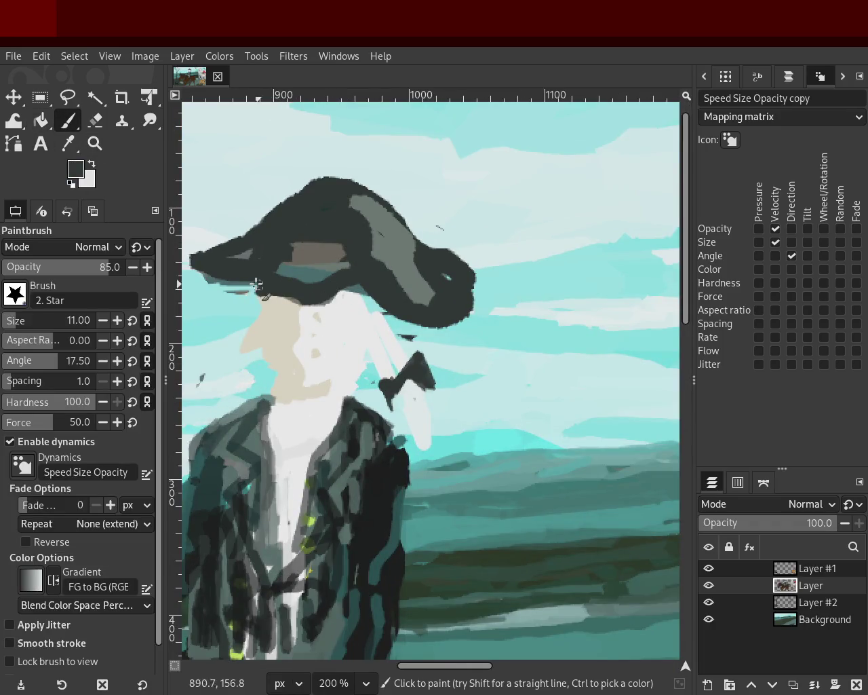
left_click(431, 271, "ctrl")
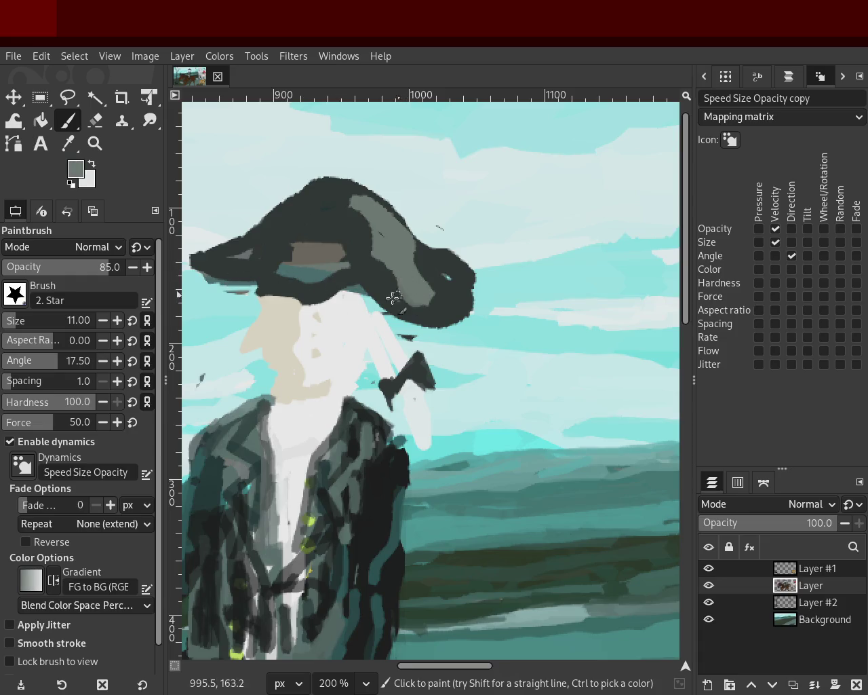
left_click(235, 275, "ctrl")
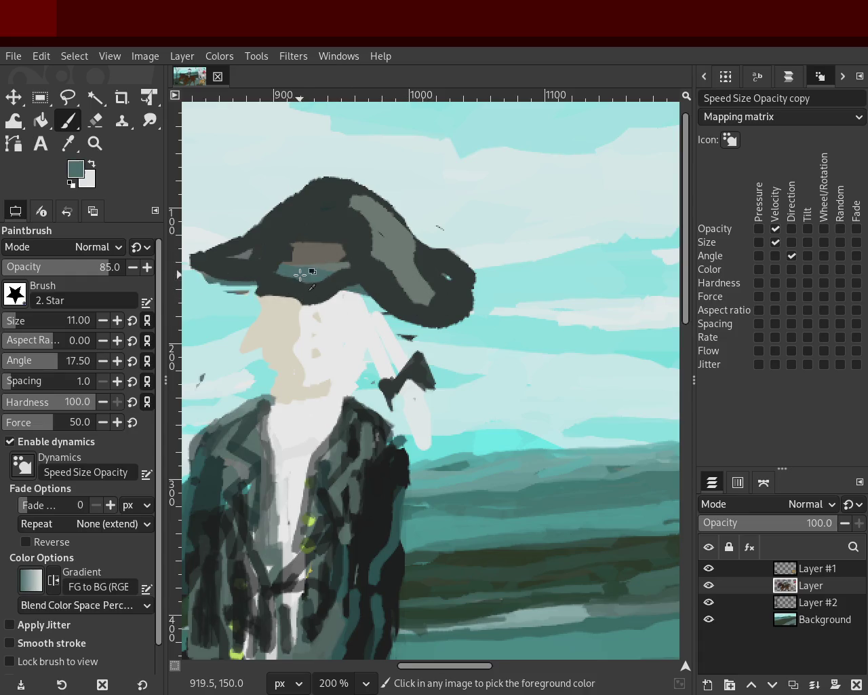
left_click_drag(190, 276, 233, 261)
key("ctrl+z")
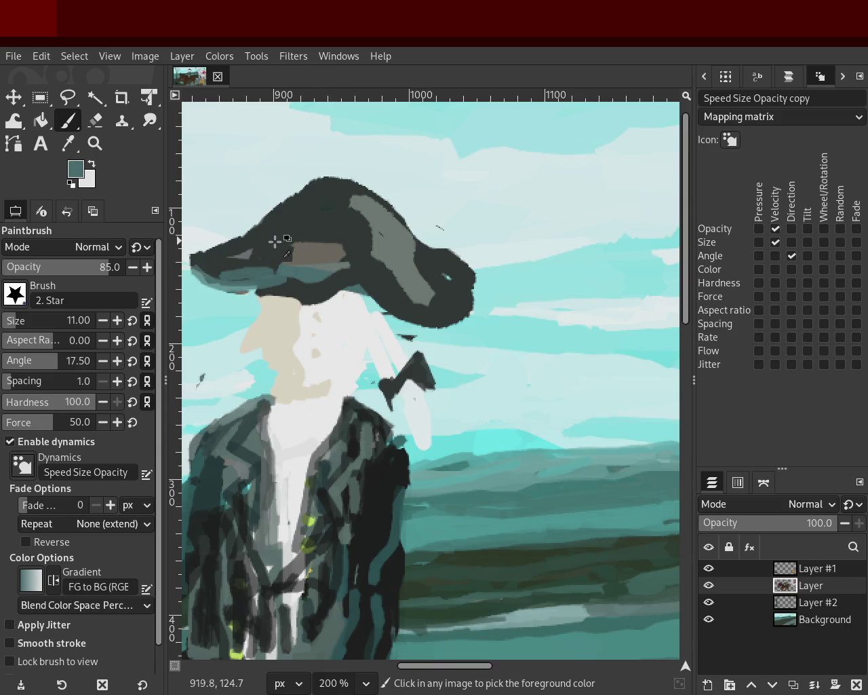
- Paint grey strokes across the hat band and erase part of the hat's right edge
left_click(293, 241, "ctrl")
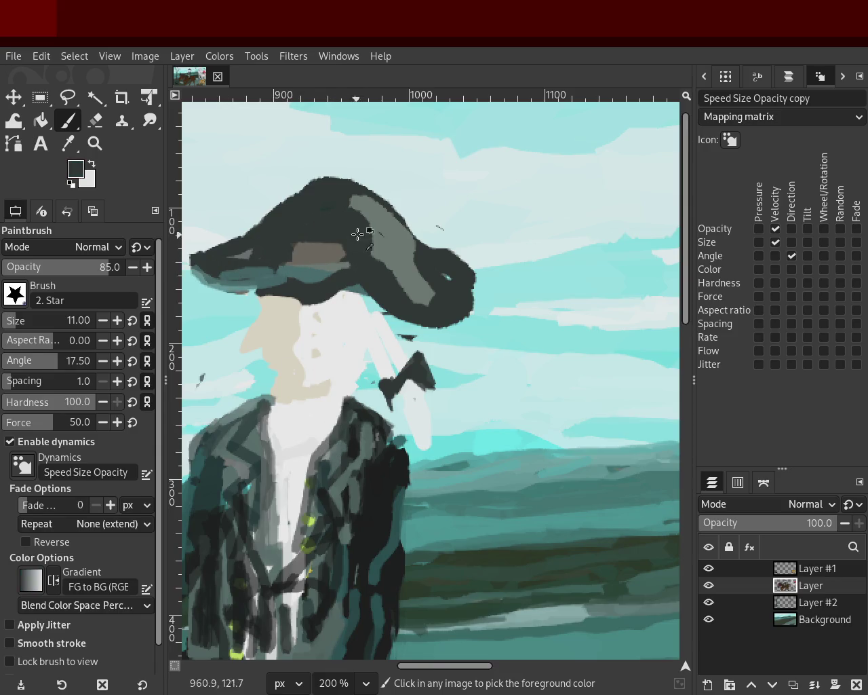
left_click(373, 212, "ctrl")
mouse_move(344, 214)
left_mouse_down()
mouse_move(368, 265)
mouse_move(422, 298)
left_mouse_up()
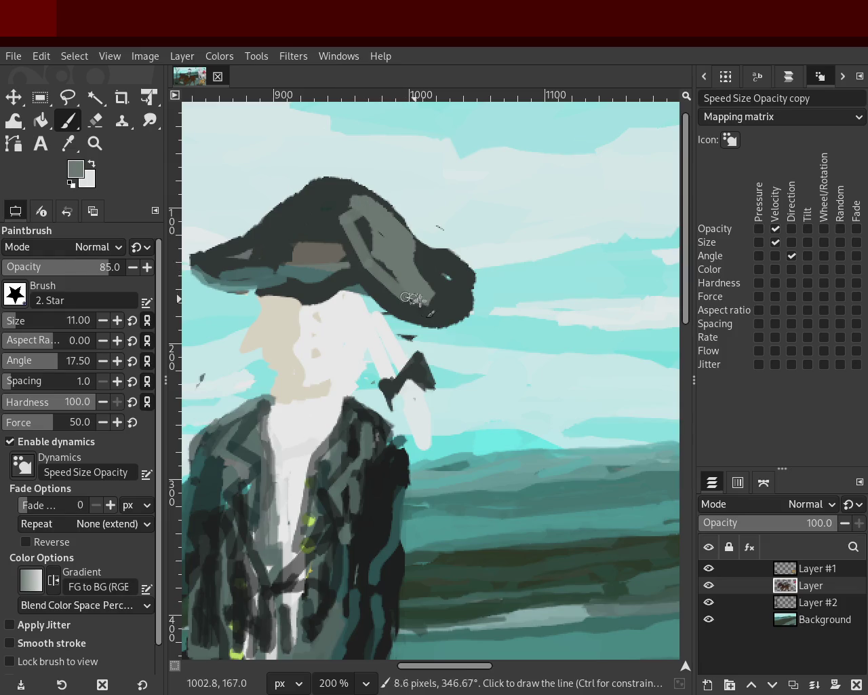
left_click(422, 263, "ctrl")
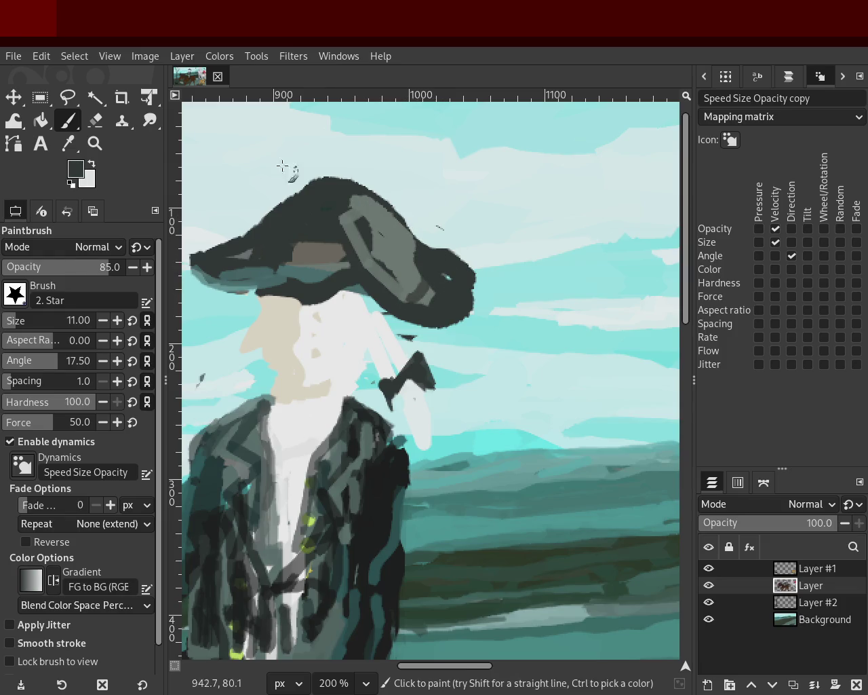
left_click(95, 120)
mouse_move(431, 238)
left_mouse_down()
mouse_move(477, 277)
mouse_move(474, 290)
left_mouse_up()
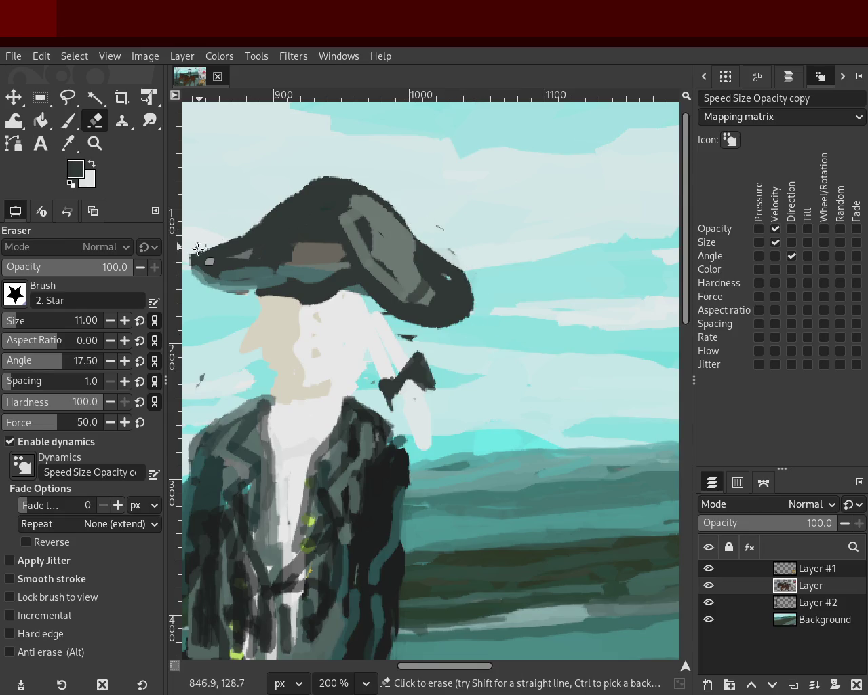
- Reshape the hat's top-left and top edges with dark strokes, undoing the stray grey curve
key("p")
mouse_move(327, 178)
left_mouse_down()
mouse_move(251, 239)
mouse_move(261, 241)
mouse_move(252, 251)
left_mouse_up()
key("ctrl+z")
key("ctrl+z")
left_click_drag(291, 195, 228, 238)
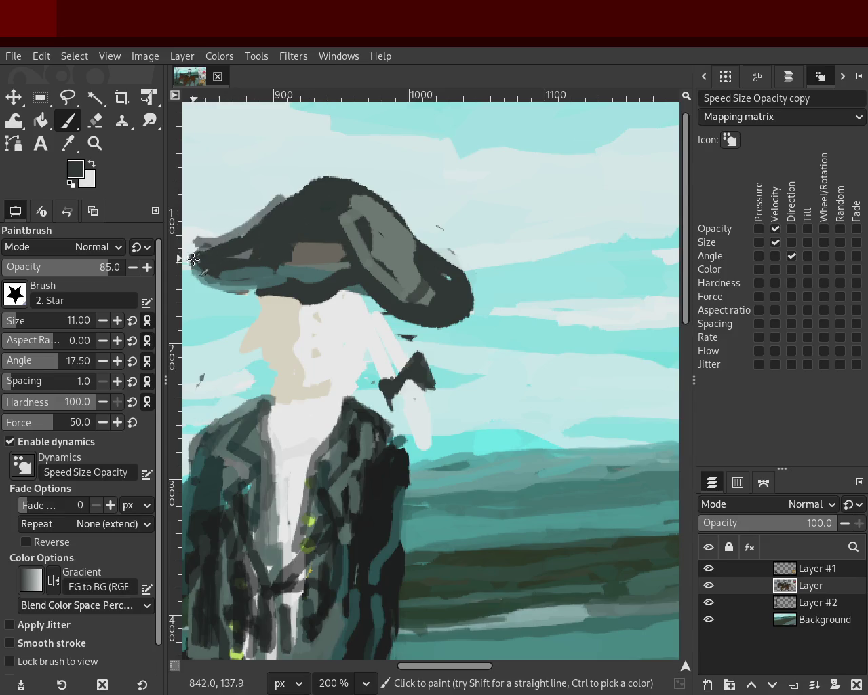
mouse_move(350, 195)
left_mouse_down()
mouse_move(343, 162)
mouse_move(382, 204)
left_mouse_up()
mouse_move(405, 229)
left_mouse_down()
mouse_move(481, 293)
mouse_move(441, 316)
mouse_move(431, 305)
mouse_move(449, 266)
mouse_move(467, 316)
mouse_move(485, 293)
mouse_move(468, 299)
mouse_move(404, 199)
mouse_move(316, 178)
left_mouse_up()
key("ctrl+z")
key("ctrl+z")
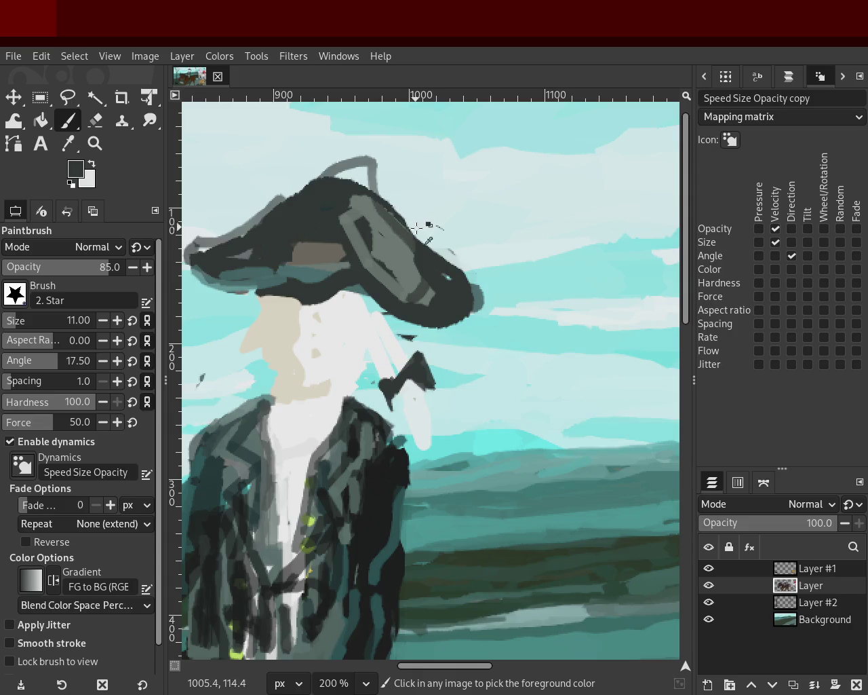
key("ctrl+z")
- Paint grey-brown over the hat crown, then cover it with dark teal
left_click(392, 220, "ctrl")
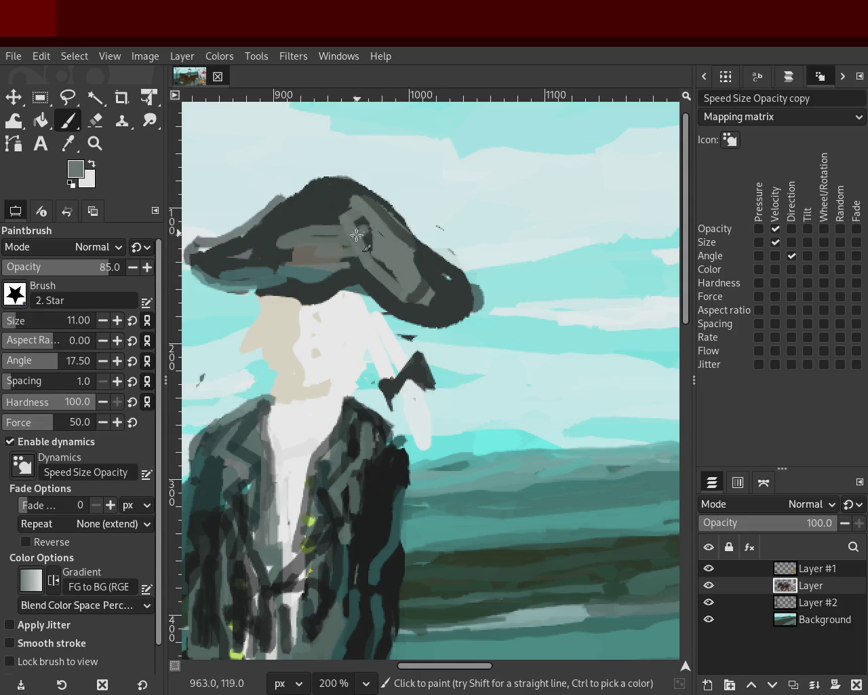
left_click(309, 255, "ctrl")
mouse_move(289, 260)
left_mouse_down()
mouse_move(286, 235)
mouse_move(333, 231)
mouse_move(314, 211)
mouse_move(293, 262)
left_mouse_up()
left_click(307, 264, "ctrl")
mouse_move(348, 245)
left_mouse_down()
mouse_move(345, 254)
mouse_move(355, 248)
mouse_move(307, 240)
left_mouse_up()
left_click(333, 235, "ctrl")
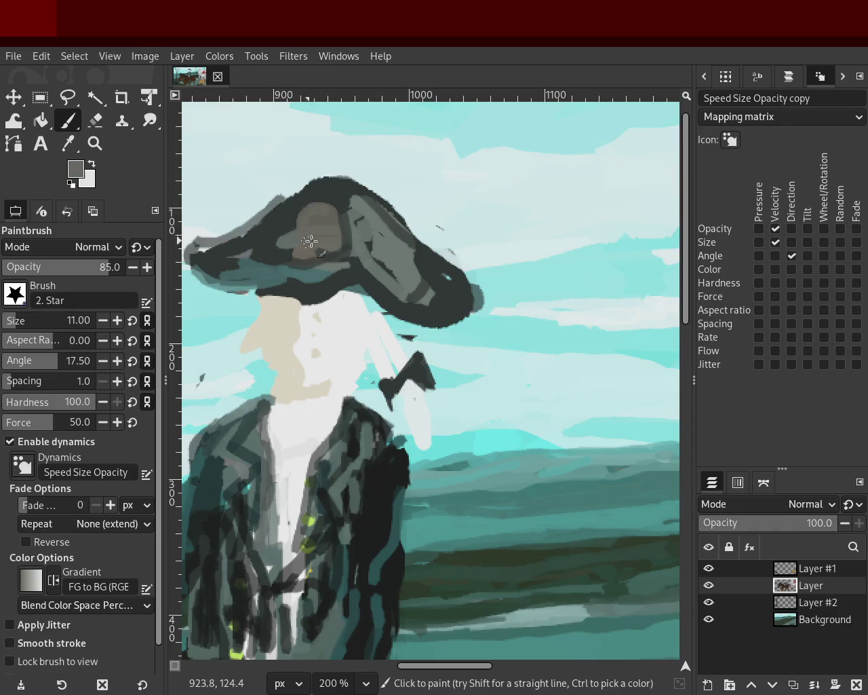
left_click(345, 201, "ctrl")
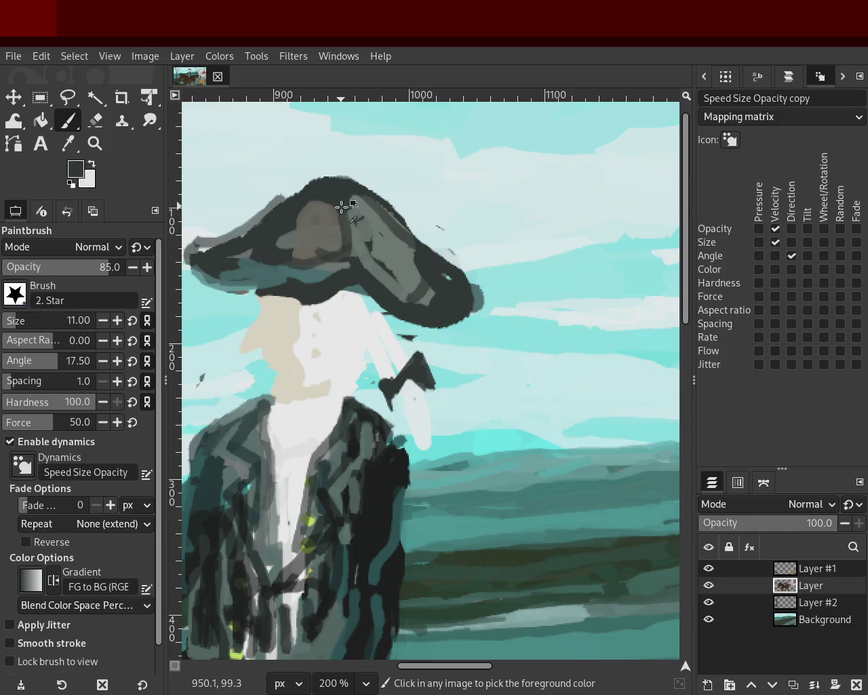
left_click(95, 143)
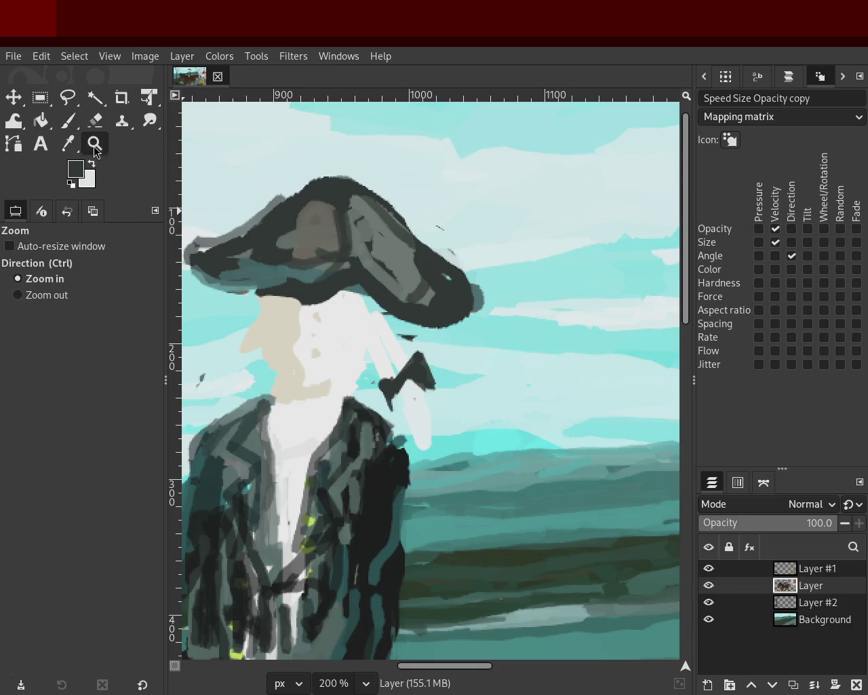
- Zoom out and scroll the canvas to bring the rider's neck into view
left_click(301, 254, "ctrl")
scroll(301, 254, "down", 3)
scroll(373, 271, "up", 1)
scroll(409, 293, "up", 1)
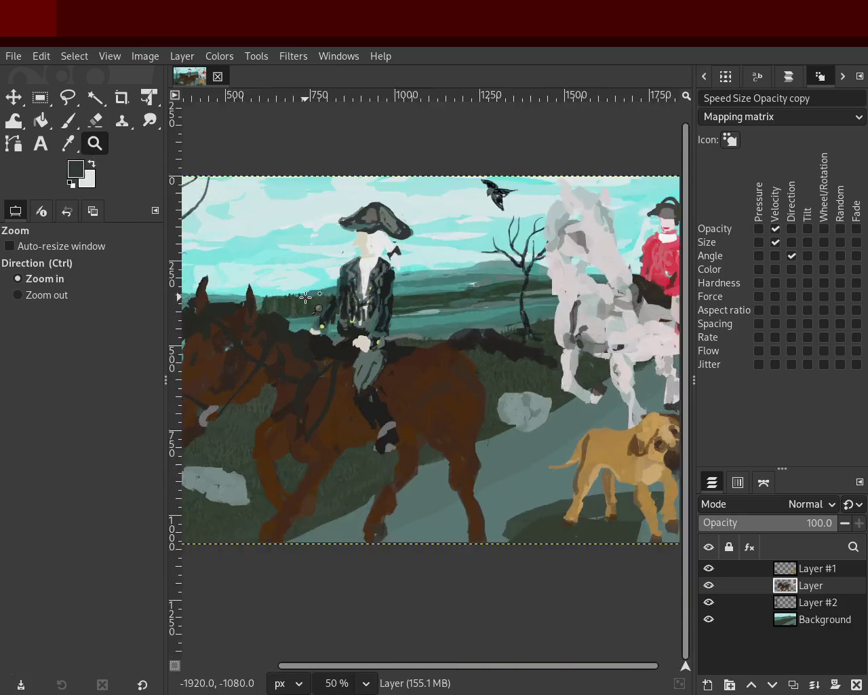
scroll(410, 294, "down", 1)
scroll(407, 295, "down", 2)
scroll(393, 296, "up", 2)
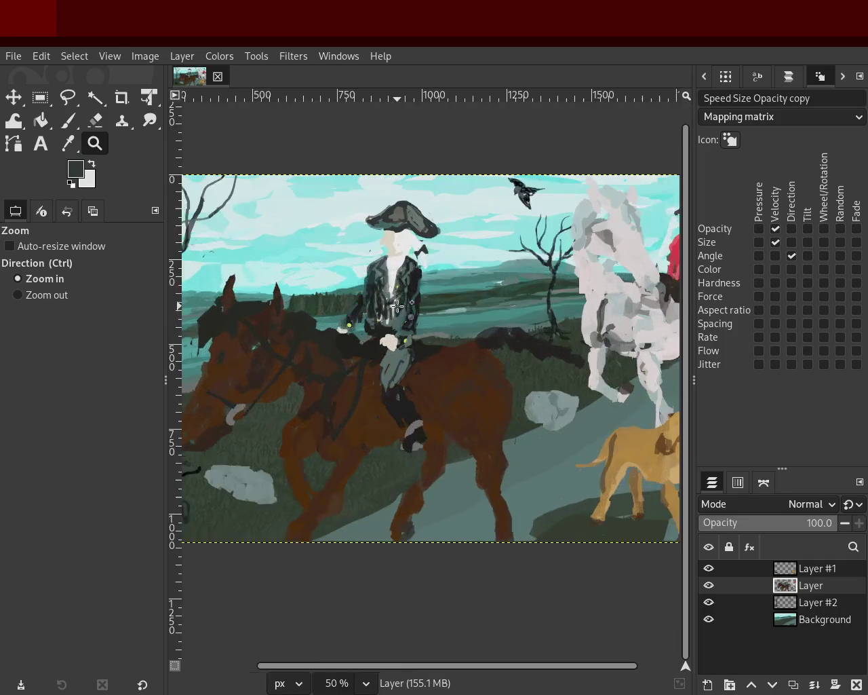
scroll(386, 297, "up", 1)
scroll(385, 297, "up", 2)
scroll(388, 278, "up", 2)
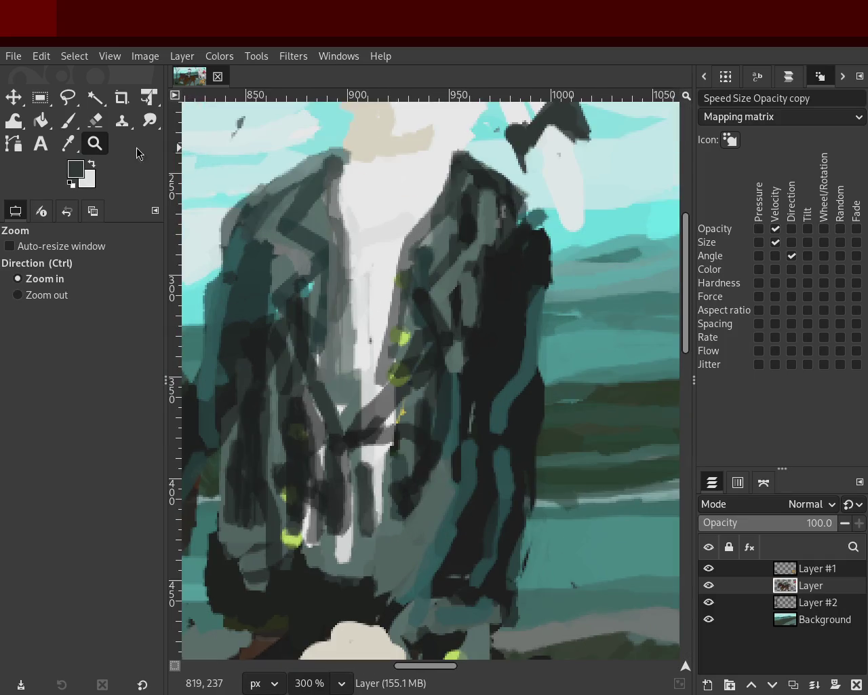
- Sample beige from the face and paint it down the neck from under the hat
left_click(67, 125)
left_click(447, 211, "ctrl")
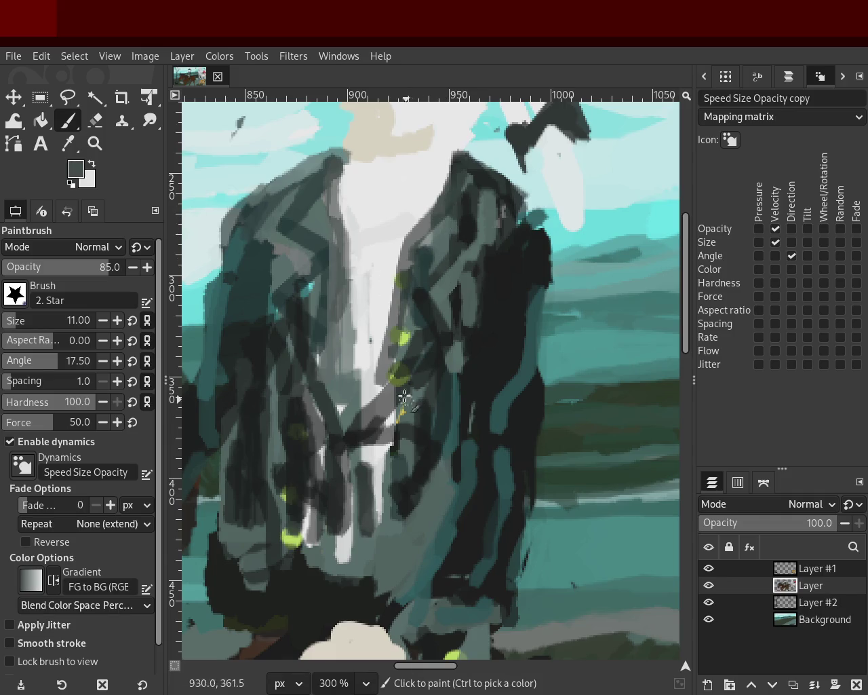
left_click(382, 374, "ctrl")
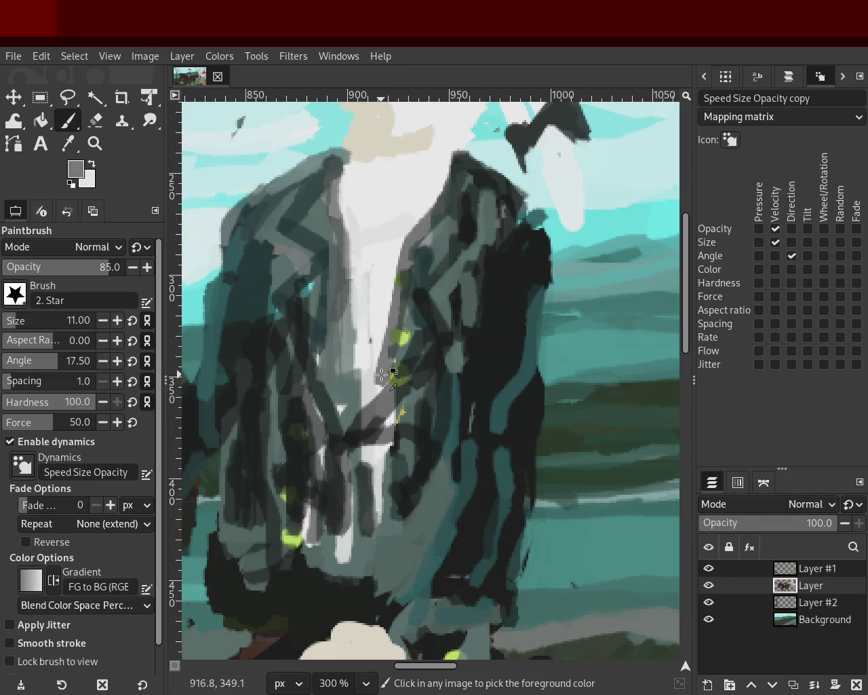
left_click(364, 147, "ctrl")
left_click_drag(354, 163, 370, 189)
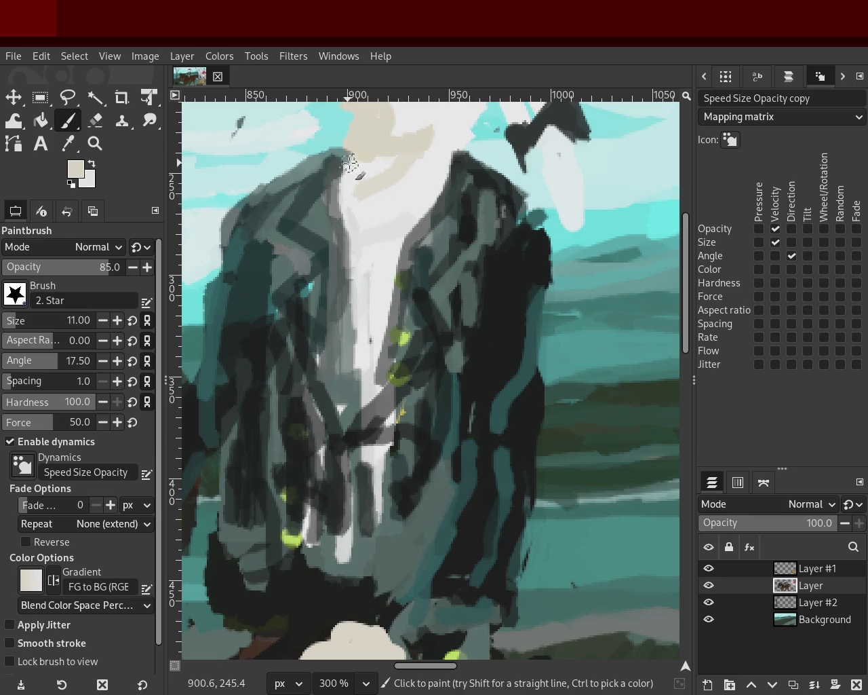
key("ctrl+z")
left_click_drag(399, 154, 377, 223)
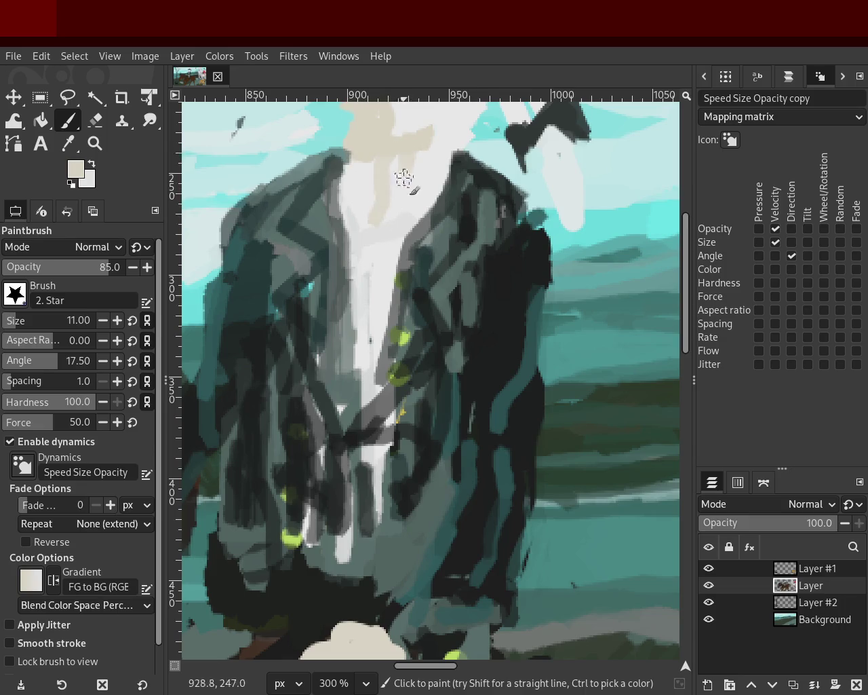
left_click(378, 178, "ctrl")
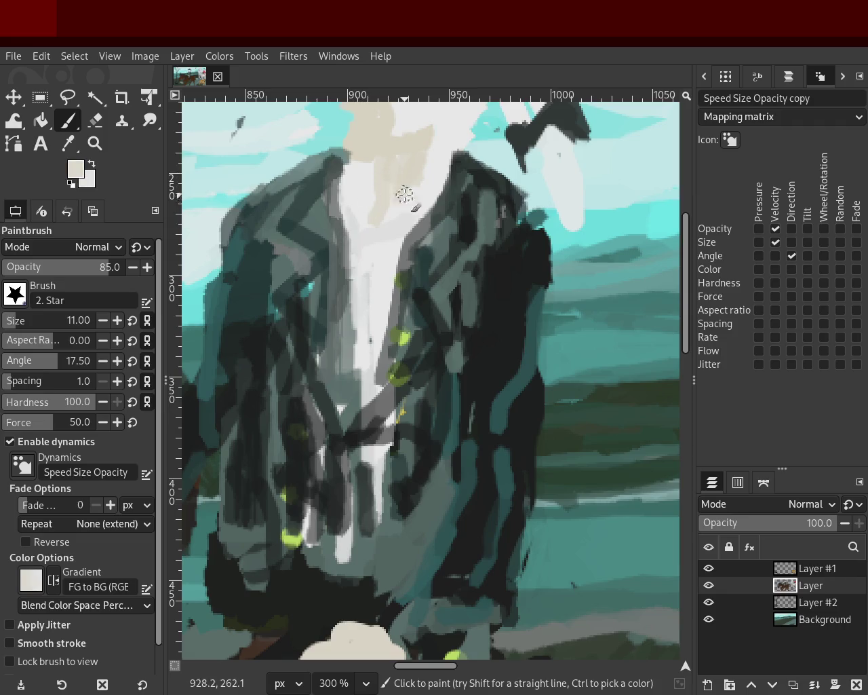
- Zoom out to see the whole figure, then zoom in on the rider's upper body
left_click(95, 143)
left_click(397, 364, "ctrl")
left_click(398, 364, "ctrl")
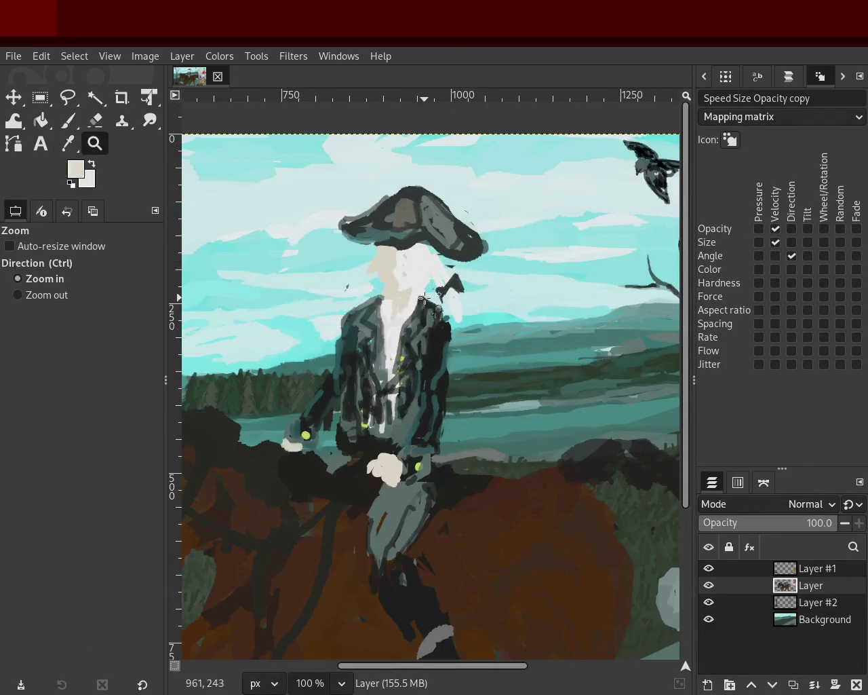
left_click(410, 293)
left_click(359, 324)
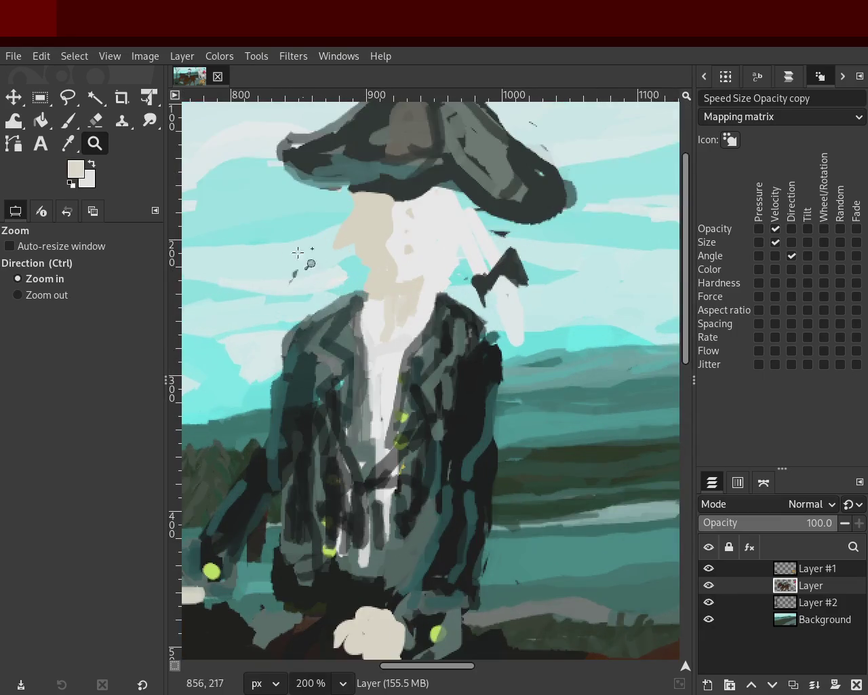
- Erase the dark coat at both shoulders, the collar and below the bow into light streaks
left_click(95, 120)
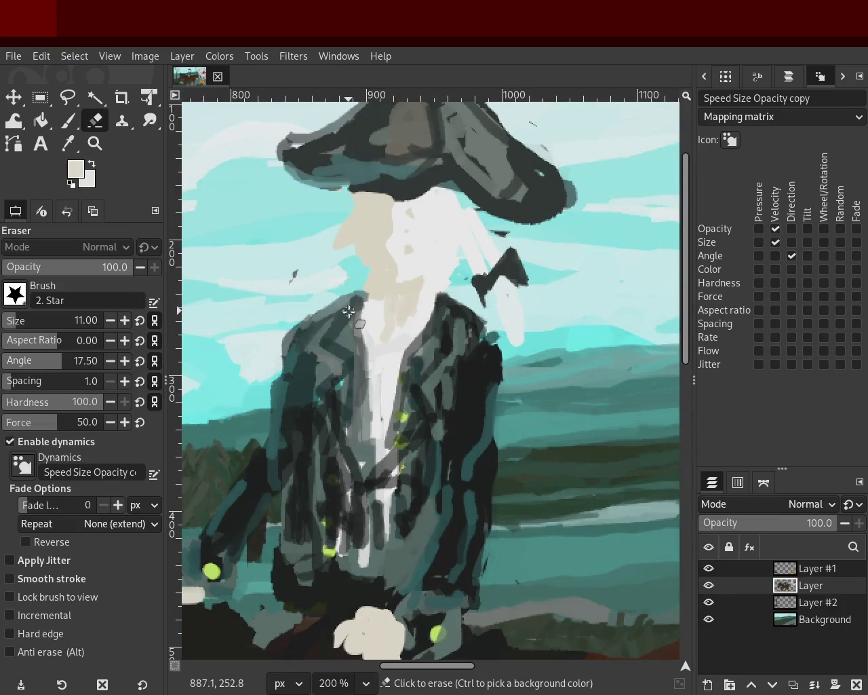
left_click(68, 120)
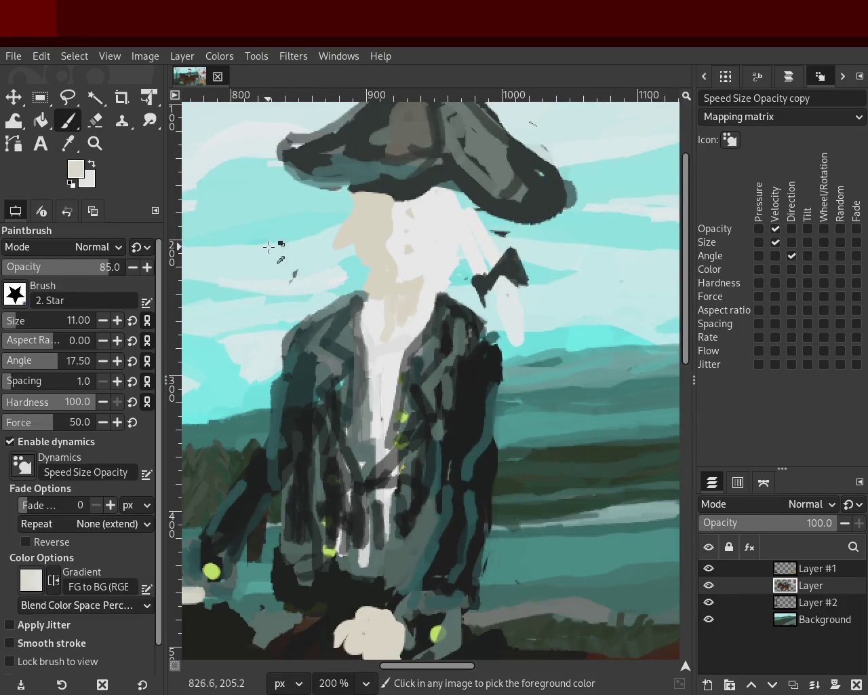
left_click(95, 120)
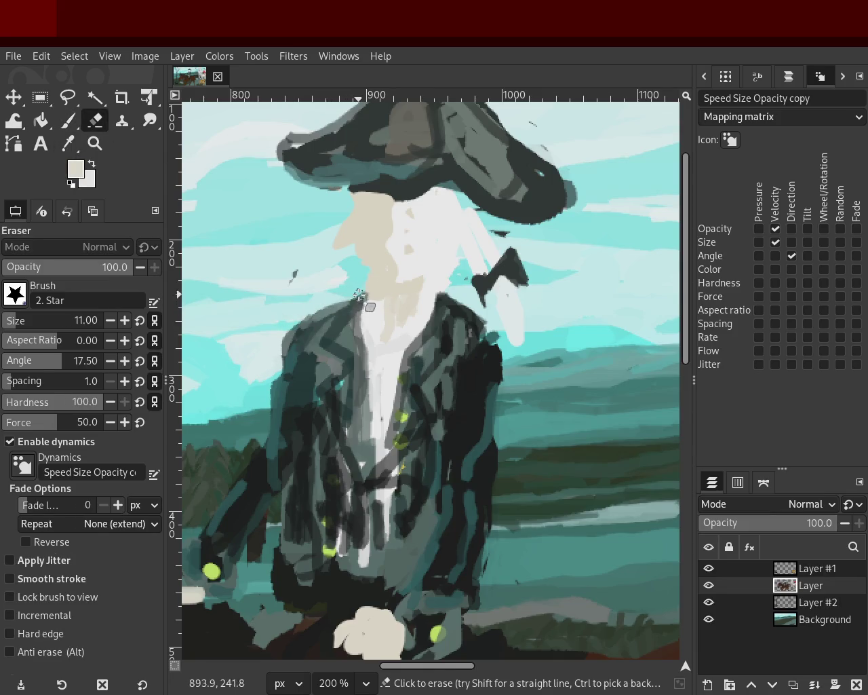
left_click_drag(329, 313, 306, 321)
left_click_drag(361, 308, 356, 303)
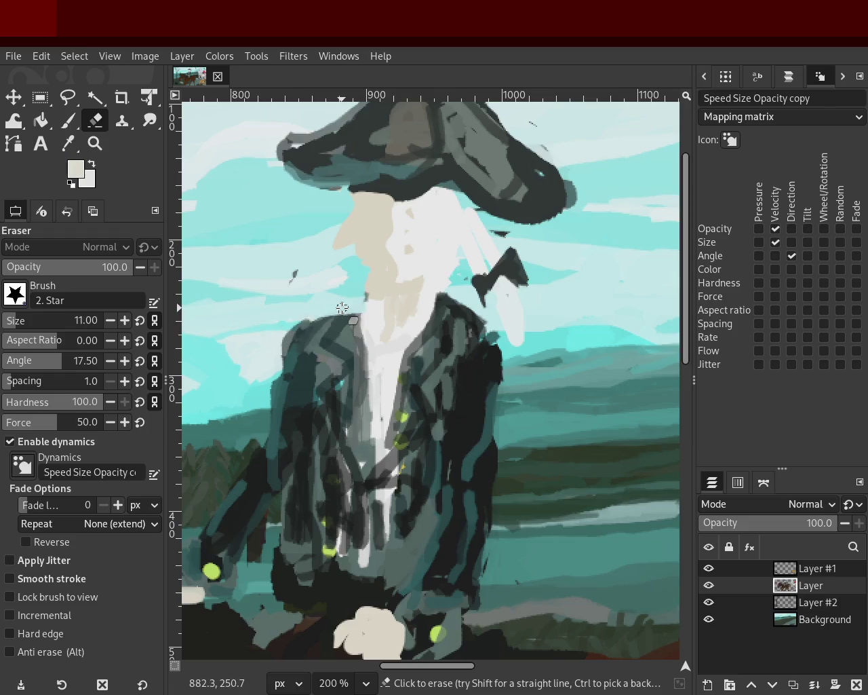
mouse_move(477, 311)
left_mouse_down()
mouse_move(446, 294)
mouse_move(429, 335)
left_mouse_up()
mouse_move(365, 327)
left_mouse_down()
mouse_move(502, 335)
mouse_move(494, 297)
left_mouse_up()
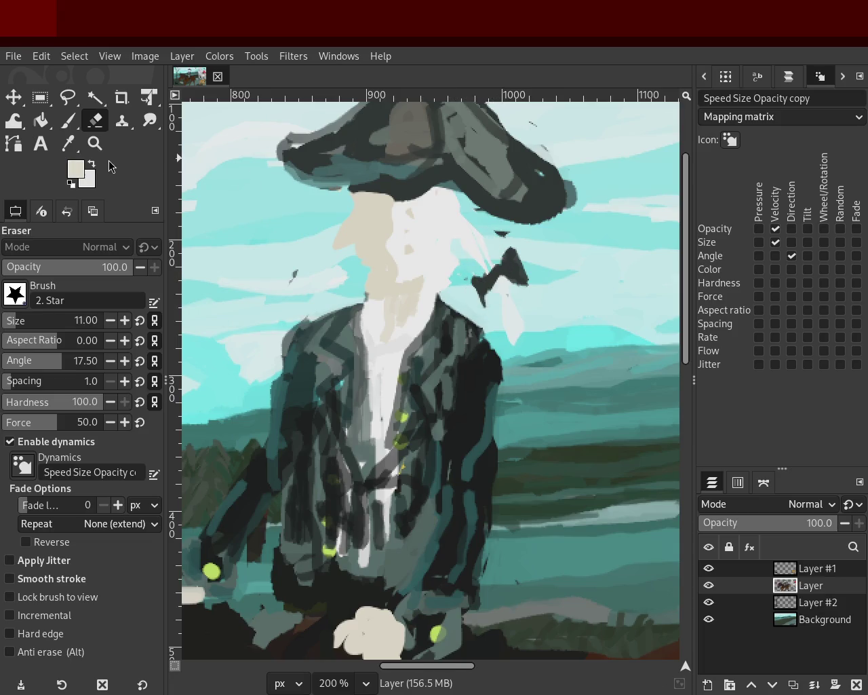
left_click(68, 120)
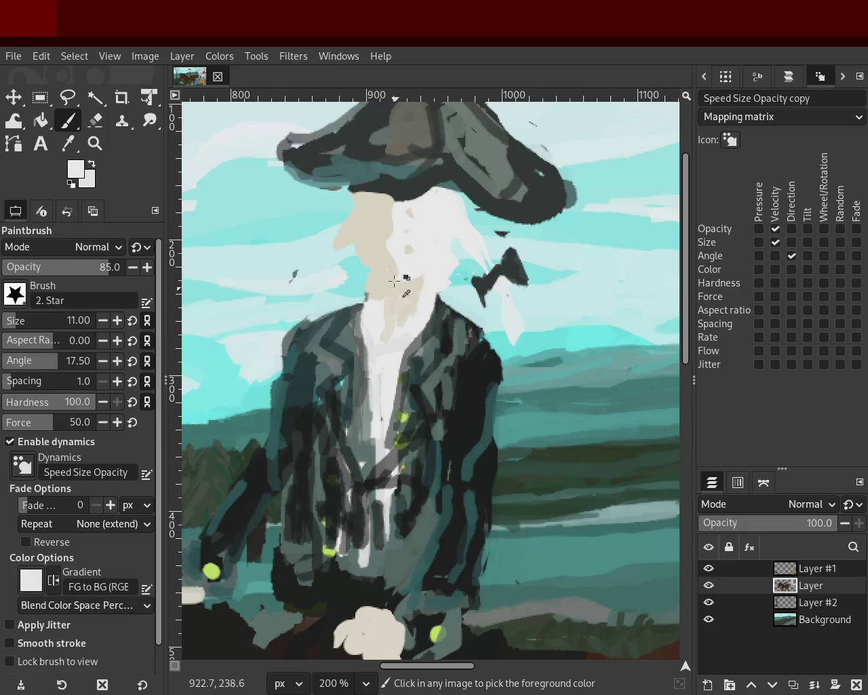
- Paint a beige stroke from the face toward the chest and lighten the face's left side
left_click(378, 255, "ctrl")
left_click_drag(374, 244, 381, 305)
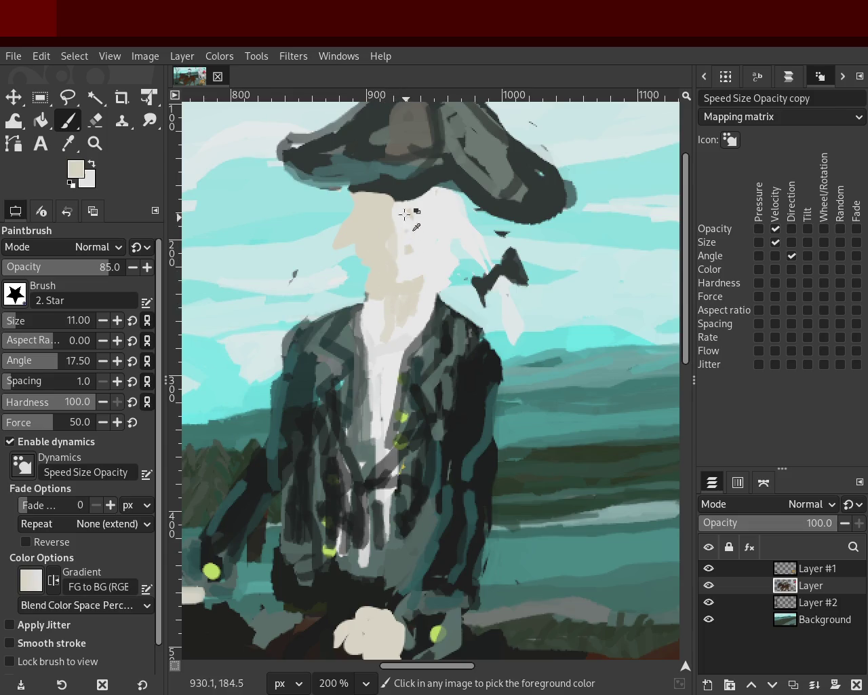
left_click(397, 233, "ctrl")
mouse_move(397, 236)
left_mouse_down()
mouse_move(417, 251)
mouse_move(409, 281)
mouse_move(412, 229)
left_mouse_up()
left_click(393, 280)
left_click(427, 234, "ctrl")
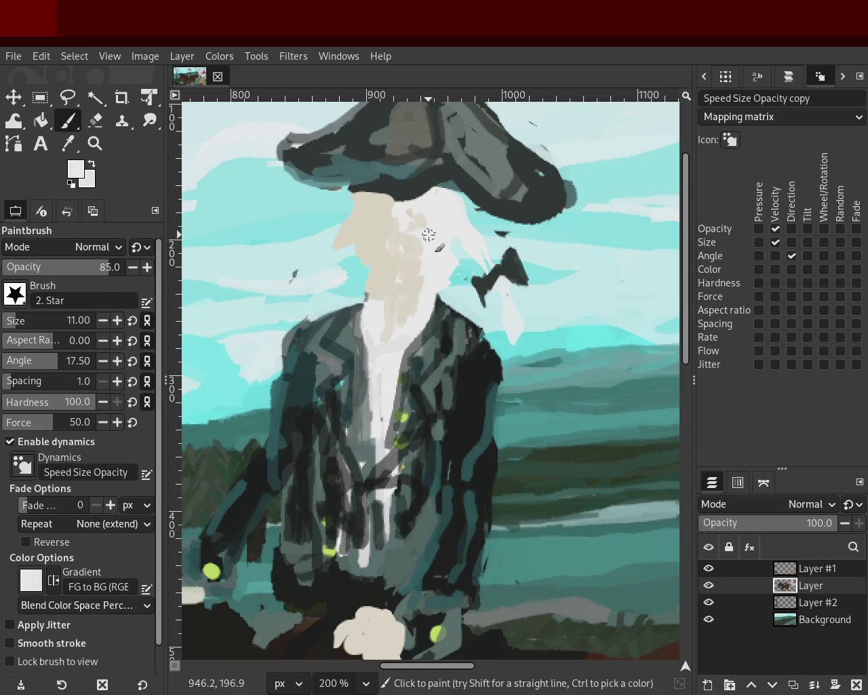
- Add near-white streaks on the face's right side, undo those near the bow, and save as 48.xcf
left_click(414, 268, "ctrl")
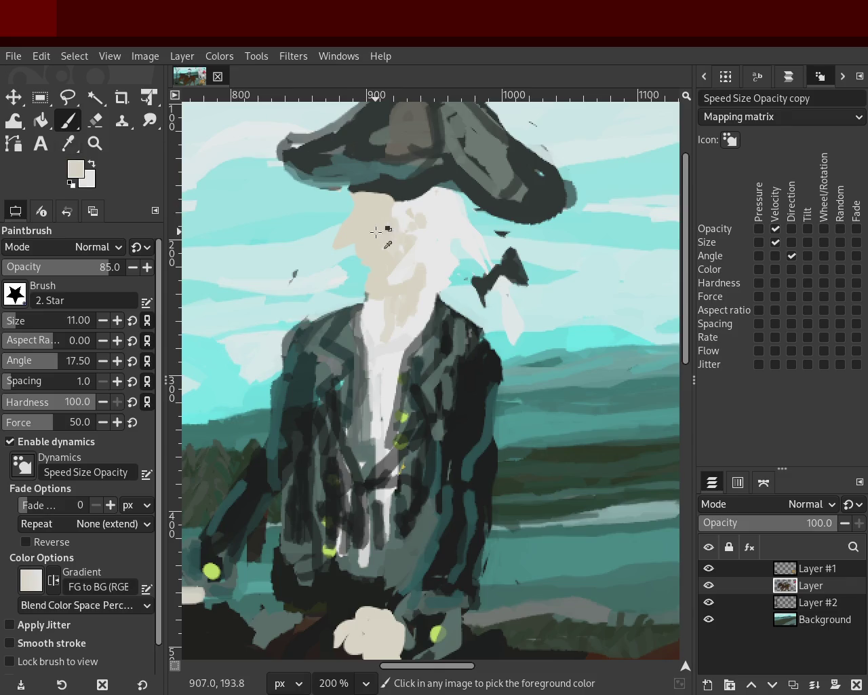
left_click(407, 247, "ctrl")
mouse_move(411, 286)
left_mouse_down()
mouse_move(416, 213)
mouse_move(404, 273)
mouse_move(431, 276)
left_mouse_up()
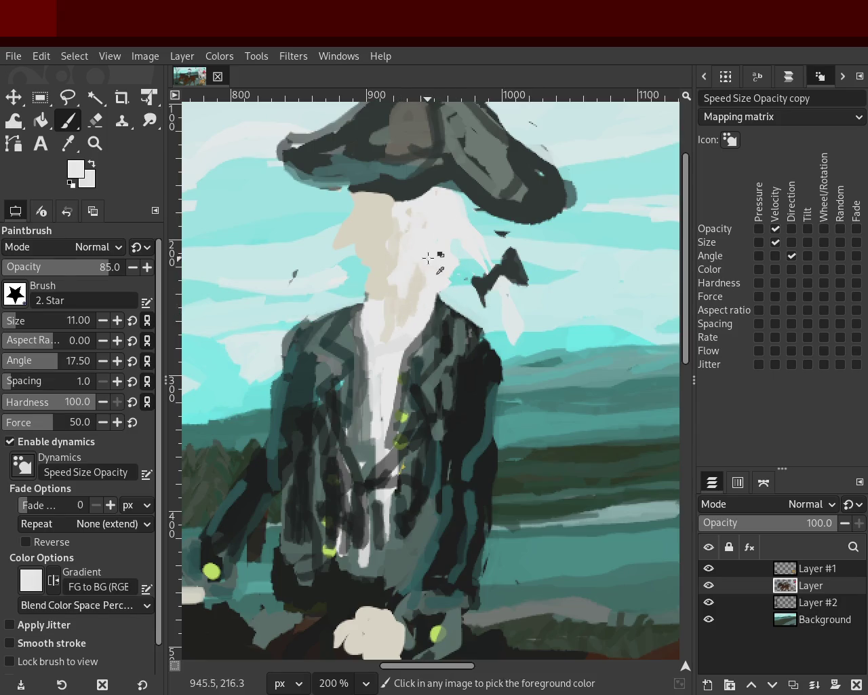
left_click(383, 271, "ctrl")
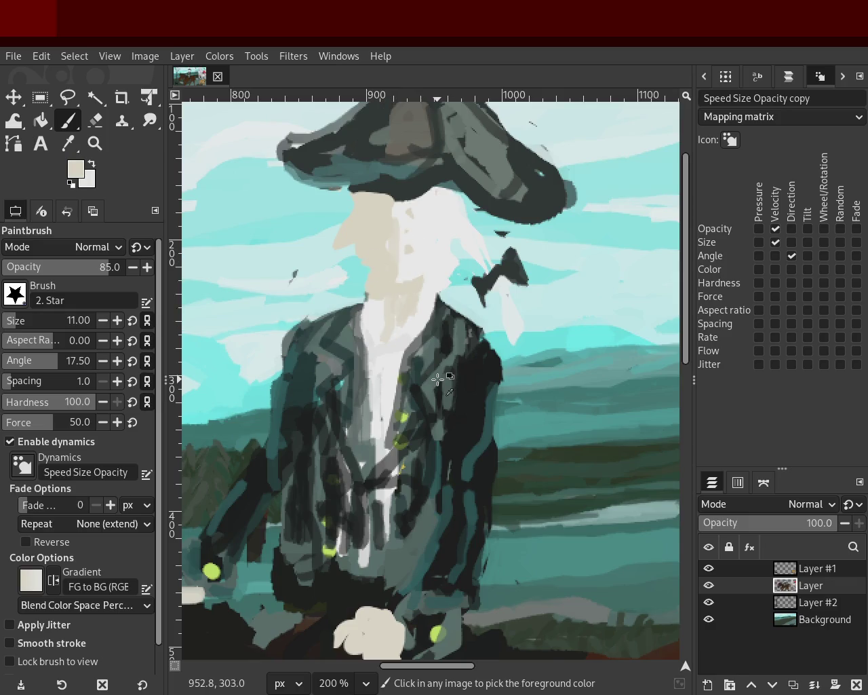
key("ctrl+z")
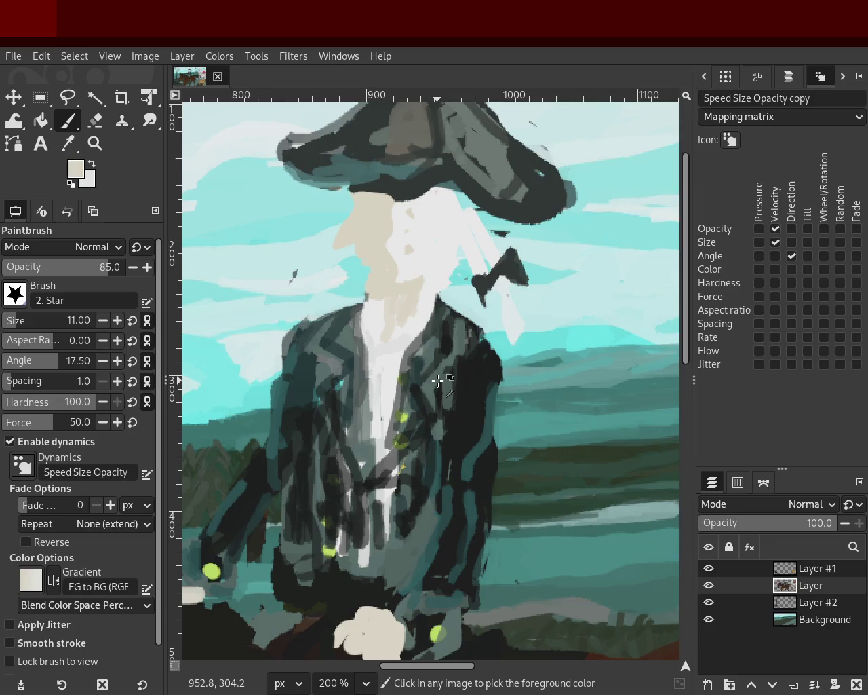
key("ctrl+z")
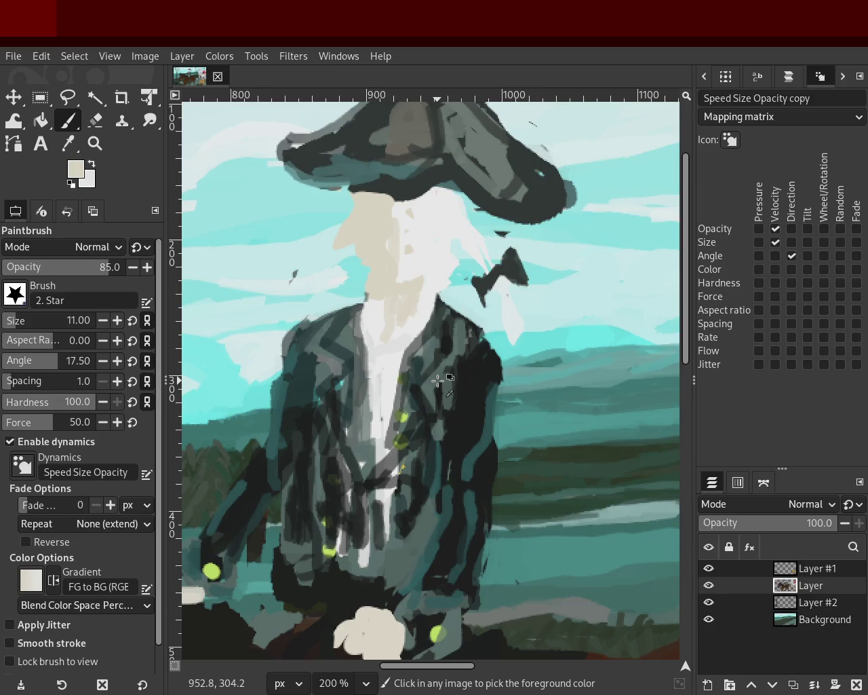
key("ctrl+s")
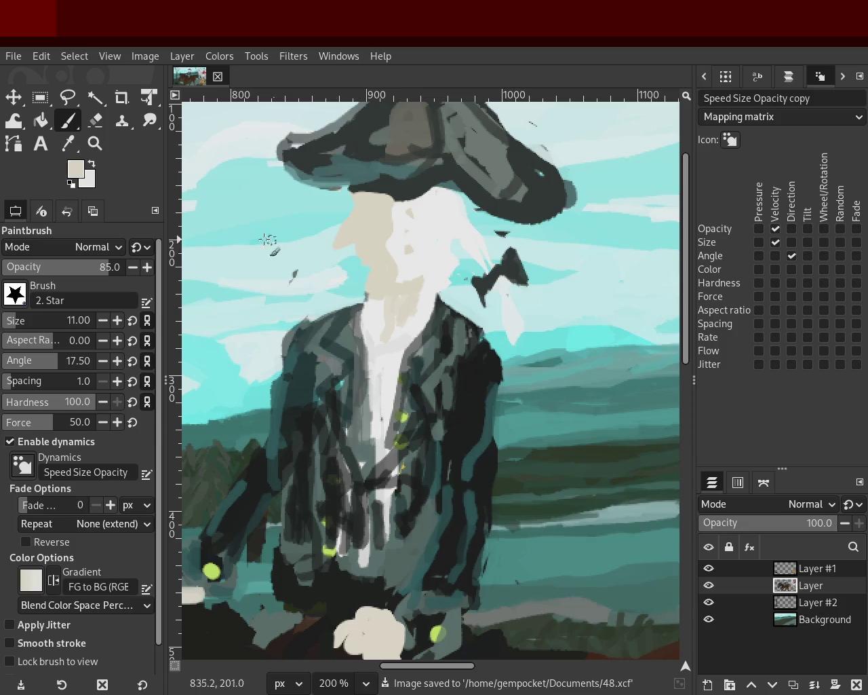
left_click(95, 143)
scroll(523, 333, "down", 1)
scroll(488, 322, "down", 3)
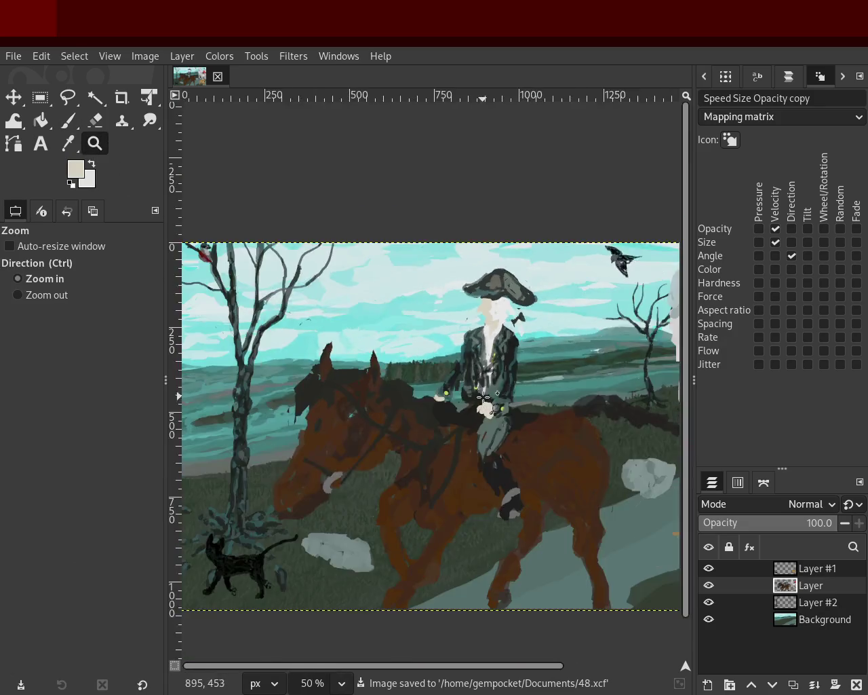
scroll(451, 312, "up", 2)
scroll(390, 283, "down", 3)
scroll(360, 290, "up", 2)
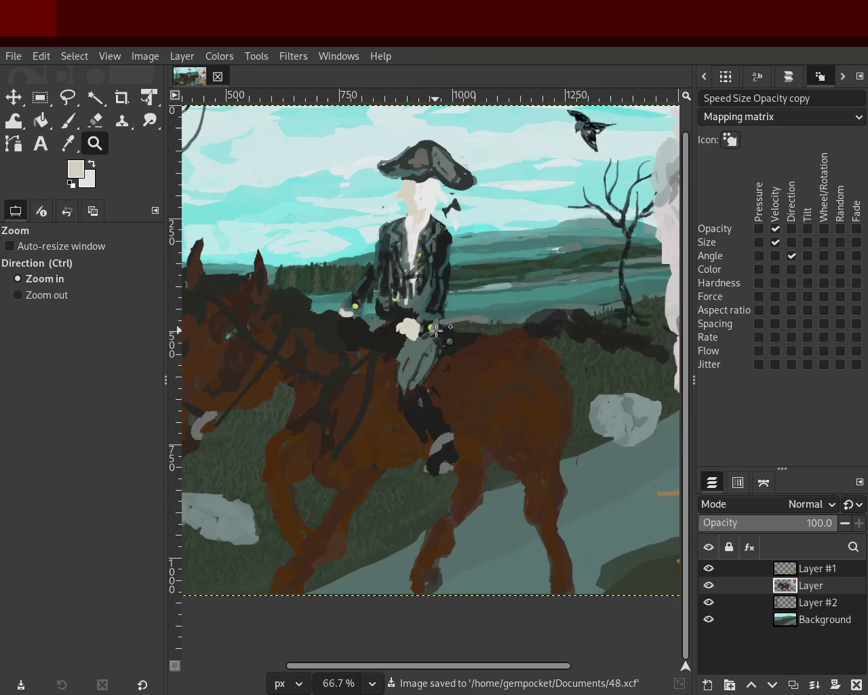
scroll(330, 298, "down", 1)
scroll(366, 271, "down", 1)
scroll(404, 244, "up", 1)
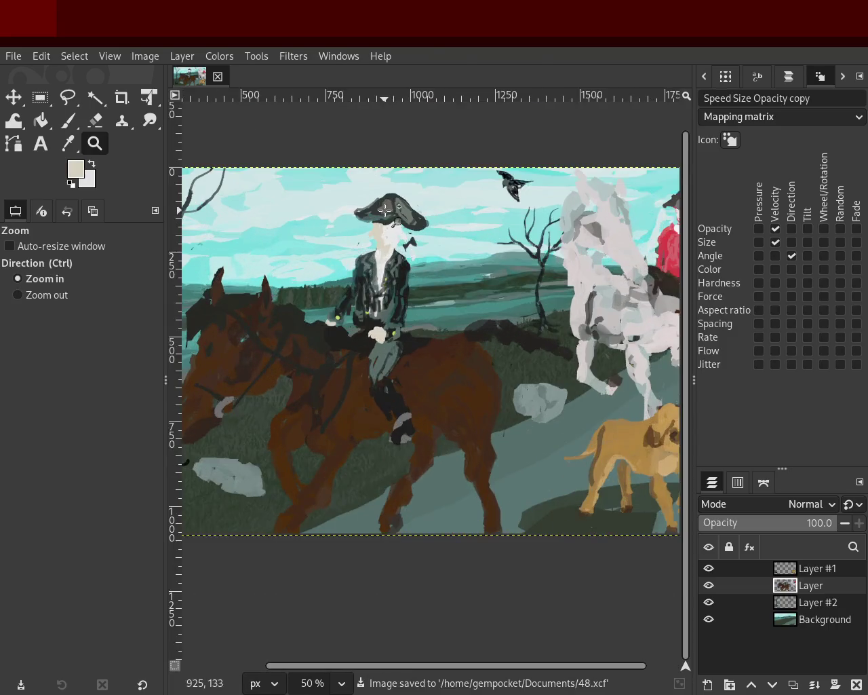
scroll(438, 241, "up", 1)
scroll(473, 238, "down", 2)
scroll(407, 243, "down", 1)
scroll(386, 251, "up", 1)
scroll(373, 258, "up", 3)
scroll(356, 281, "up", 4)
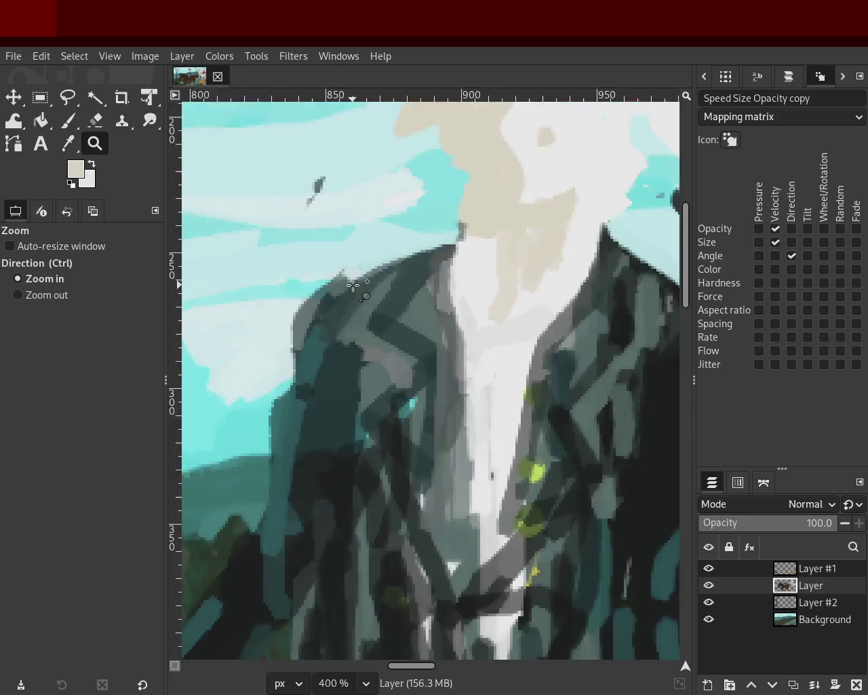
scroll(407, 329, "up", 1)
scroll(409, 330, "down", 3)
scroll(411, 333, "down", 1)
scroll(414, 339, "down", 1)
scroll(415, 343, "up", 1)
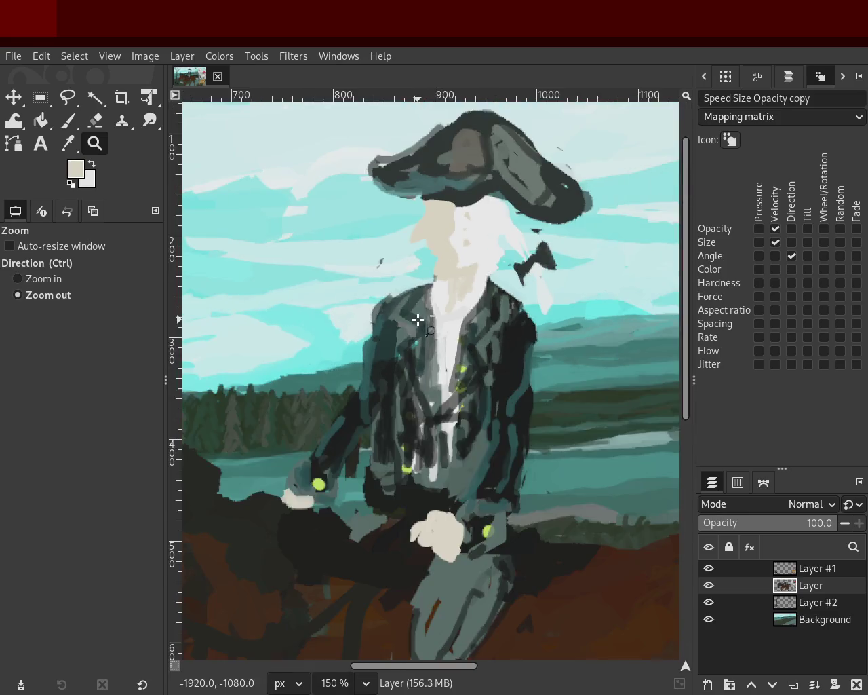
scroll(419, 360, "down", 1)
scroll(422, 368, "up", 1)
scroll(441, 562, "down", 2)
scroll(320, 399, "up", 1)
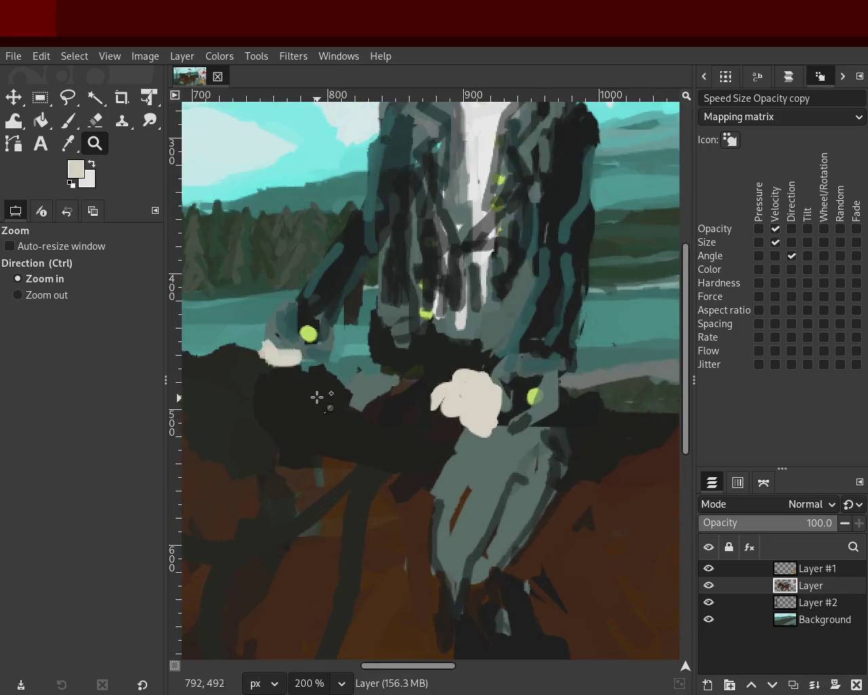
scroll(304, 373, "up", 1)
- Paint grey-teal strokes beside the rider's hand and a dark olive stroke across them
left_click(68, 122)
left_click(398, 391, "ctrl")
mouse_move(398, 391)
left_mouse_down()
mouse_move(470, 374)
mouse_move(390, 419)
left_mouse_up()
key("ctrl+z")
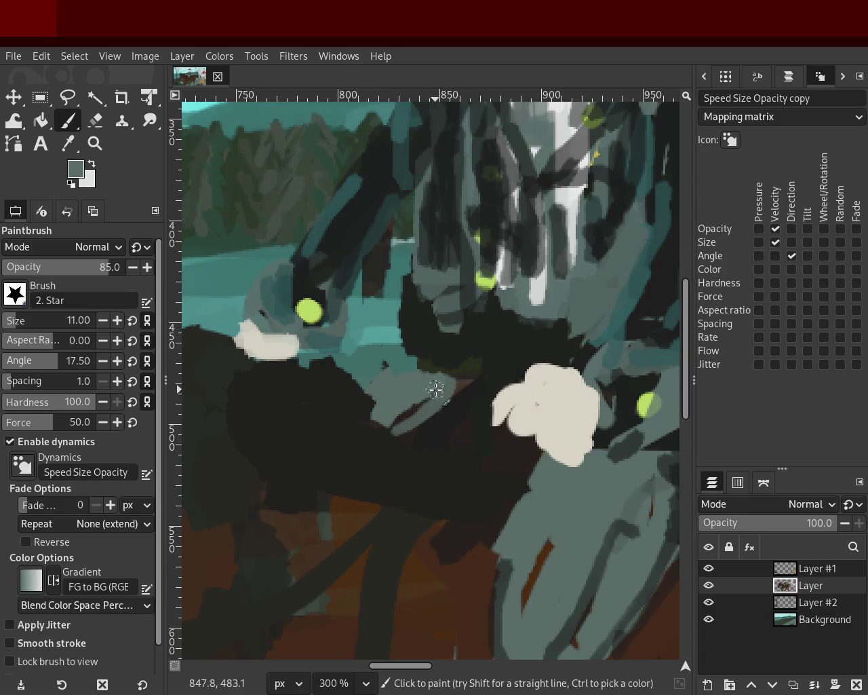
left_click_drag(435, 382, 393, 434)
left_click(448, 366, "ctrl")
key("ctrl+z")
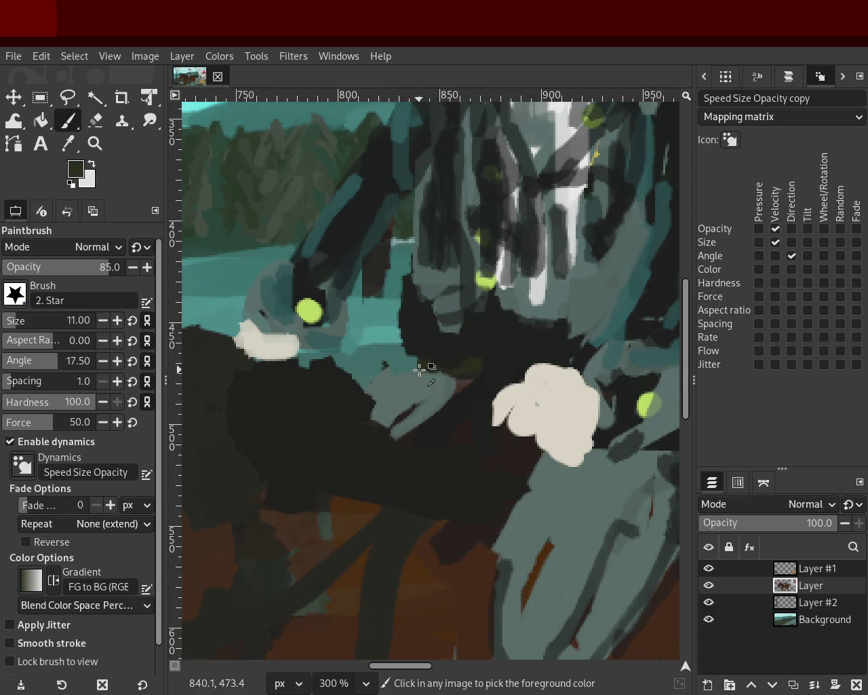
left_click_drag(430, 380, 520, 358)
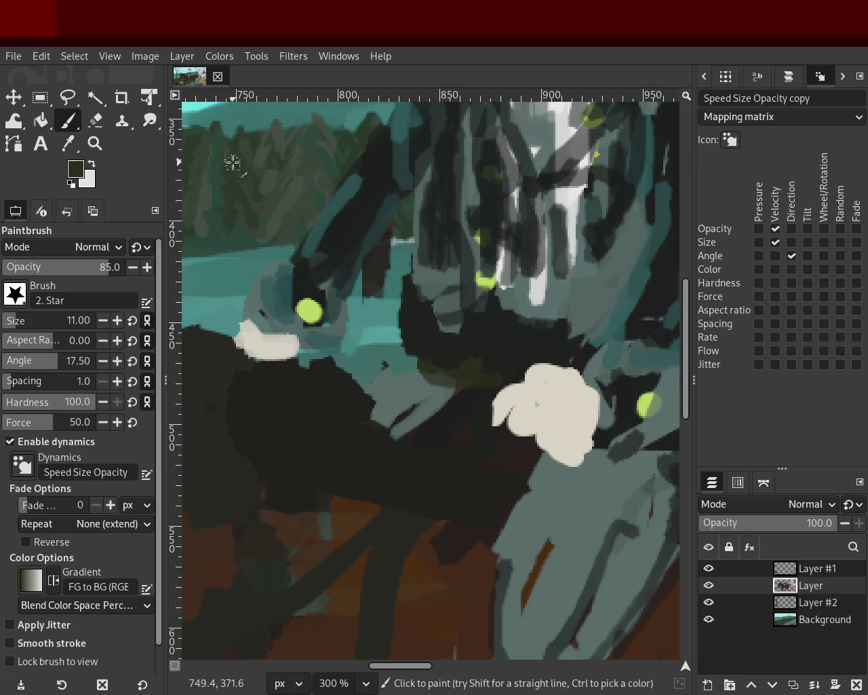
- Zoom in on the rider's torso and paint grey-teal strokes across the dark coat
left_click(95, 143)
left_click(407, 305, "ctrl")
left_click(573, 305, "ctrl")
left_click(573, 305)
left_click(573, 305)
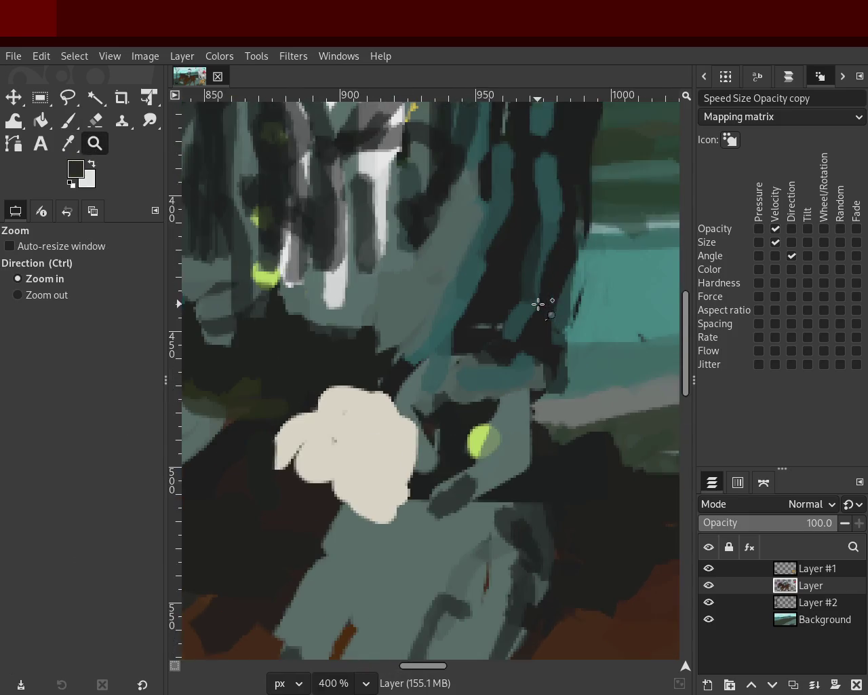
left_click(68, 121)
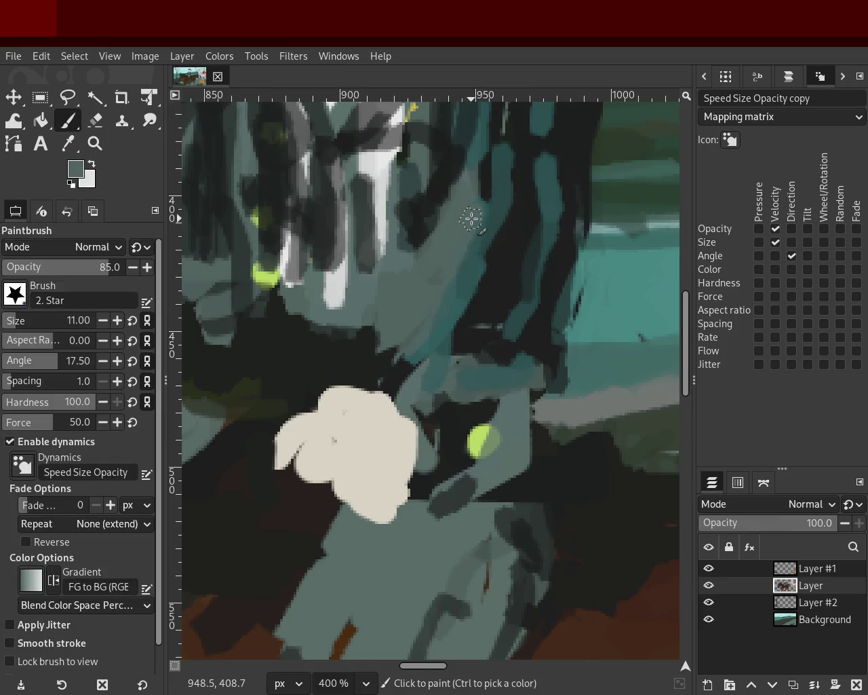
left_click(447, 297, "ctrl")
mouse_move(447, 297)
left_mouse_down()
mouse_move(406, 348)
mouse_move(265, 316)
mouse_move(291, 333)
mouse_move(283, 304)
mouse_move(294, 346)
mouse_move(366, 330)
mouse_move(325, 333)
mouse_move(332, 337)
left_mouse_up()
left_click(383, 365, "ctrl")
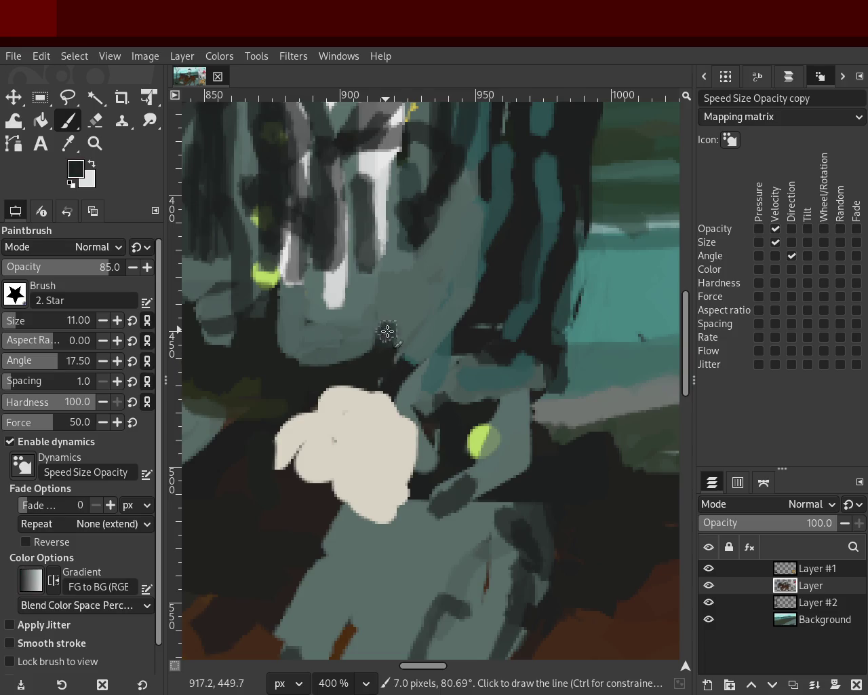
left_click(420, 329, "ctrl")
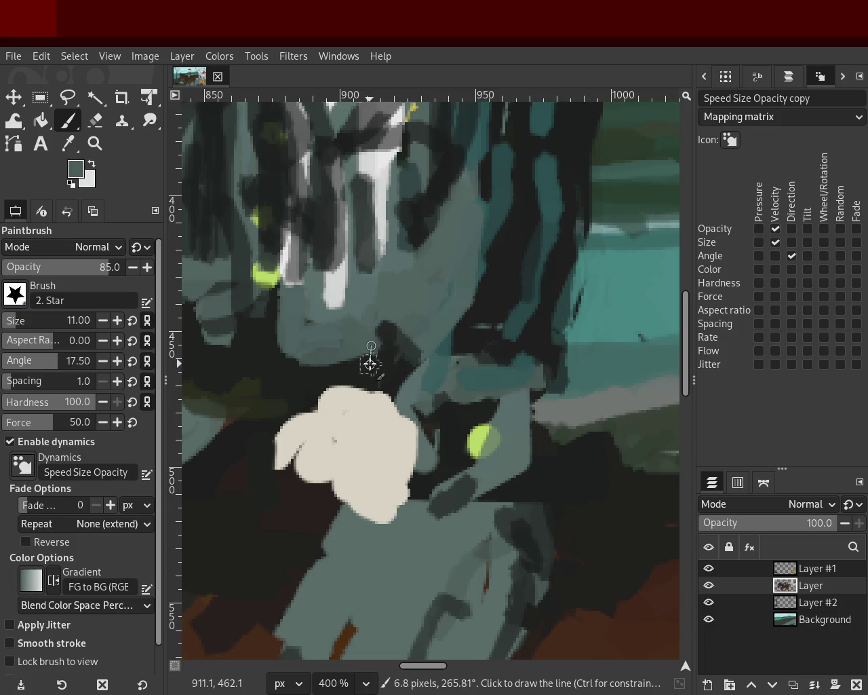
left_click(310, 361, "shift")
- Paint near-white vertical strokes down the shirt front with a short horizontal base
left_click(369, 135, "ctrl")
left_click_drag(369, 156, 364, 323)
left_click(371, 134, "ctrl")
left_click_drag(371, 156, 372, 332)
key("ctrl+z")
mouse_move(377, 279)
left_mouse_down()
mouse_move(303, 296)
mouse_move(379, 288)
left_mouse_up()
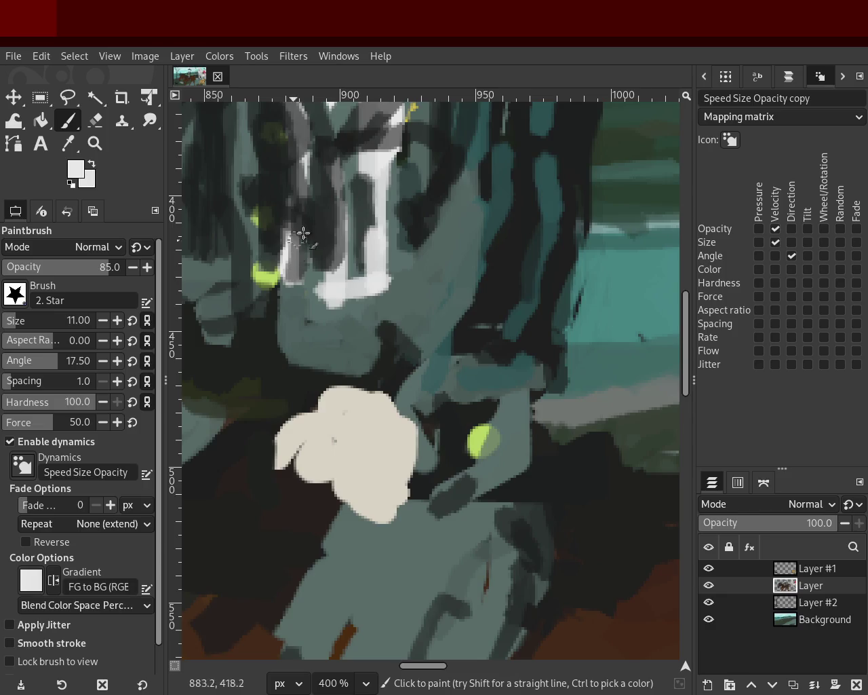
- Zoom in close on the rider's chest and paint a teal stroke down the coat edge
left_click(95, 143)
left_click(352, 288, "ctrl")
left_click(351, 288, "ctrl")
left_click(351, 288)
double_click(352, 288)
double_click(352, 288)
double_click(351, 289)
double_click(351, 289)
double_click(351, 288)
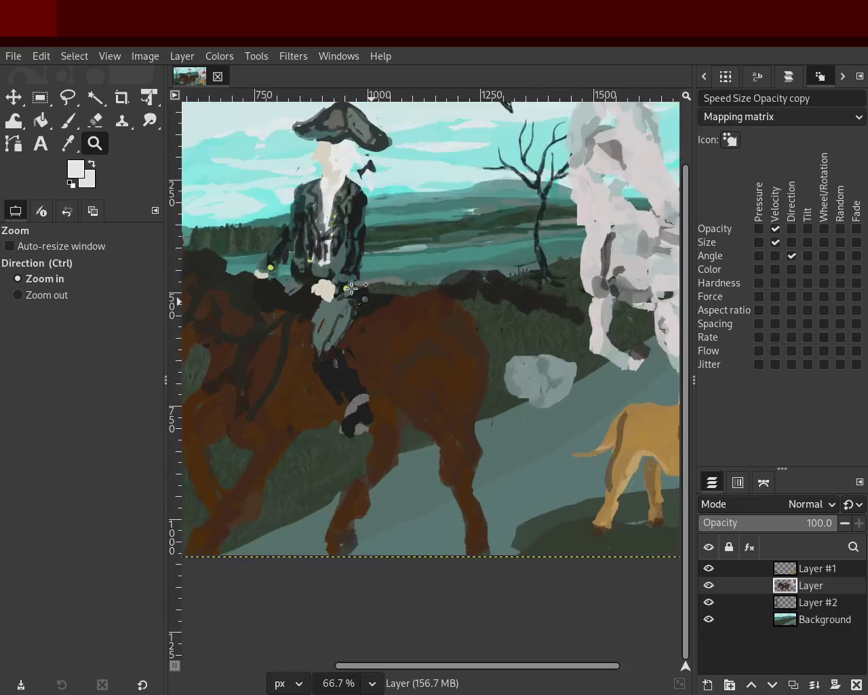
left_click(382, 213)
double_click(381, 214, "ctrl")
double_click(382, 214)
left_click(382, 214)
left_click(412, 209, "ctrl")
triple_click(413, 209)
left_click(68, 124)
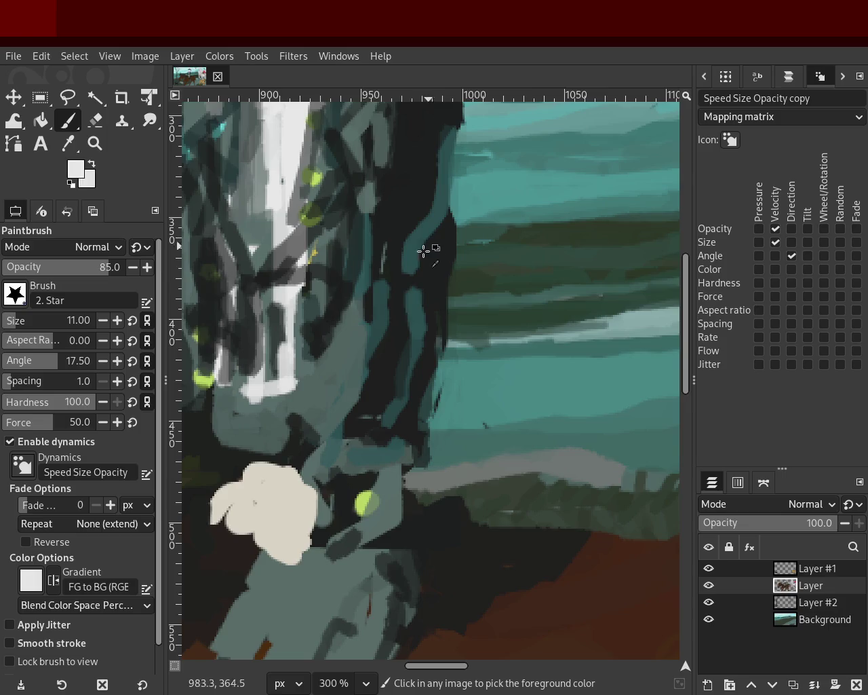
left_click(395, 308, "ctrl")
mouse_move(365, 310)
left_mouse_down()
mouse_move(346, 374)
mouse_move(359, 411)
left_mouse_up()
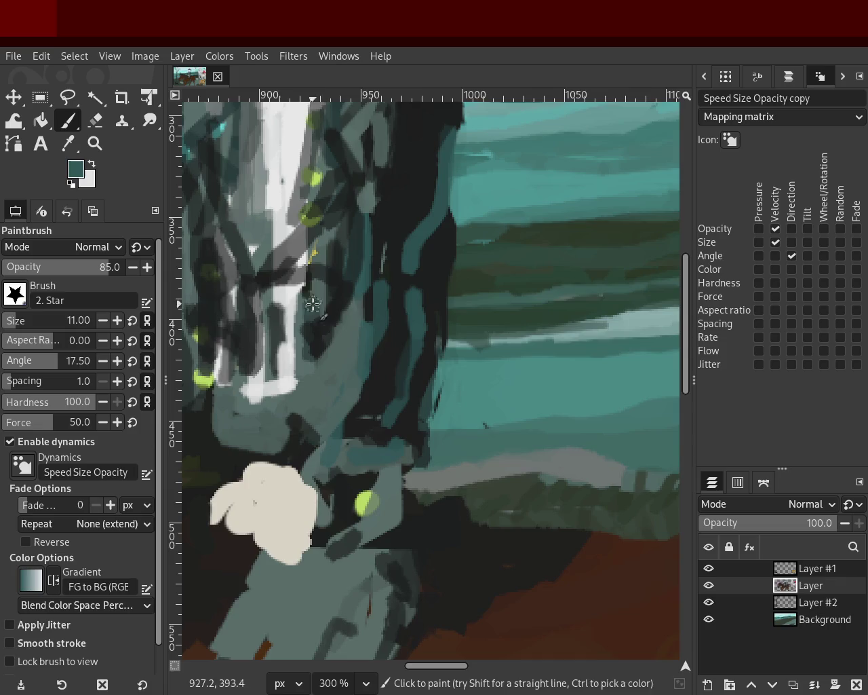
- Try a grey stroke over the white band, then brighten the band with light grey and near-white strokes
left_click(322, 259, "ctrl")
mouse_move(318, 290)
left_mouse_down()
mouse_move(320, 388)
mouse_move(266, 394)
left_mouse_up()
key("ctrl+z")
key("ctrl+y")
key("ctrl+z")
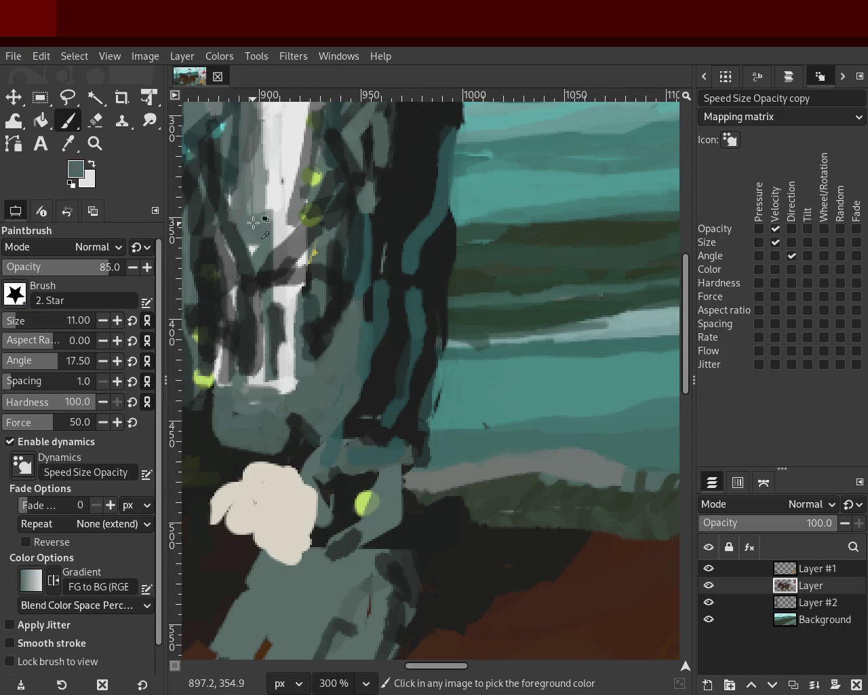
left_click(255, 231, "ctrl")
left_click_drag(267, 191, 266, 214)
left_click_drag(277, 162, 271, 287)
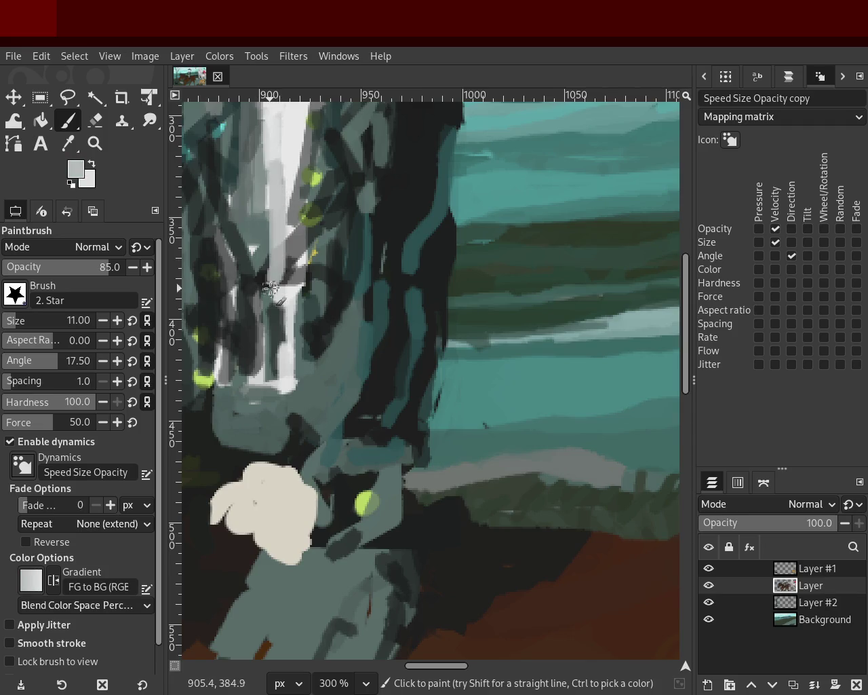
left_click(275, 187, "ctrl")
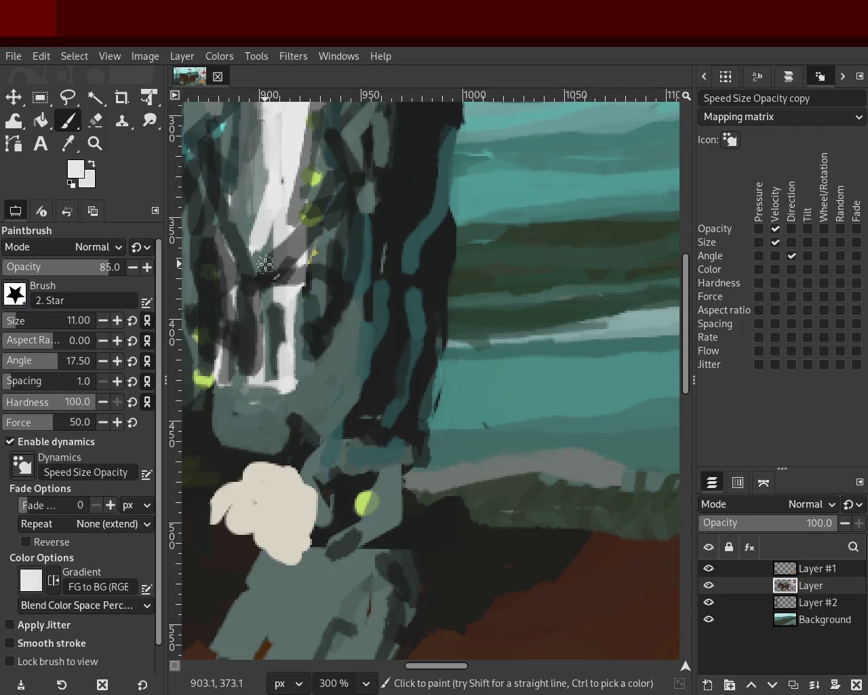
mouse_move(268, 291)
left_mouse_down()
mouse_move(273, 410)
mouse_move(271, 282)
left_mouse_up()
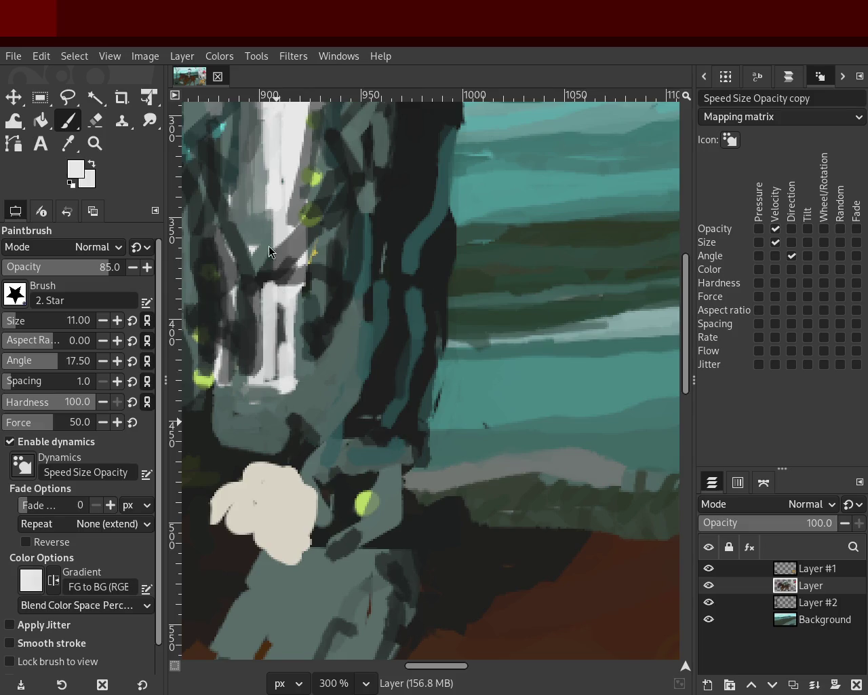
- Zoom out to view the whole painting, then zoom back in on the red-coated rider
left_click(95, 144)
scroll(422, 261, "down", 3)
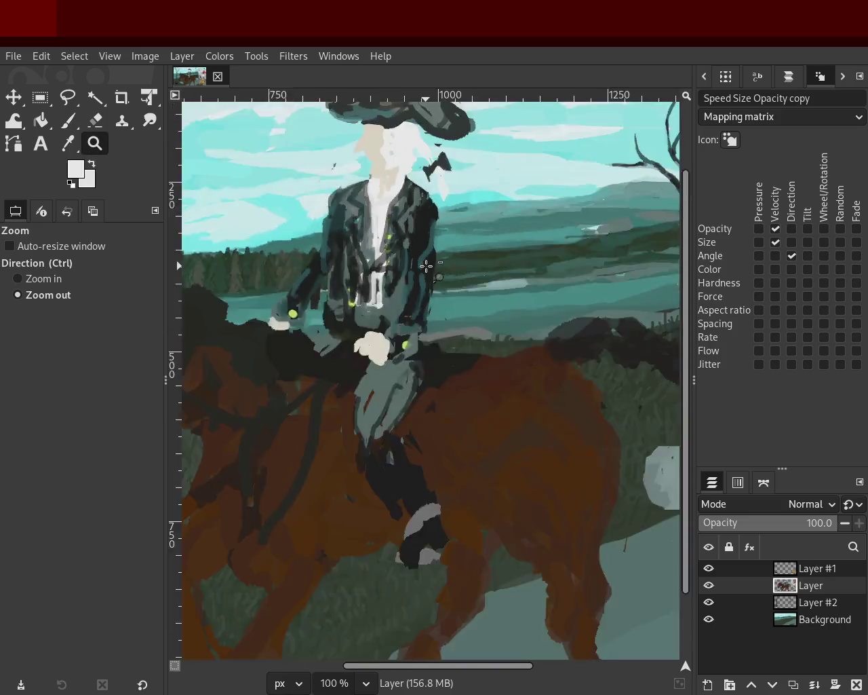
scroll(442, 278, "down", 1)
scroll(428, 279, "down", 1)
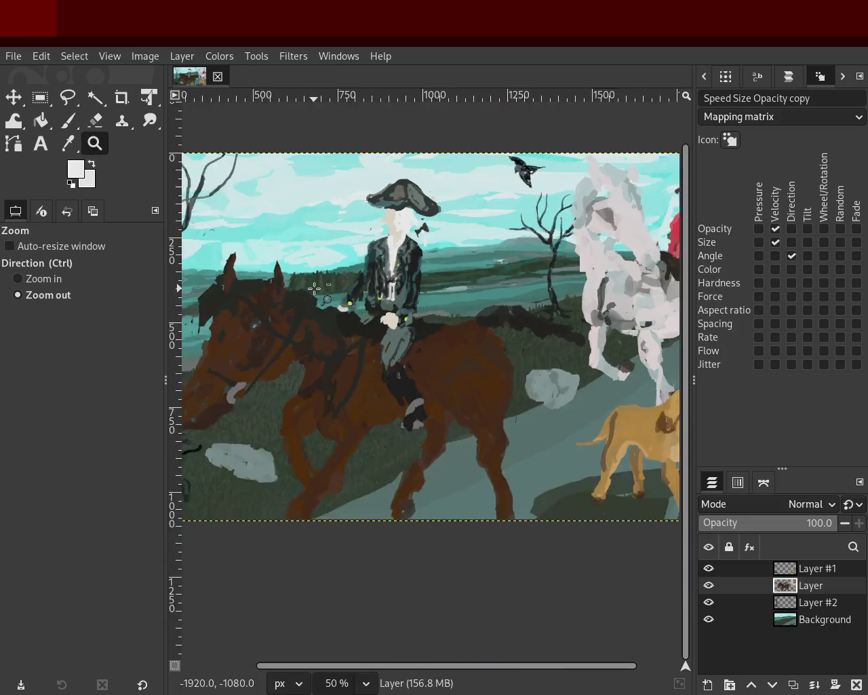
left_click(404, 283)
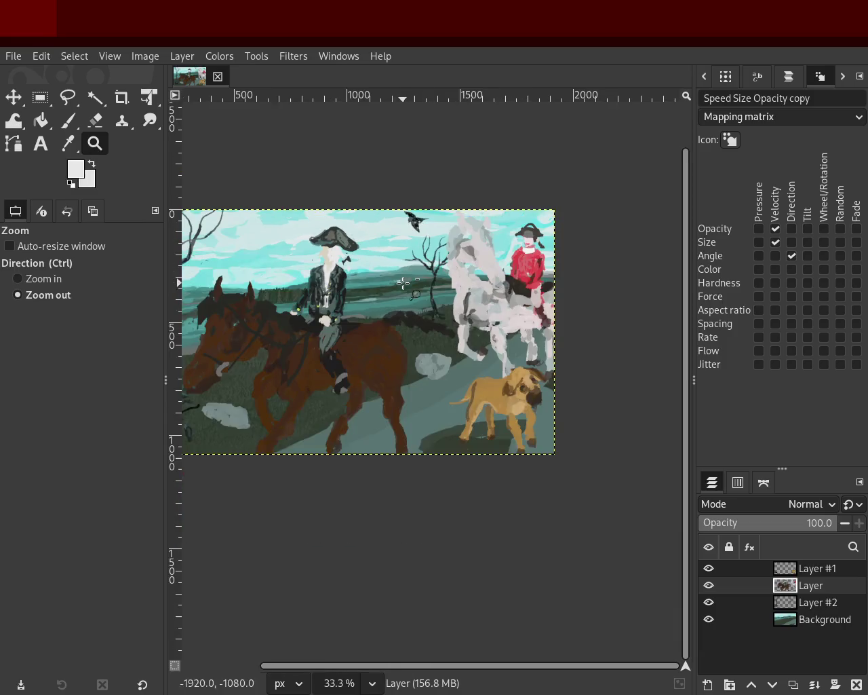
scroll(407, 278, "down", 1)
scroll(530, 242, "up", 3)
scroll(530, 242, "up", 3)
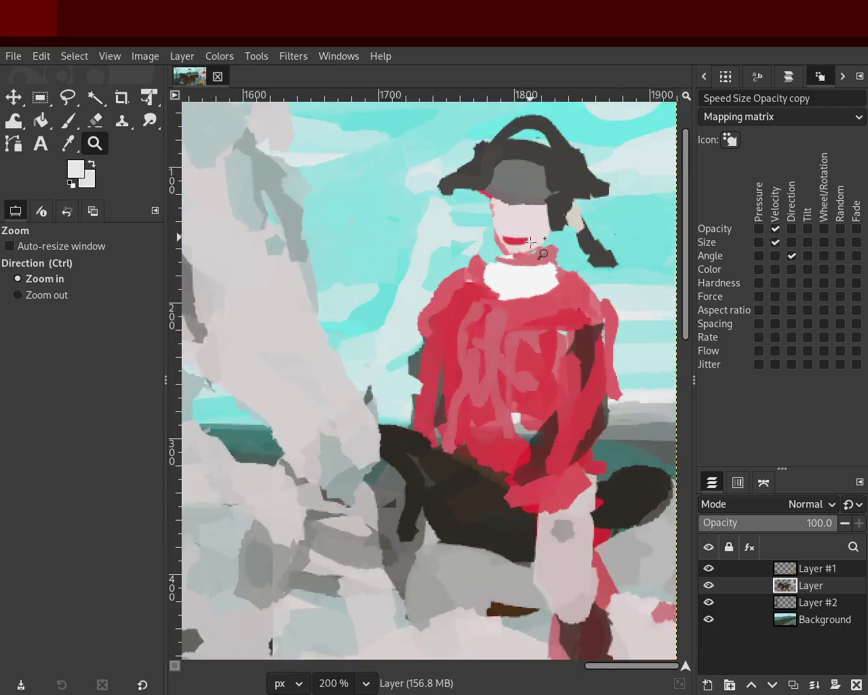
scroll(281, 226, "up", 1)
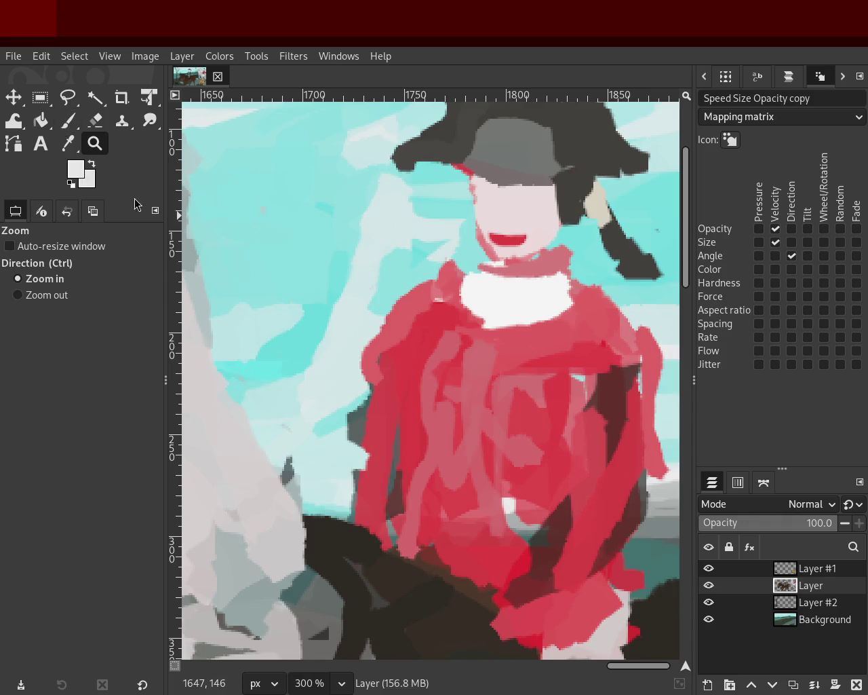
left_click(68, 120)
- Paint a light pink fold stroke down the red coat front, redoing the first attempt
left_click(581, 321, "ctrl")
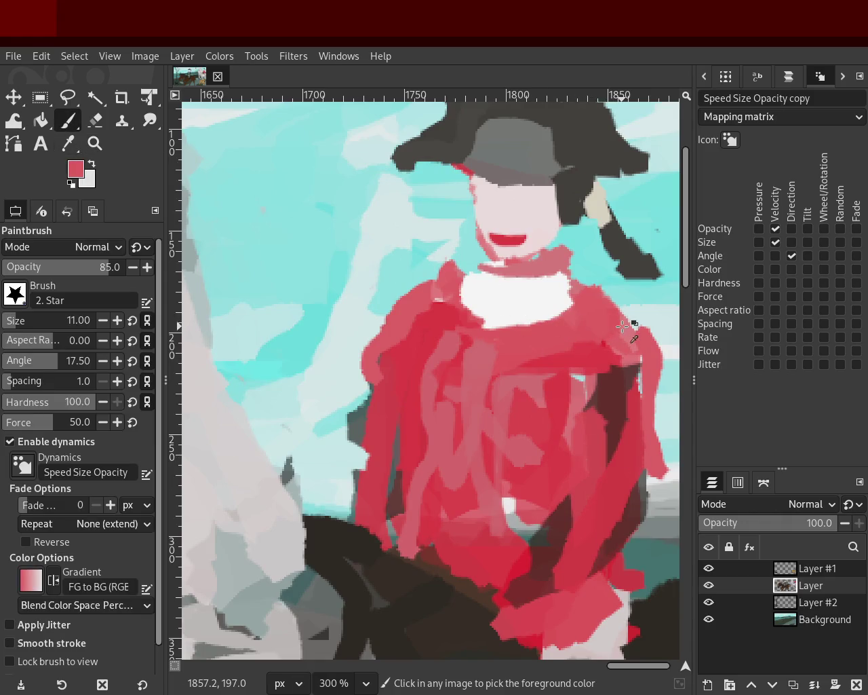
mouse_move(575, 281)
left_mouse_down()
mouse_move(412, 417)
mouse_move(405, 553)
left_mouse_up()
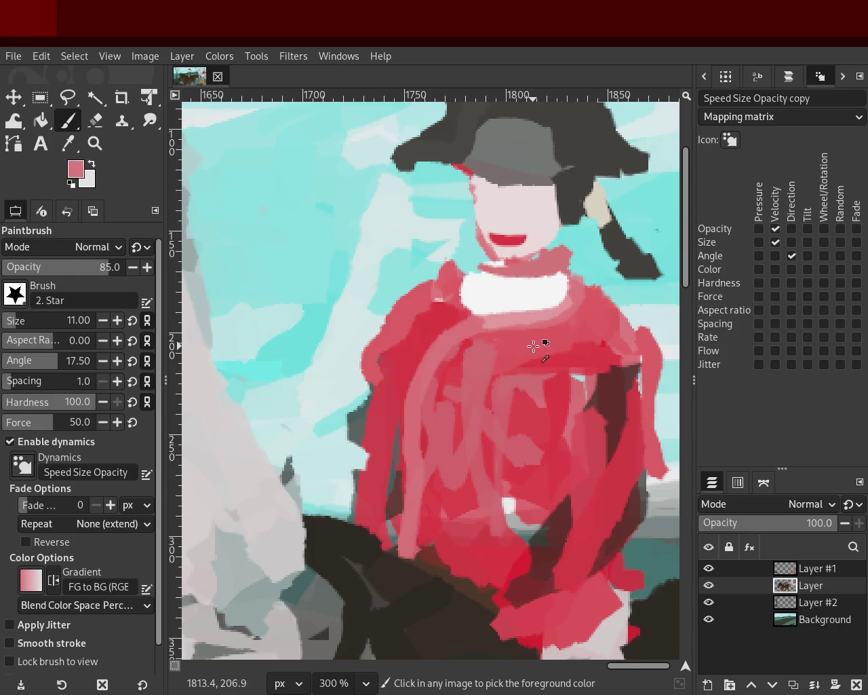
key("ctrl+z")
left_click_drag(577, 314, 441, 396)
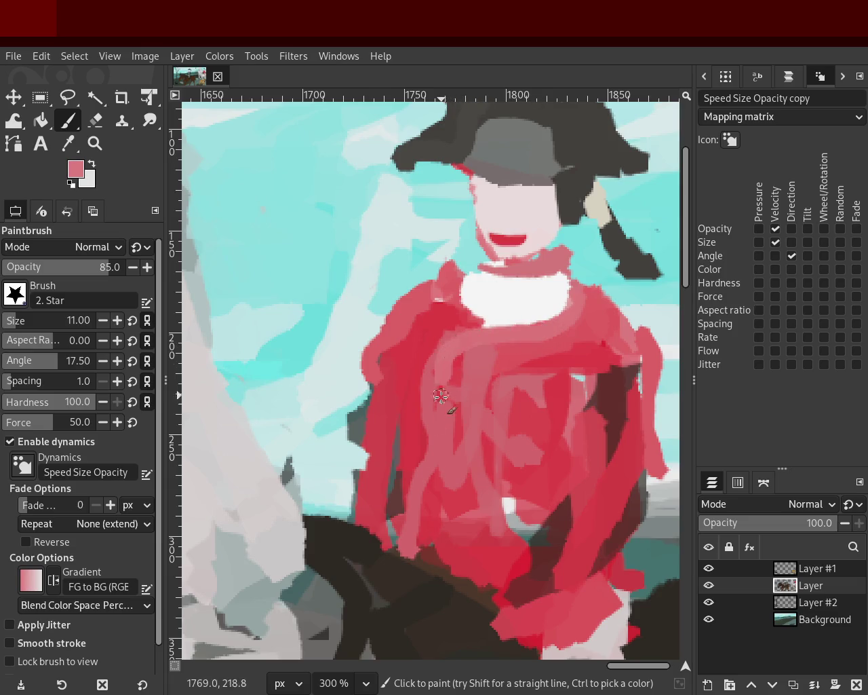
- Dab dark maroon buttons down the coat, sample red and pink-red, then zoom to review the painting
left_click(580, 383, "ctrl")
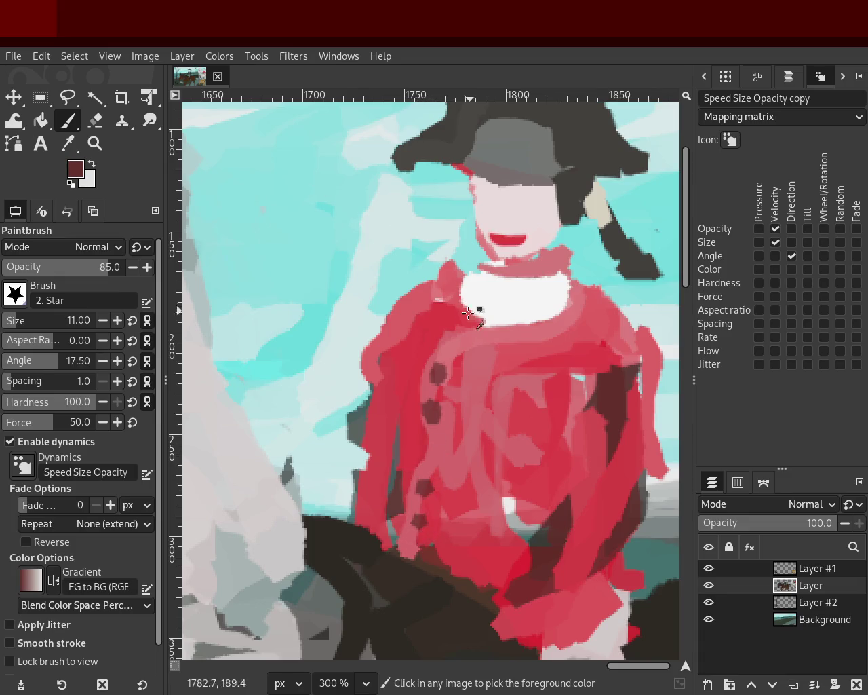
left_click(466, 284, "ctrl")
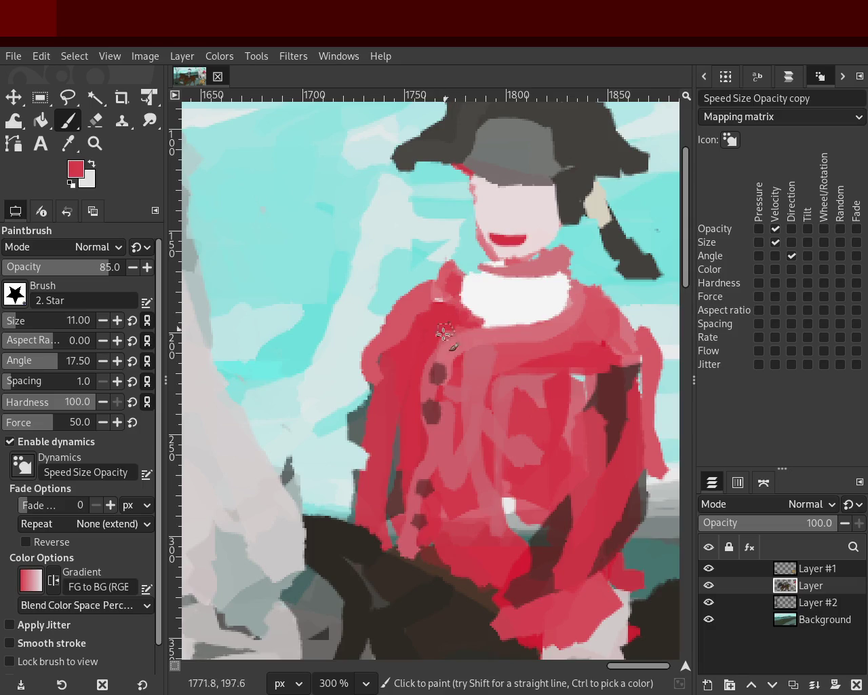
left_click(415, 330, "ctrl")
left_click(95, 143)
scroll(407, 339, "down", 1)
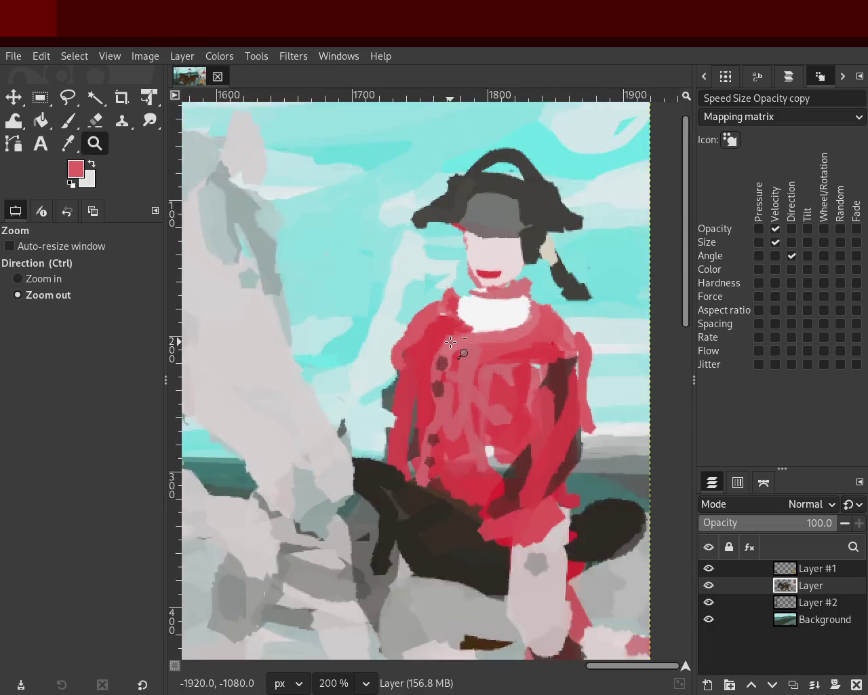
scroll(474, 339, "down", 3)
scroll(568, 342, "up", 1)
scroll(523, 342, "down", 1)
scroll(612, 336, "up", 1)
scroll(605, 329, "down", 1)
scroll(604, 358, "up", 1)
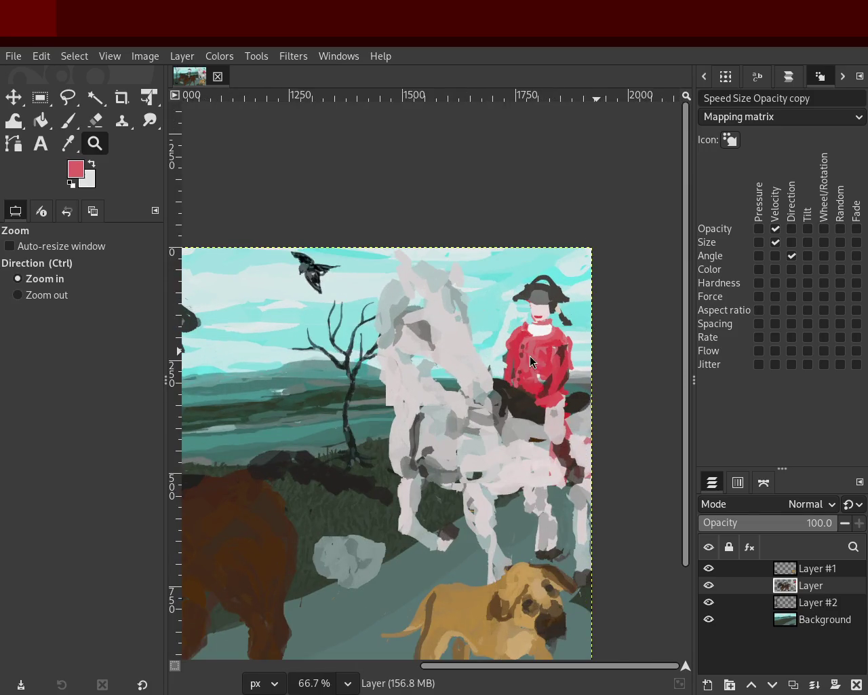
scroll(407, 271, "down", 1)
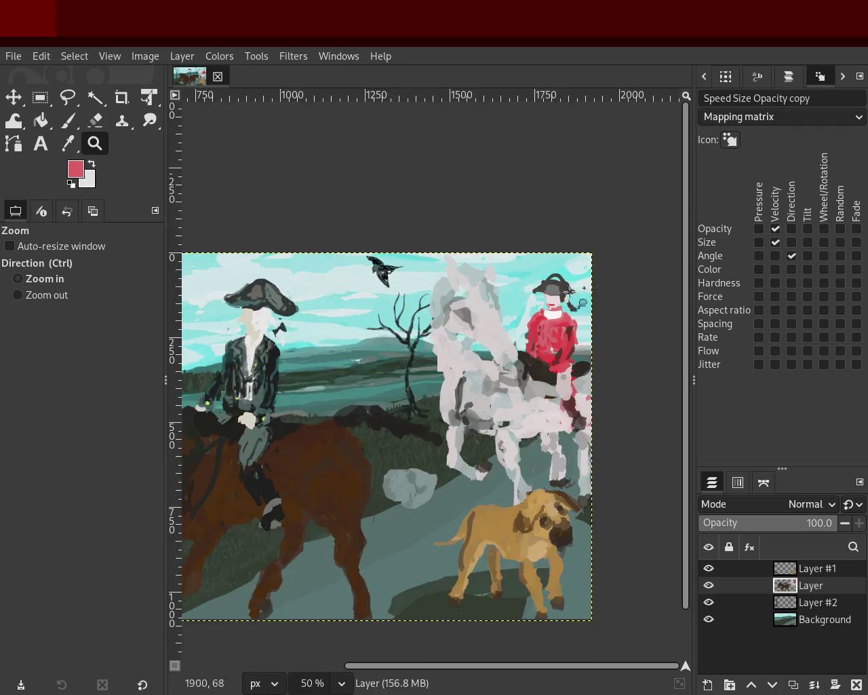
- Paint pink over the top and right of the white collar, undoing stray strokes, and repaint its lower edge
scroll(542, 305, "up", 2)
scroll(556, 308, "up", 2)
scroll(565, 308, "up", 3)
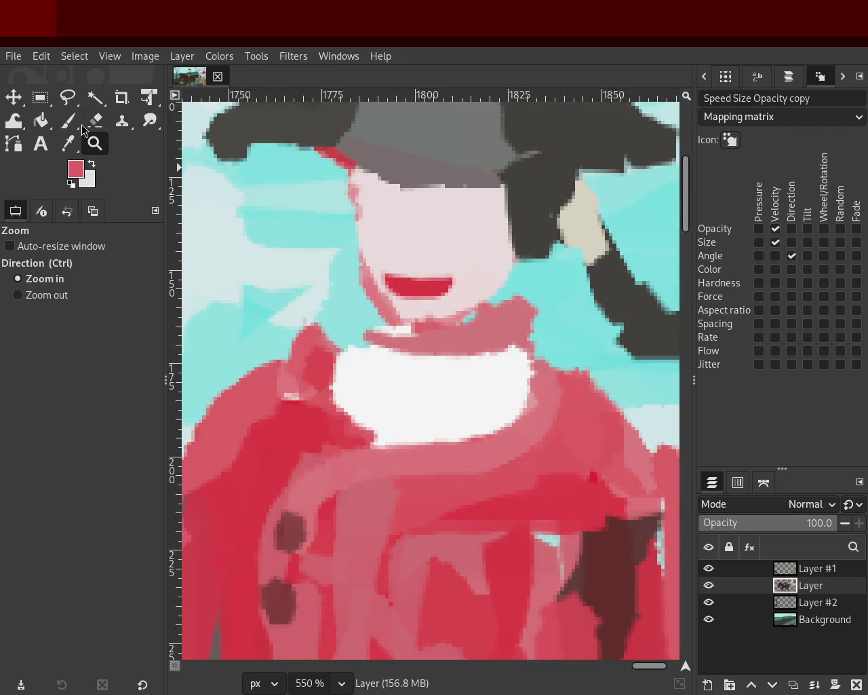
left_click(67, 120)
mouse_move(489, 364)
left_mouse_down()
mouse_move(397, 359)
mouse_move(460, 348)
left_mouse_up()
left_click(360, 351, "ctrl")
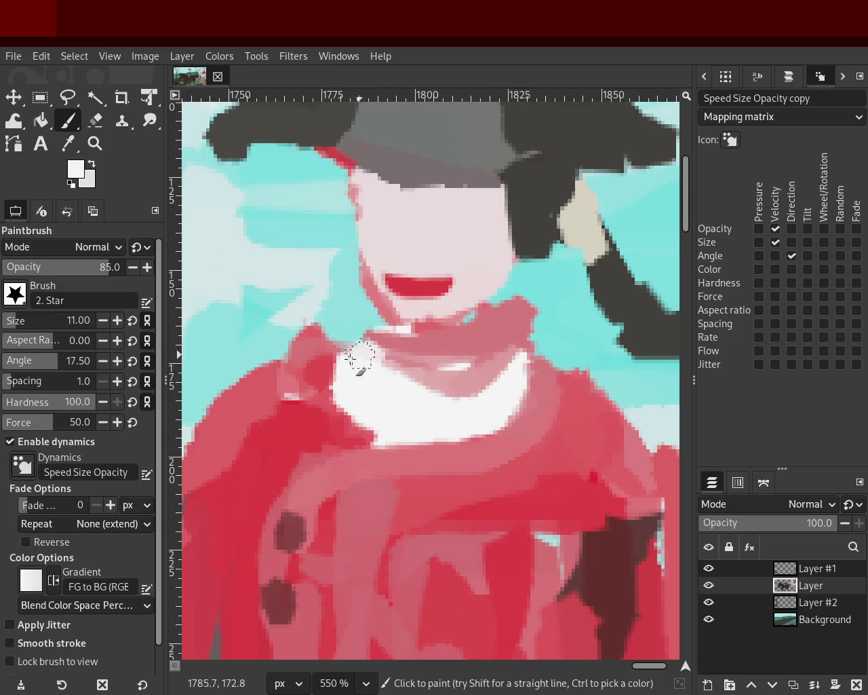
left_click_drag(360, 351, 377, 403)
key("ctrl+z")
left_click_drag(508, 402, 377, 435)
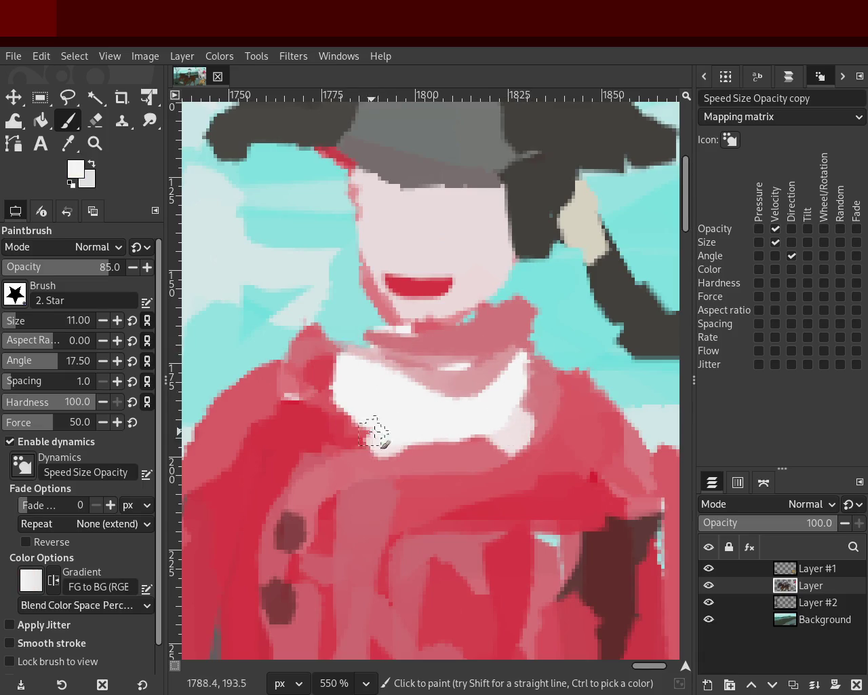
key("ctrl+z")
left_click(436, 461, "ctrl")
mouse_move(437, 461)
left_mouse_down()
mouse_move(556, 381)
mouse_move(446, 445)
left_mouse_up()
key("ctrl+z")
key("ctrl+z")
mouse_move(333, 387)
left_mouse_down()
mouse_move(501, 434)
mouse_move(519, 374)
mouse_move(502, 444)
left_mouse_up()
- Try white collar touch-ups and a pink neck band, undoing most of the strokes
left_click(499, 403, "ctrl")
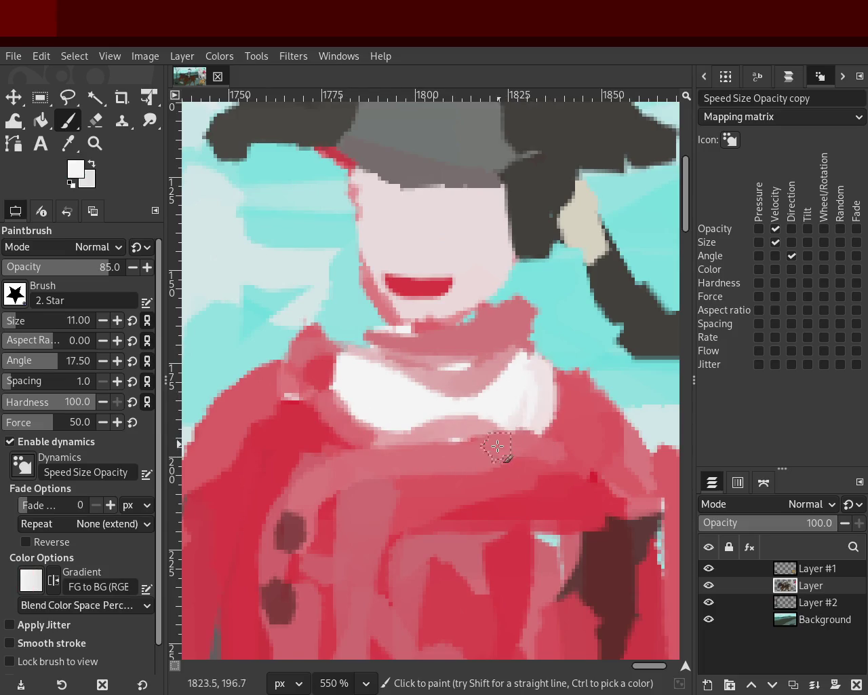
left_click_drag(347, 346, 351, 370)
mouse_move(527, 361)
left_mouse_down()
mouse_move(446, 387)
mouse_move(360, 378)
mouse_move(414, 360)
mouse_move(542, 355)
mouse_move(430, 317)
mouse_move(470, 349)
mouse_move(577, 362)
mouse_move(450, 333)
left_mouse_up()
key("ctrl+z")
key("ctrl+z")
key("ctrl+z")
key("ctrl+z")
key("ctrl+z")
mouse_move(534, 291)
left_mouse_down()
mouse_move(369, 331)
mouse_move(513, 367)
left_mouse_up()
key("ctrl+z")
key("ctrl+z")
mouse_move(377, 332)
left_mouse_down()
mouse_move(524, 345)
mouse_move(479, 377)
mouse_move(430, 355)
left_mouse_up()
key("ctrl+z")
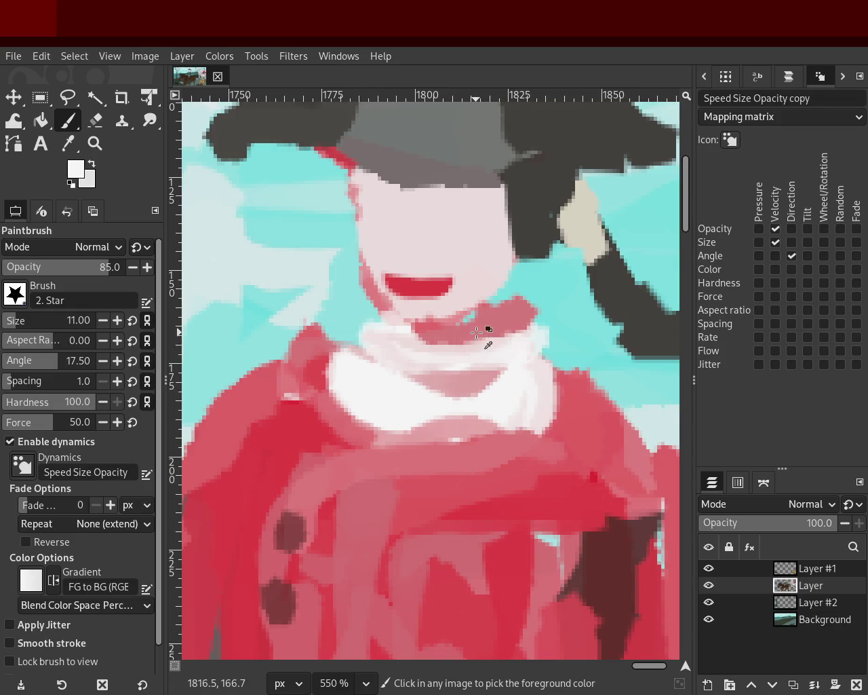
left_click(477, 332, "ctrl")
left_click_drag(549, 325, 455, 299)
key("ctrl+z")
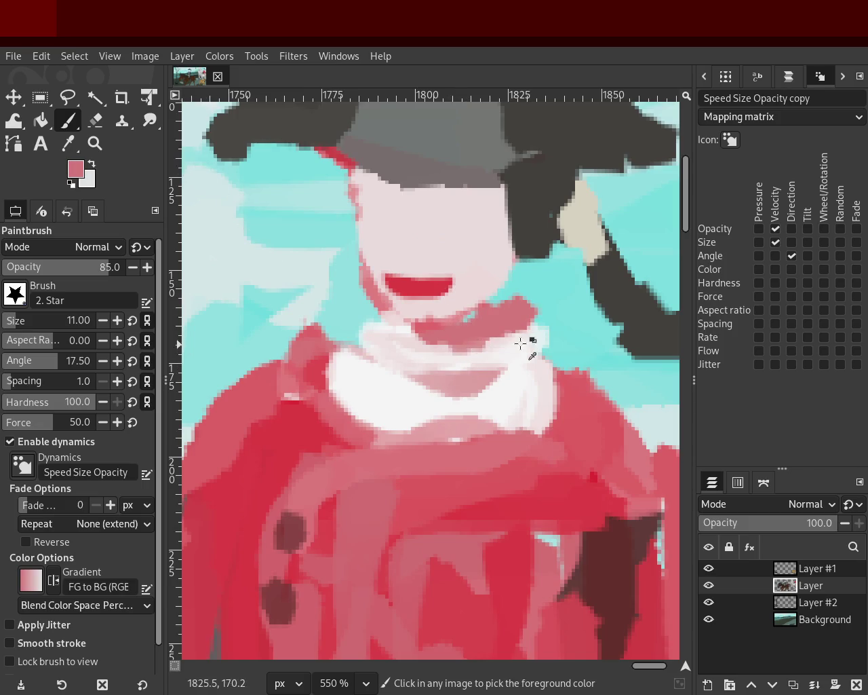
key("ctrl+z")
key("ctrl+z")
key("ctrl+z")
key("ctrl+z")
key("ctrl+z")
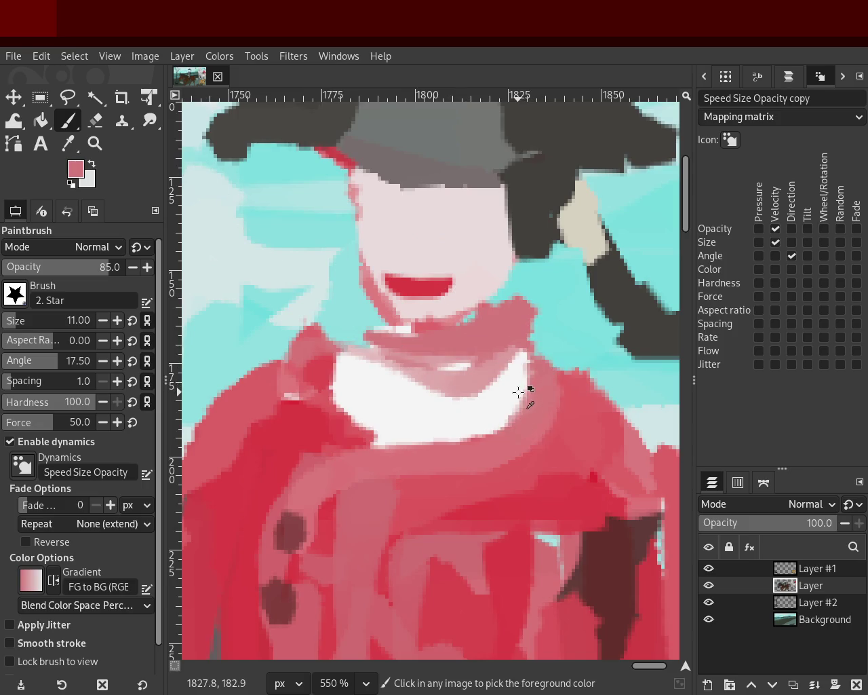
key("ctrl+z")
key("ctrl+z")
key("ctrl+z")
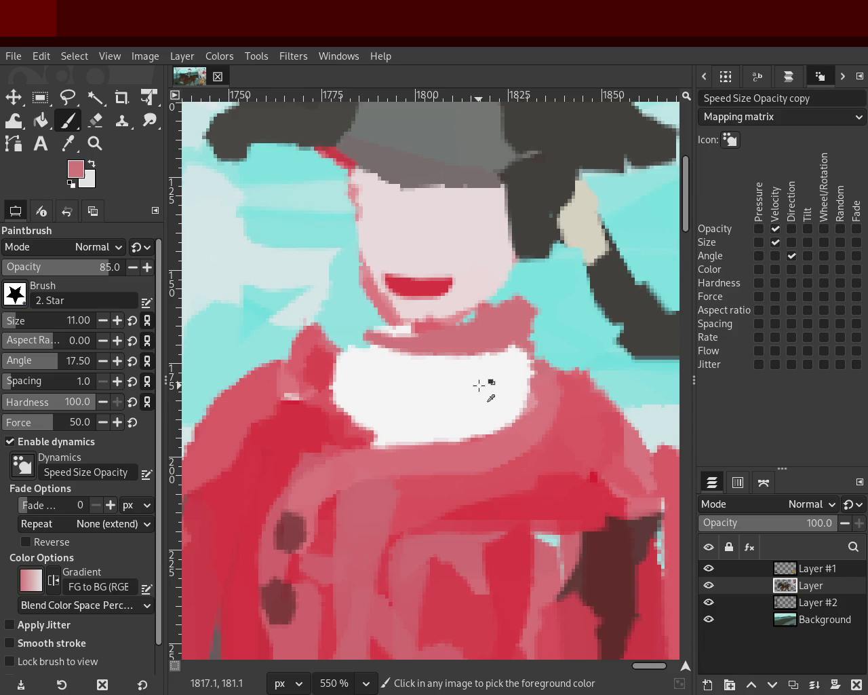
- Extend the white cravat's lower-left and right edges down over the red coat
left_click(407, 377, "ctrl")
left_click_drag(346, 369, 360, 461)
key("ctrl+z")
left_click_drag(353, 413, 410, 454)
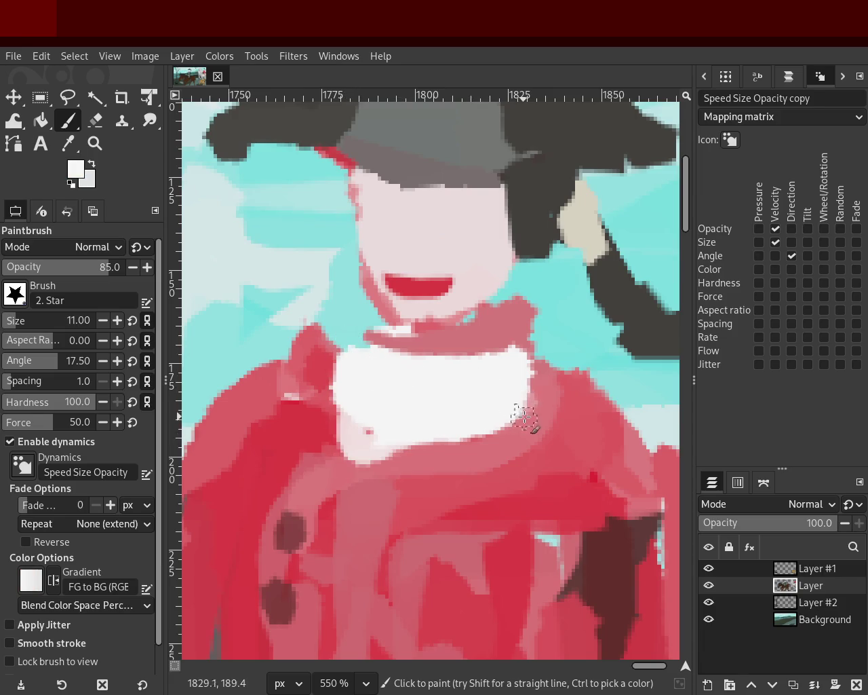
mouse_move(523, 417)
left_mouse_down()
mouse_move(490, 413)
mouse_move(441, 465)
left_mouse_up()
left_click_drag(495, 427, 407, 455)
key("ctrl+z")
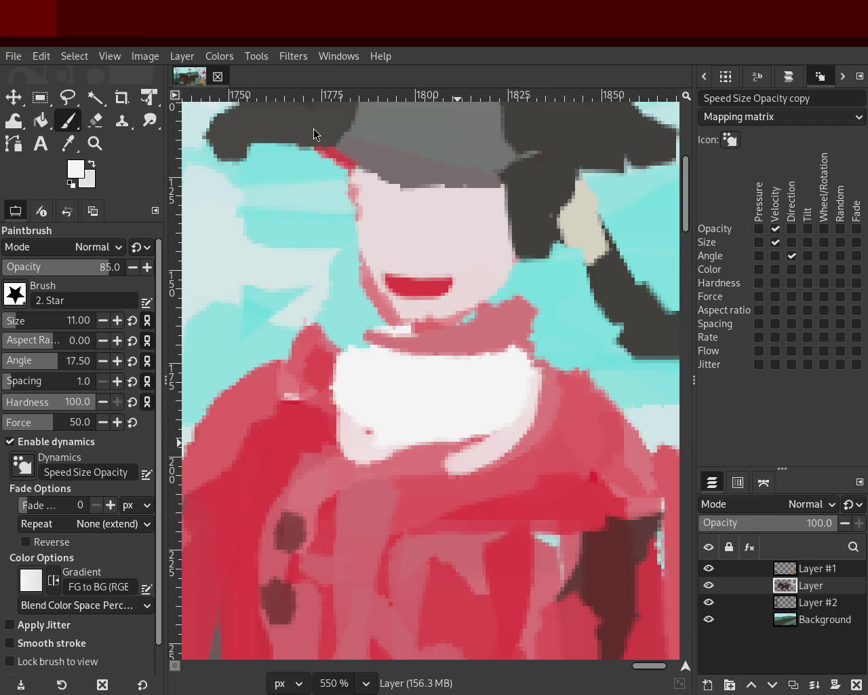
- Sample coat red and lighter pinks, and test pink strokes below and across the cravat, undoing each
left_click(289, 399, "ctrl")
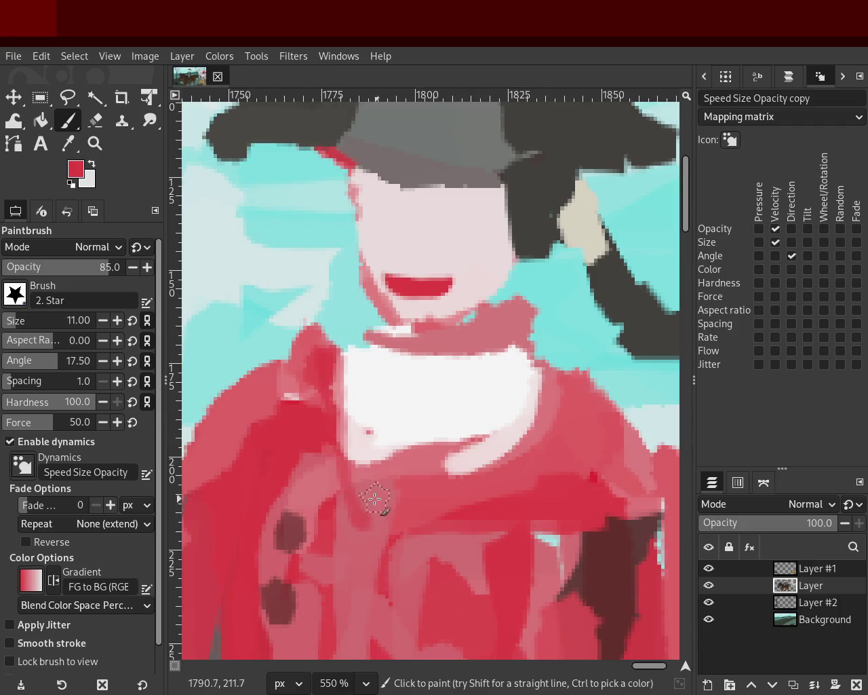
left_click(516, 397, "ctrl")
left_click_drag(485, 450, 366, 479)
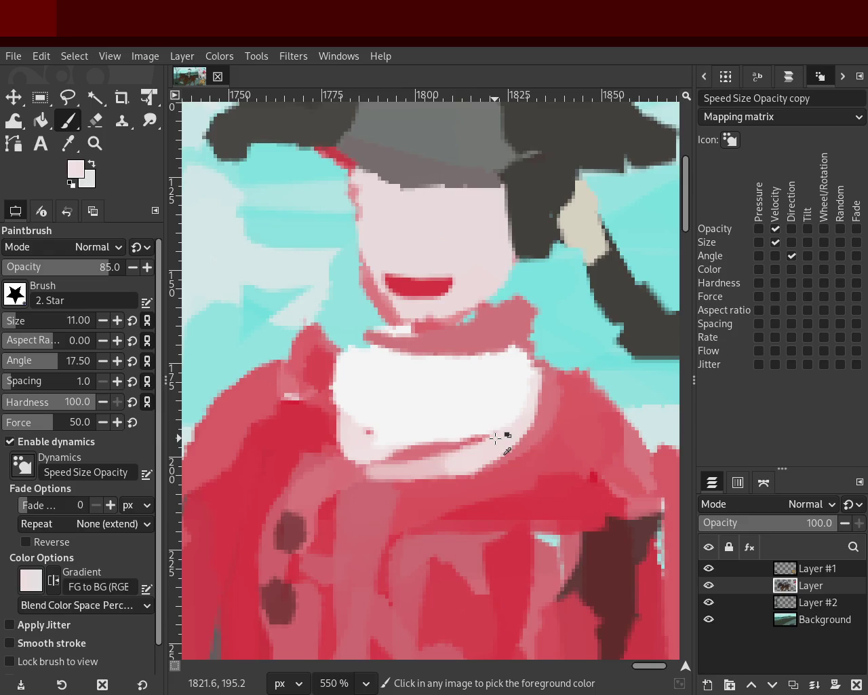
key("ctrl+z")
left_click(378, 489, "ctrl")
left_click_drag(431, 468, 508, 449)
key("ctrl+z")
mouse_move(381, 380)
left_mouse_down()
mouse_move(344, 341)
mouse_move(527, 382)
left_mouse_up()
key("ctrl+z")
- Sample the cravat white and test curved and wavy white strokes along its outline, undoing them
left_click(355, 384, "ctrl")
key("ctrl+z")
mouse_move(323, 404)
left_mouse_down()
mouse_move(510, 447)
mouse_move(546, 411)
left_mouse_up()
key("ctrl+z")
left_click_drag(339, 422, 562, 365)
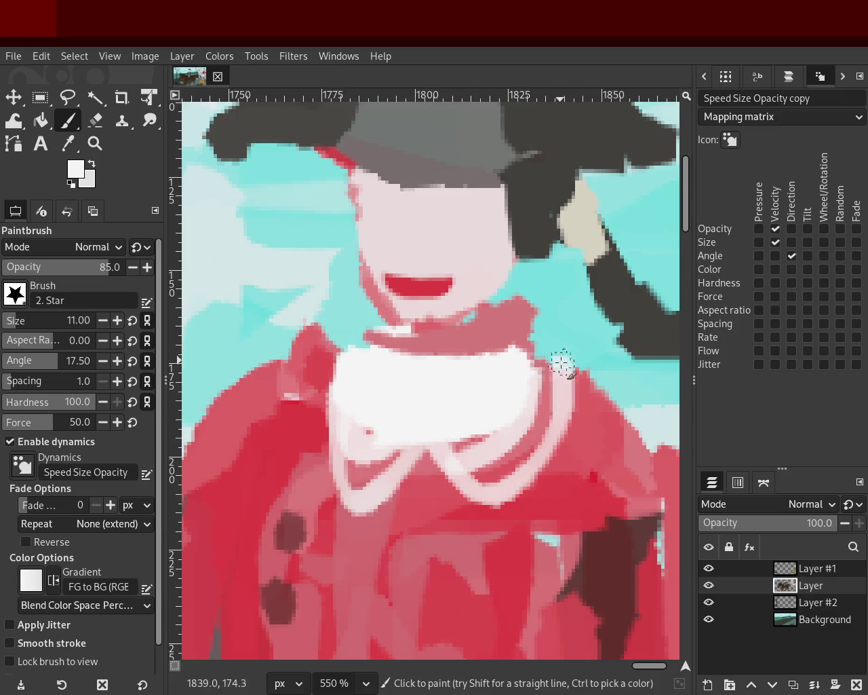
key("ctrl+z")
mouse_move(349, 401)
left_mouse_down()
mouse_move(584, 424)
mouse_move(573, 360)
left_mouse_up()
key("ctrl+z")
- Settle on a white curve along the cravat's lower edge after several undone trial strokes
left_click_drag(307, 420, 475, 465)
key("ctrl+z")
left_click_drag(353, 471, 454, 424)
key("ctrl+z")
left_click_drag(325, 468, 536, 349)
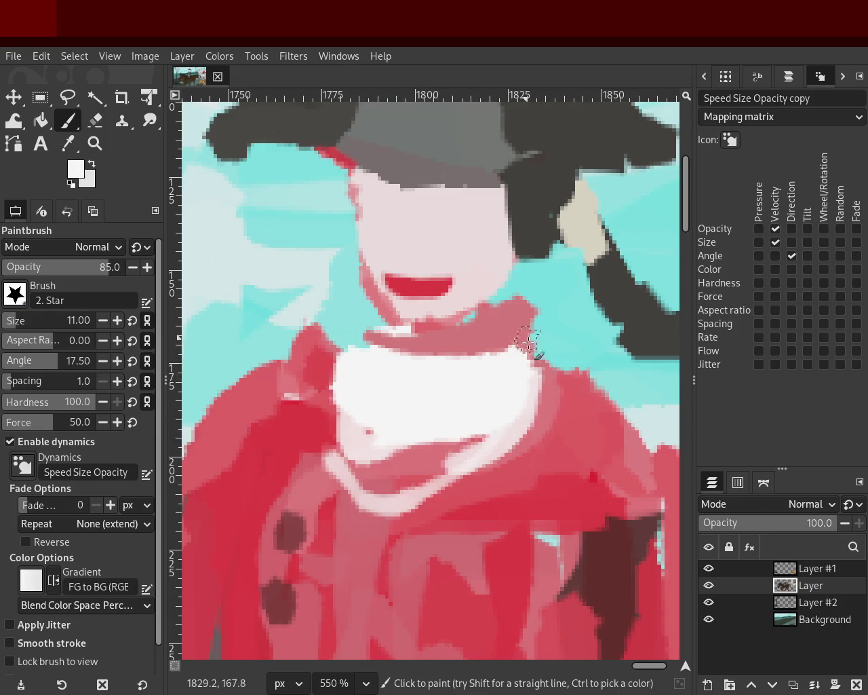
left_click_drag(339, 468, 434, 401)
key("ctrl+z")
mouse_move(326, 461)
left_mouse_down()
mouse_move(369, 403)
mouse_move(475, 469)
left_mouse_up()
key("ctrl+z")
key("ctrl+z")
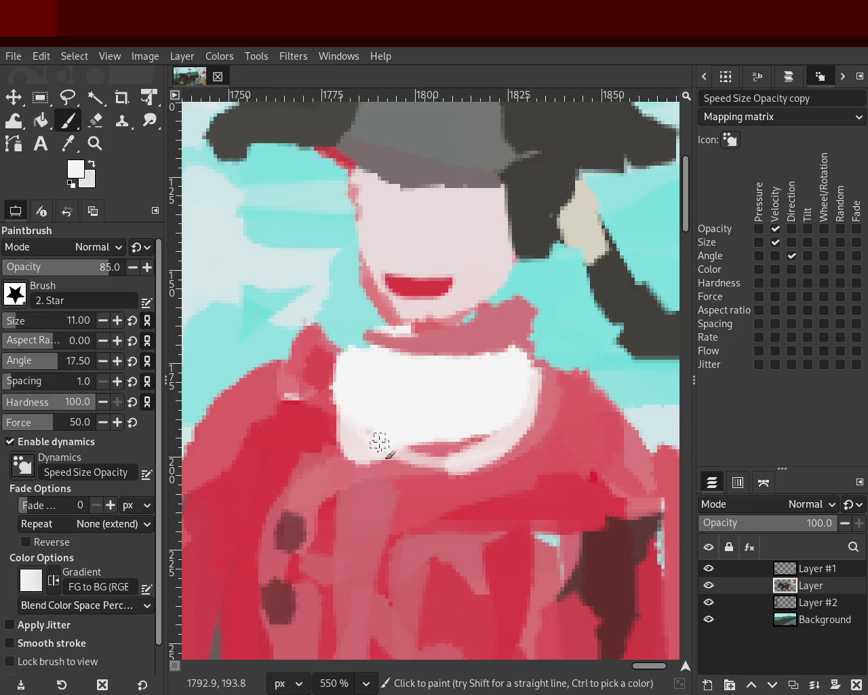
key("ctrl+z")
left_click_drag(353, 434, 485, 479)
- Try deep red over the cravat's left edge, then remove it and restore the light strokes below
left_click(555, 384, "ctrl")
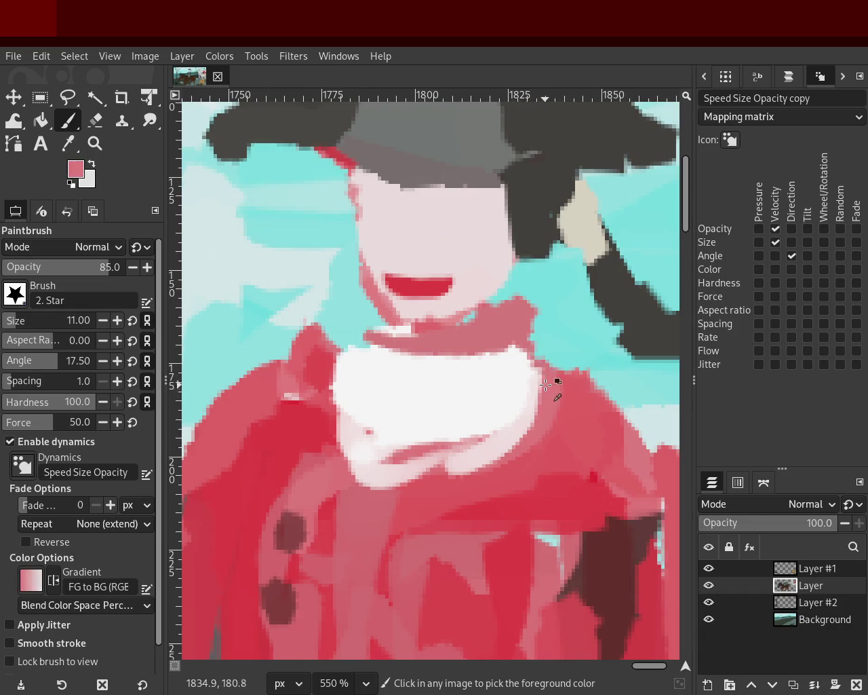
left_click_drag(355, 360, 363, 430)
key("ctrl+z")
left_click(339, 350, "ctrl")
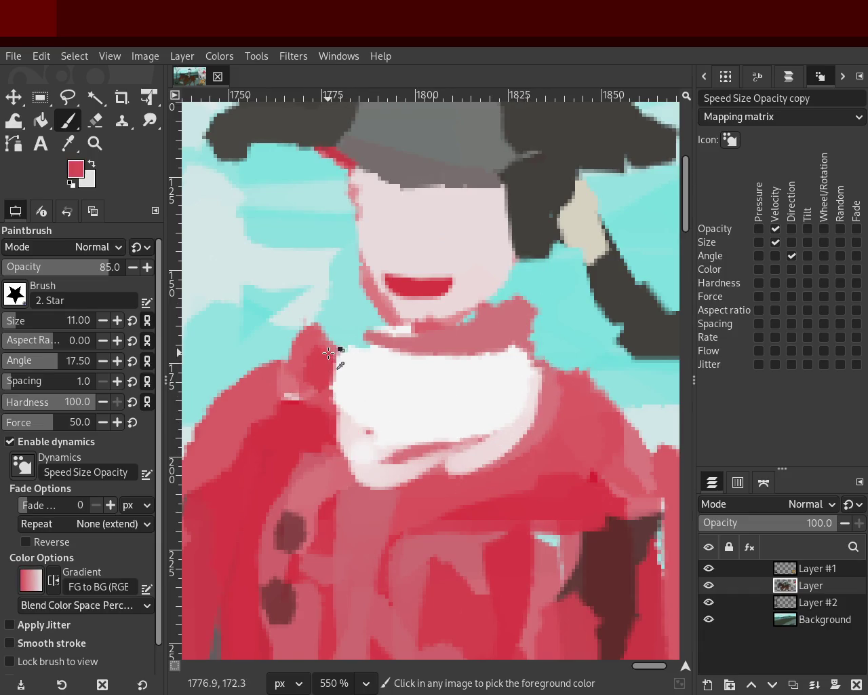
left_click_drag(341, 356, 395, 472)
left_click_drag(363, 394, 376, 515)
key("ctrl+z")
key("ctrl+z")
key("ctrl+z")
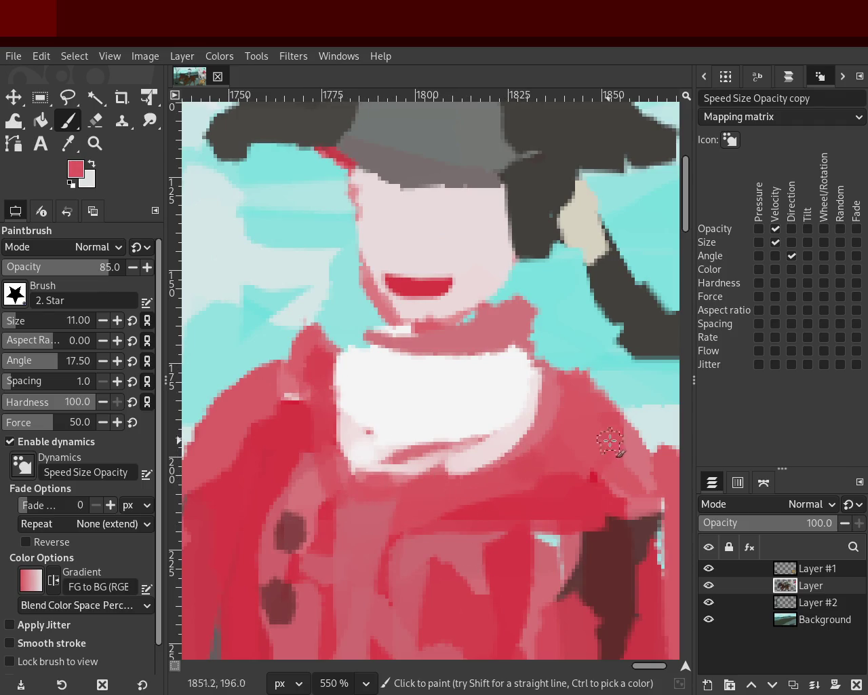
key("ctrl+z")
key("ctrl+y")
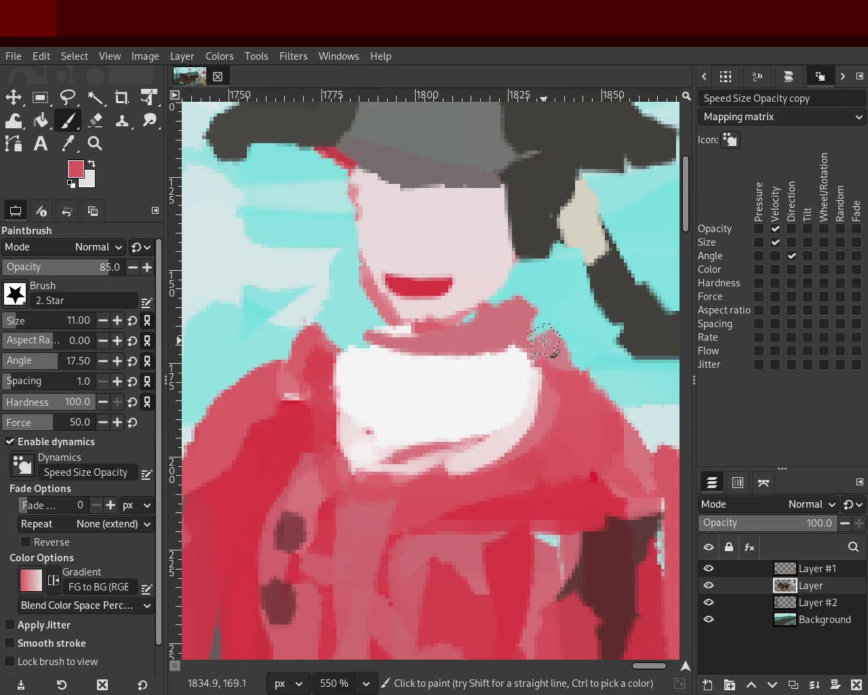
- Narrow the cravat's right edge with red, widen it with white, and zoom out on the rider
left_click_drag(531, 369, 511, 395)
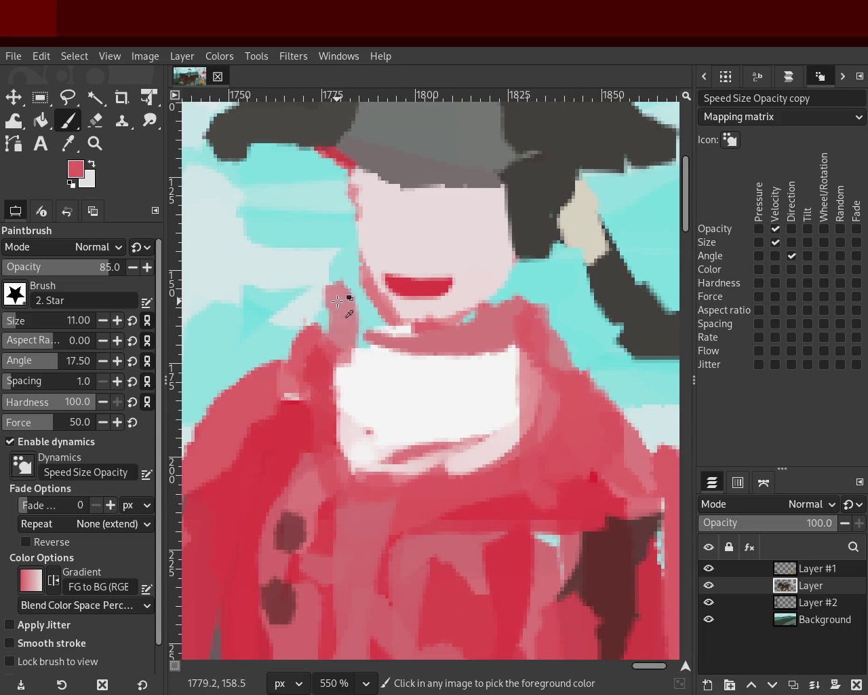
left_click(357, 337, "ctrl")
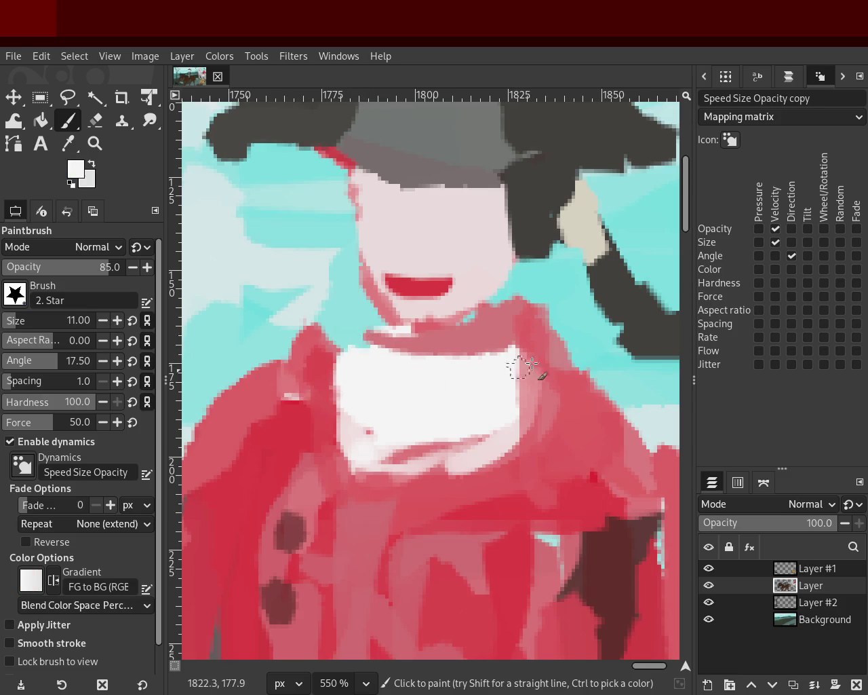
left_click_drag(505, 315, 520, 329)
left_click(543, 333, "ctrl")
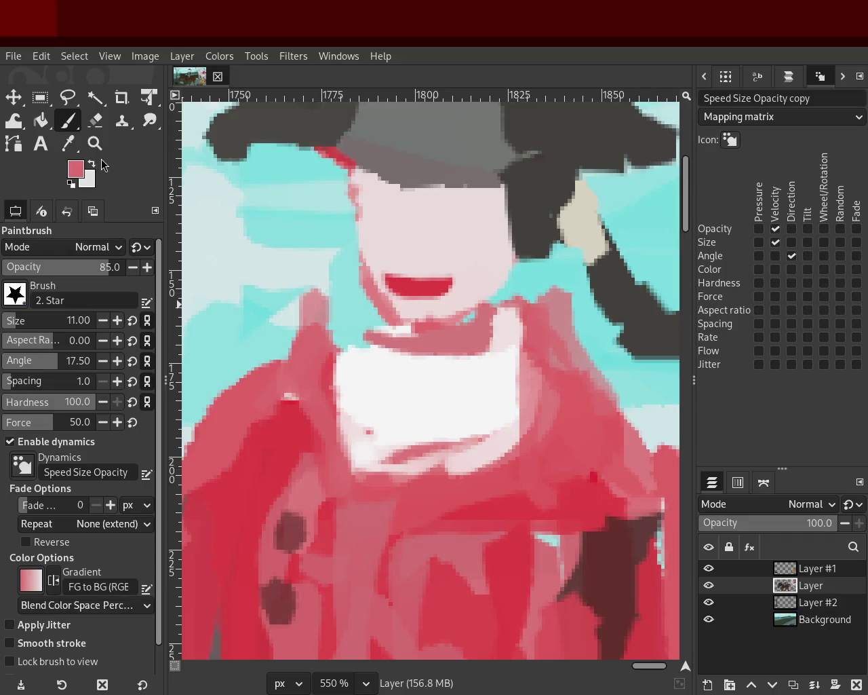
left_click(95, 143)
left_click(557, 358, "ctrl")
- Zoom in on the rider's chest and face, and paint pink over the cravat's lower and right edges
left_click(563, 360, "ctrl")
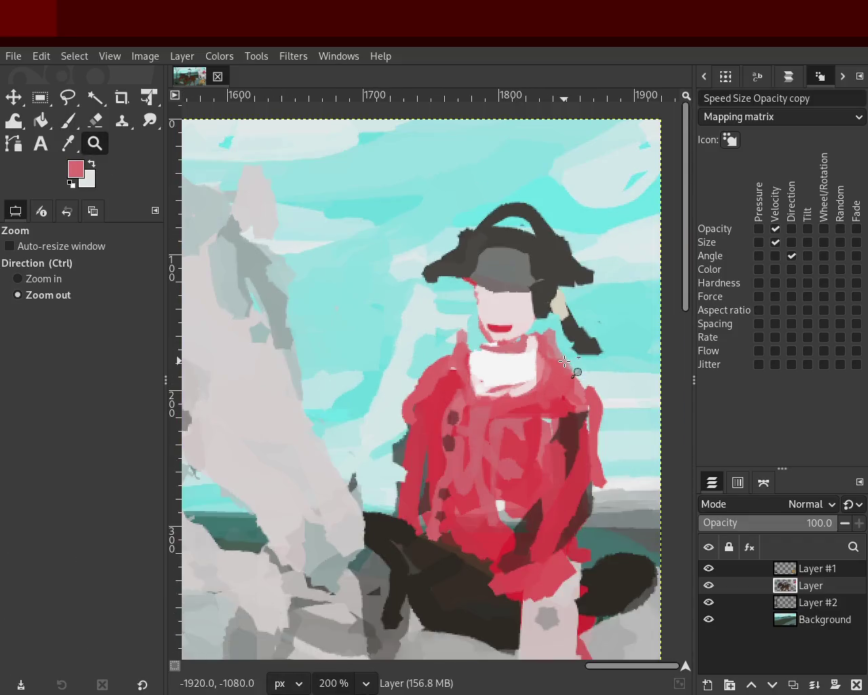
left_click(580, 364)
left_click(580, 364)
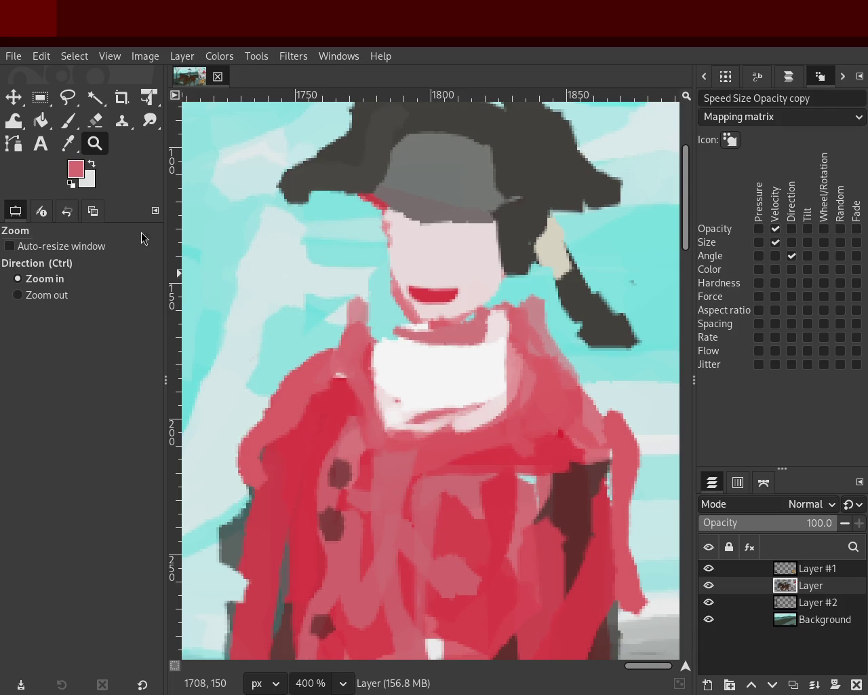
left_click(67, 121)
mouse_move(370, 431)
left_mouse_down()
mouse_move(529, 405)
mouse_move(465, 422)
mouse_move(480, 378)
left_mouse_up()
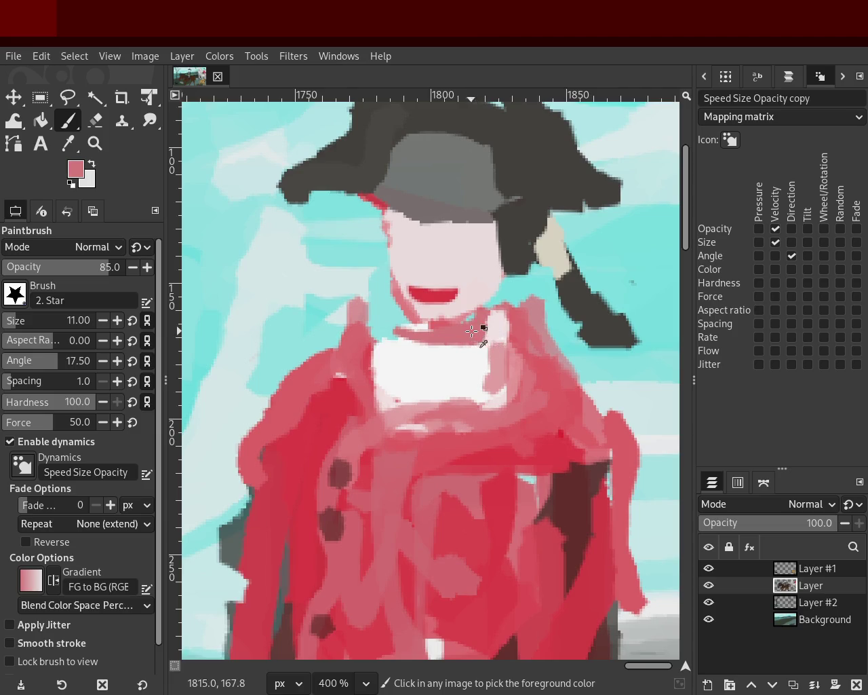
- Test pale pink and grey strokes on the face, keeping the darker left edge and dropping the grey
left_click(482, 293, "ctrl")
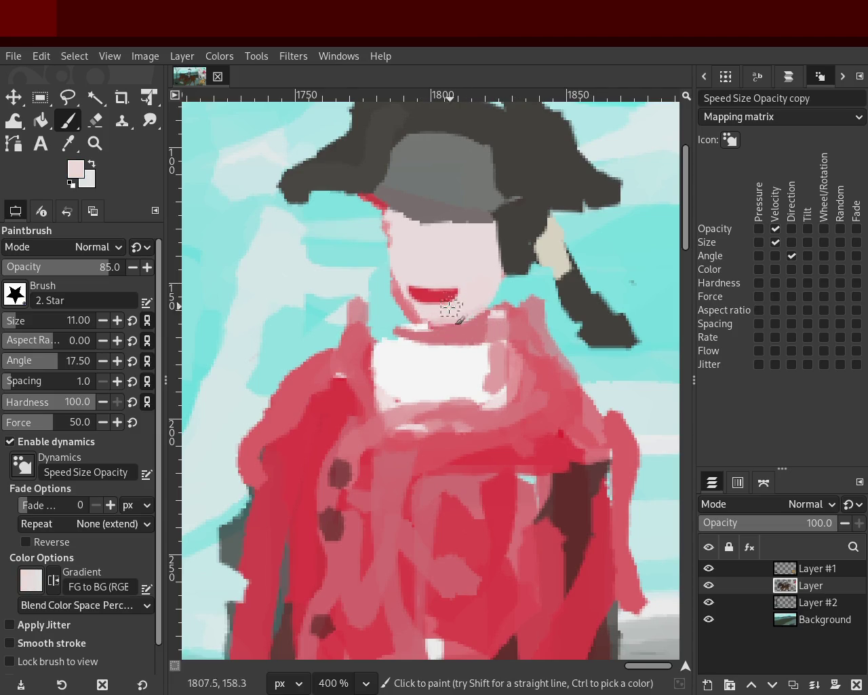
key("ctrl+z")
key("ctrl+y")
key("ctrl+z")
key("ctrl+y")
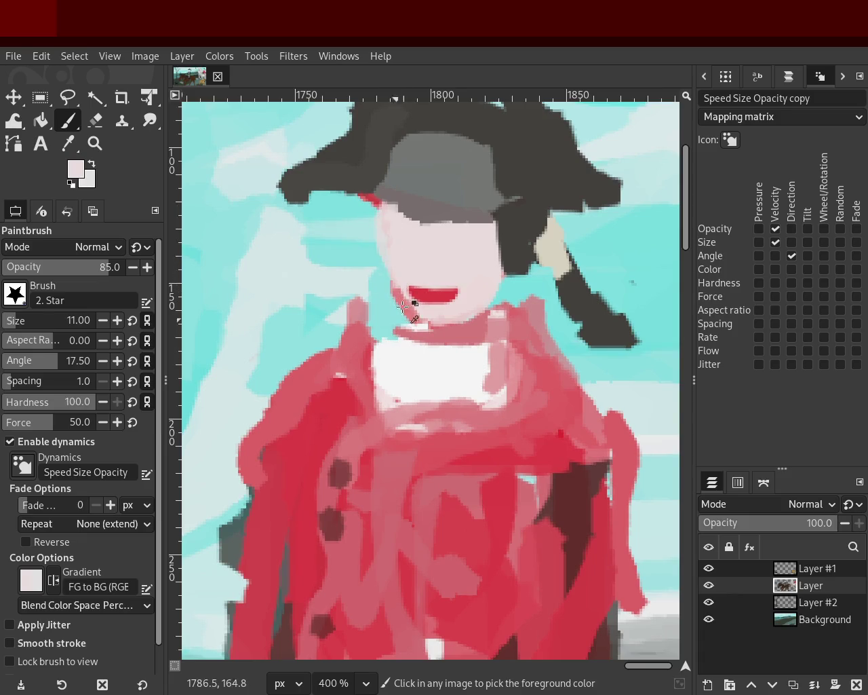
key("ctrl+z")
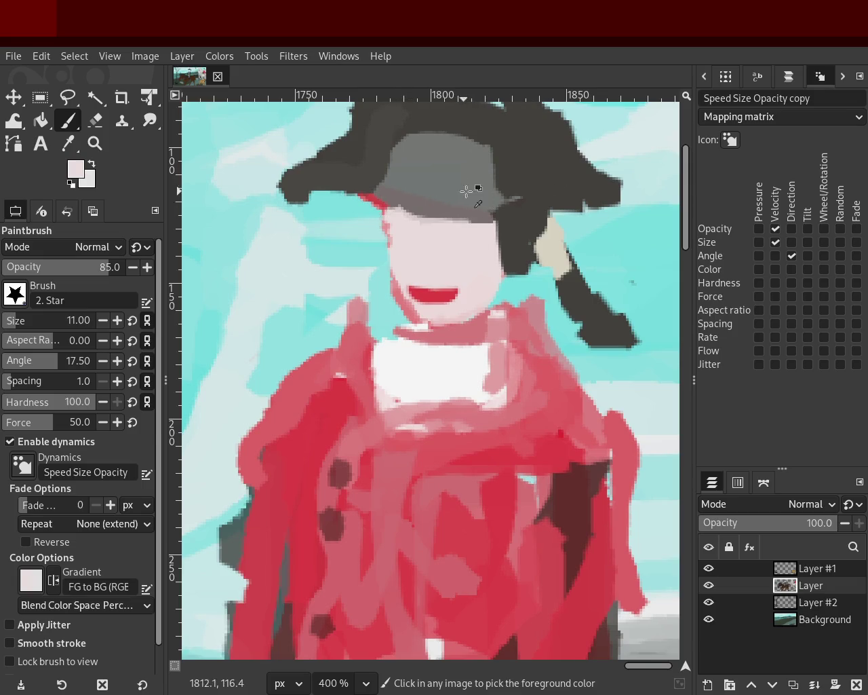
left_click(421, 195, "ctrl")
key("ctrl+z")
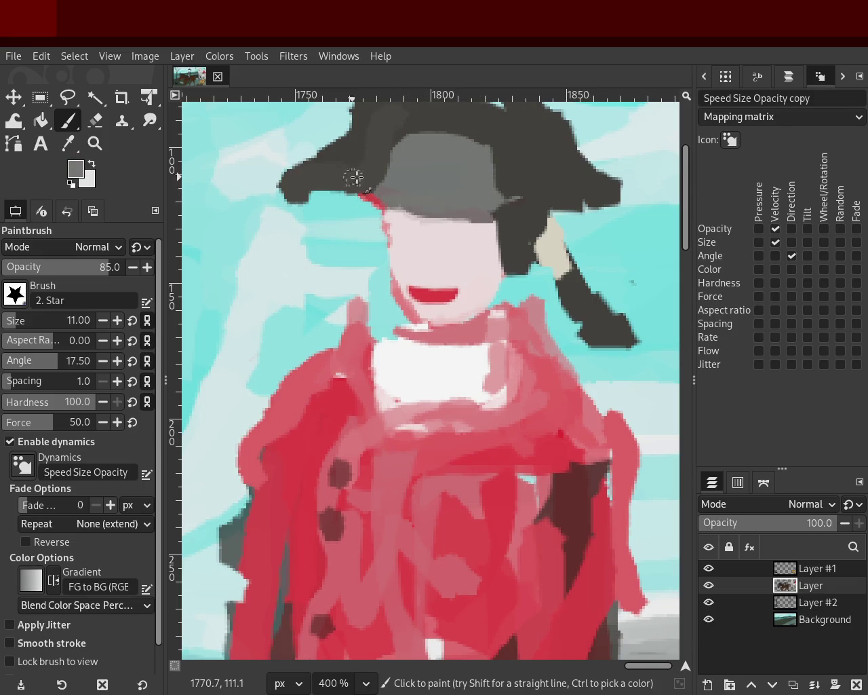
- Dab deeper pink beside the face and paint light pink on the left cheek and nose
left_click(407, 238, "ctrl")
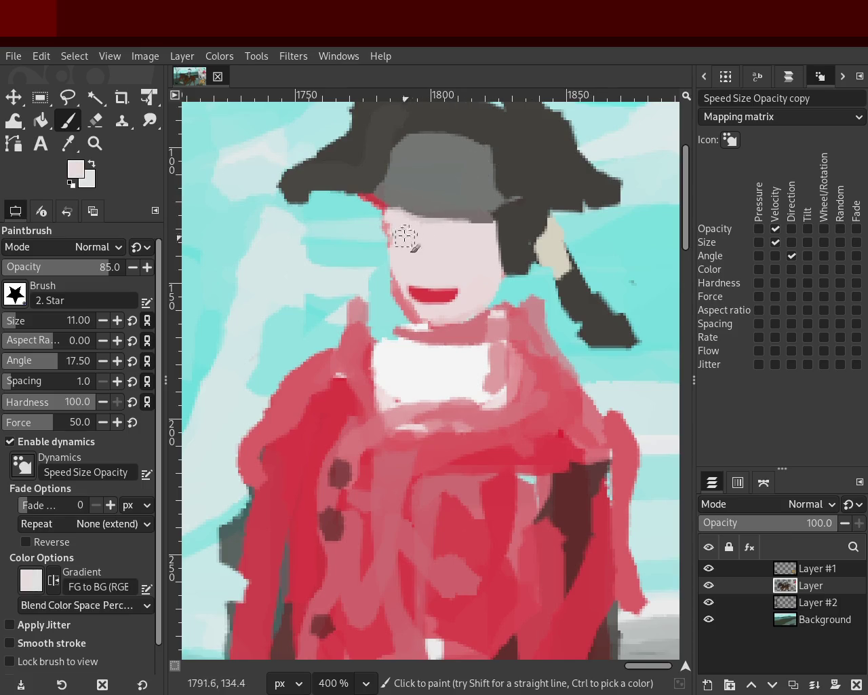
left_click(391, 242, "ctrl")
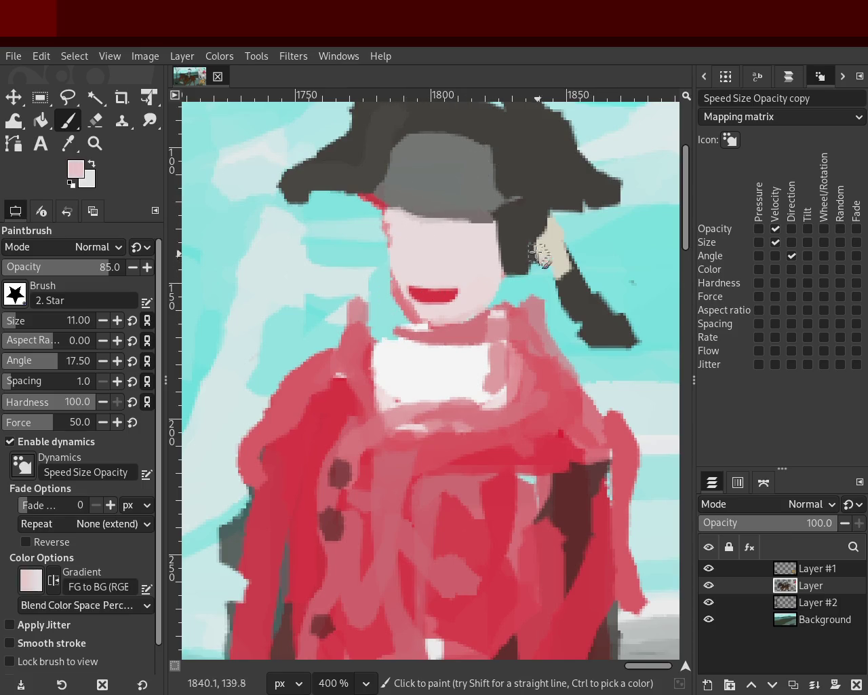
left_click(517, 239)
mouse_move(453, 253)
left_mouse_down()
mouse_move(438, 229)
mouse_move(454, 258)
mouse_move(467, 259)
mouse_move(429, 250)
left_mouse_up()
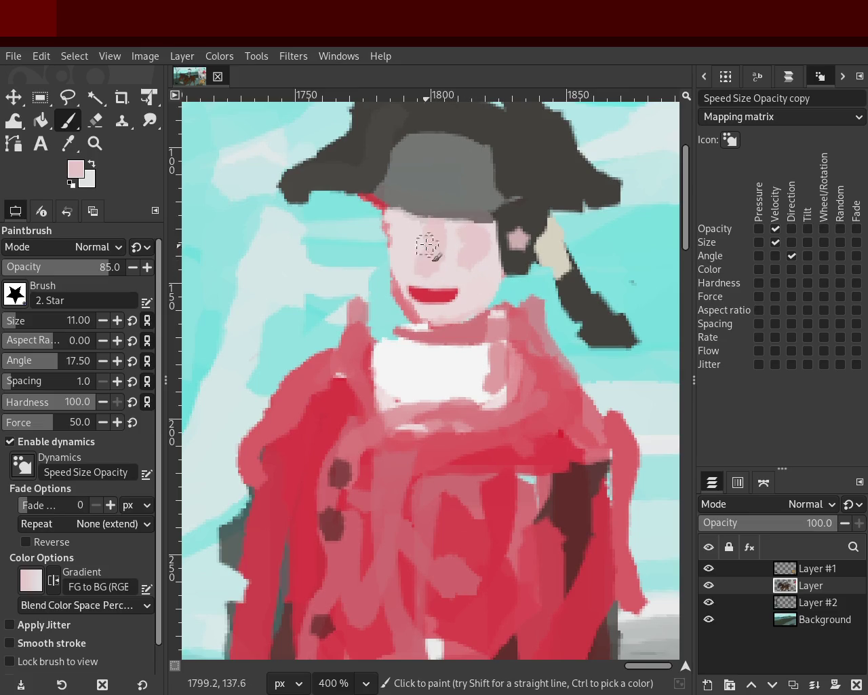
left_click(451, 277, "ctrl")
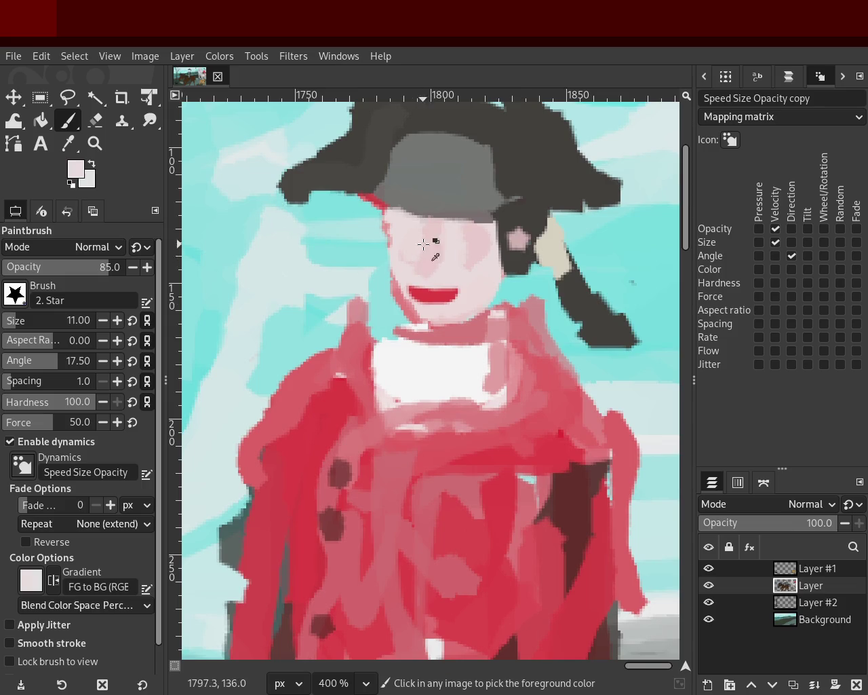
- Sample greys from the hair, hat and brim, and save the painting as 48.xcf
left_click(520, 255, "ctrl")
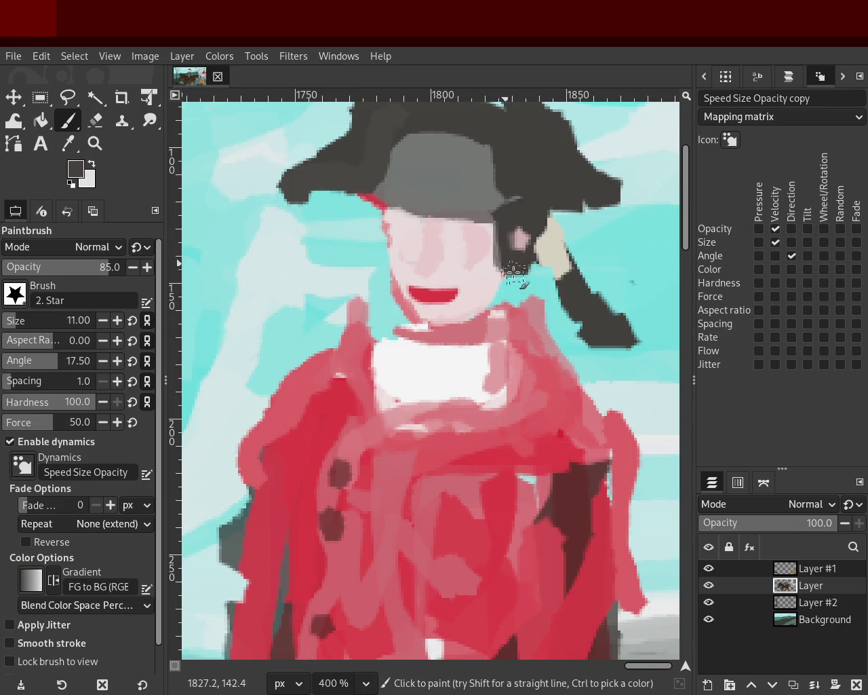
left_click(440, 194, "ctrl")
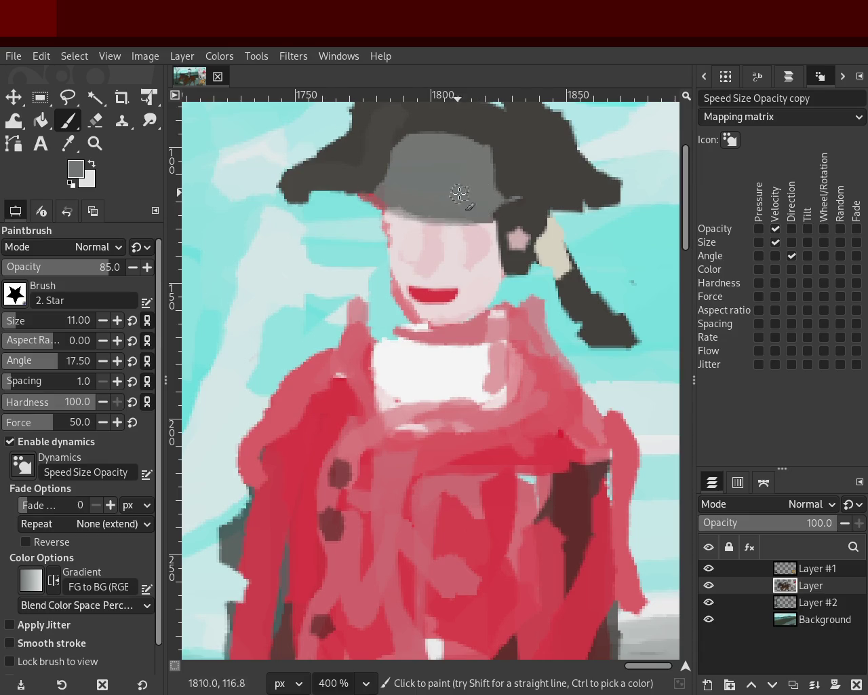
left_click(356, 178, "ctrl")
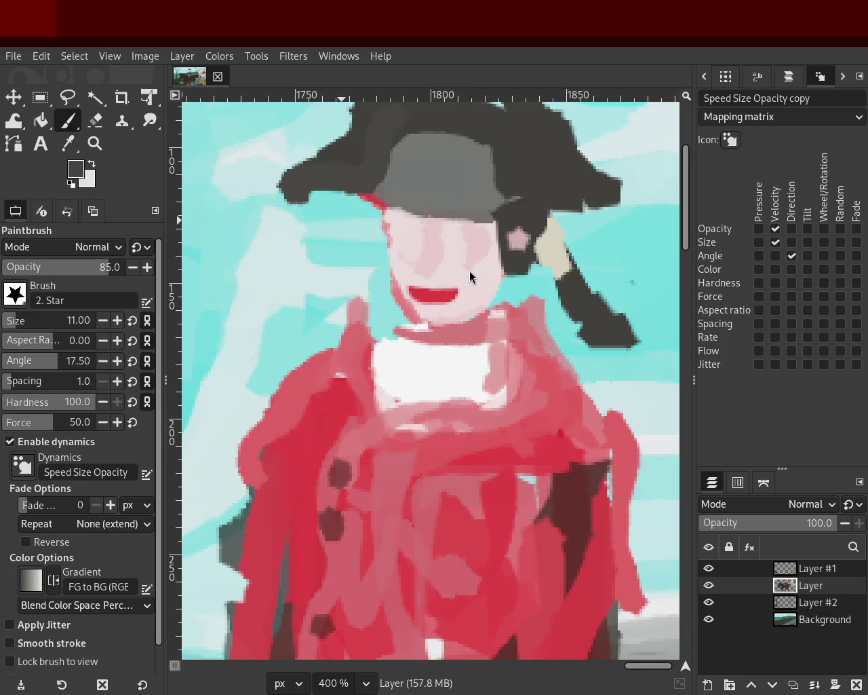
key("ctrl+s")
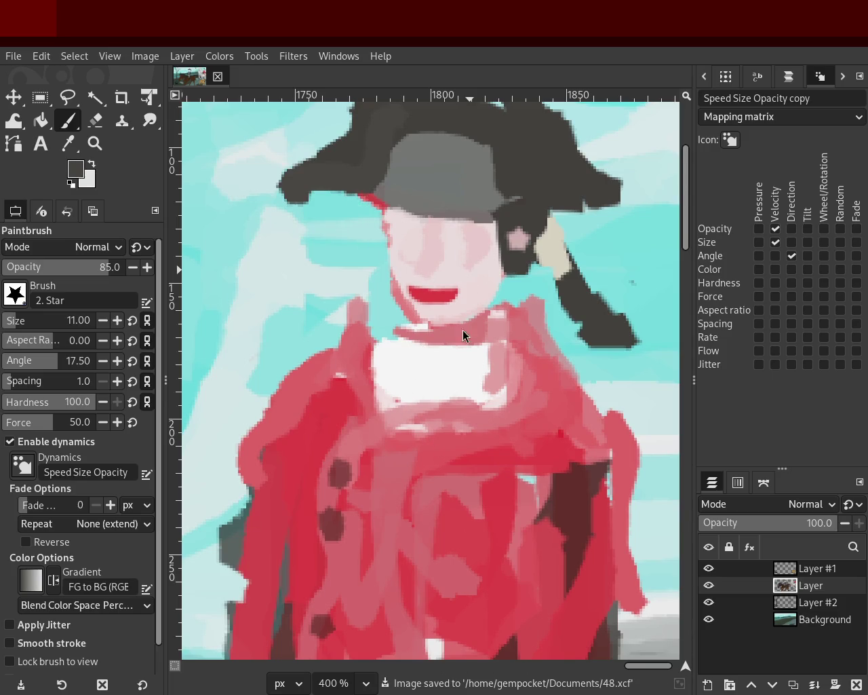
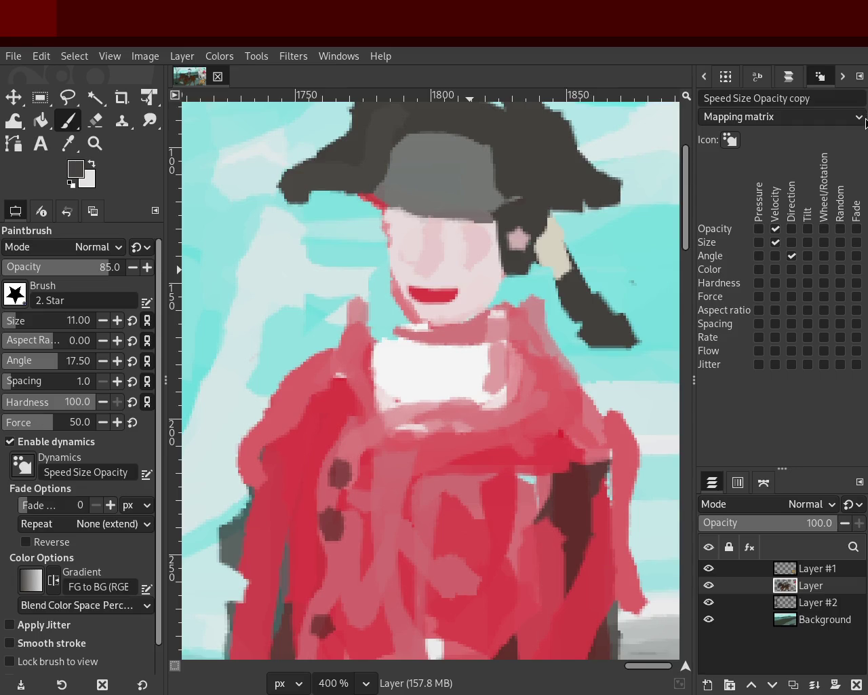
- Paint white over the collar and its lower edge, and pink over the strips beside it
left_click(478, 359, "ctrl")
mouse_move(479, 359)
left_mouse_down()
mouse_move(490, 411)
mouse_move(428, 424)
mouse_move(380, 380)
left_mouse_up()
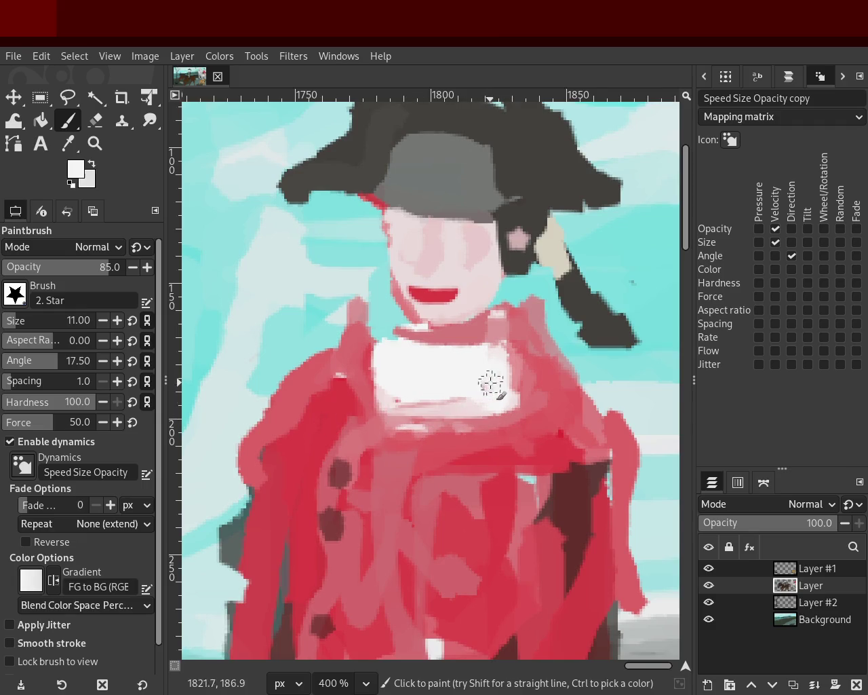
left_click_drag(469, 408, 425, 401)
left_click(530, 390, "ctrl")
mouse_move(530, 389)
left_mouse_down()
mouse_move(492, 378)
mouse_move(487, 353)
left_mouse_up()
left_click(378, 423, "ctrl")
mouse_move(378, 423)
left_mouse_down()
mouse_move(368, 333)
mouse_move(400, 350)
mouse_move(487, 354)
mouse_move(392, 349)
mouse_move(465, 375)
mouse_move(392, 404)
mouse_move(506, 406)
mouse_move(480, 310)
mouse_move(500, 311)
mouse_move(427, 368)
mouse_move(387, 319)
mouse_move(488, 333)
mouse_move(517, 325)
mouse_move(417, 330)
mouse_move(429, 328)
left_mouse_up()
- Undo a lighter-pink try on the upper collar, repaint it white, and sample face pink and sky cyan
left_click(489, 317, "ctrl")
left_click(400, 425, "ctrl")
key("ctrl+z")
key("ctrl+z")
left_click(451, 367, "ctrl")
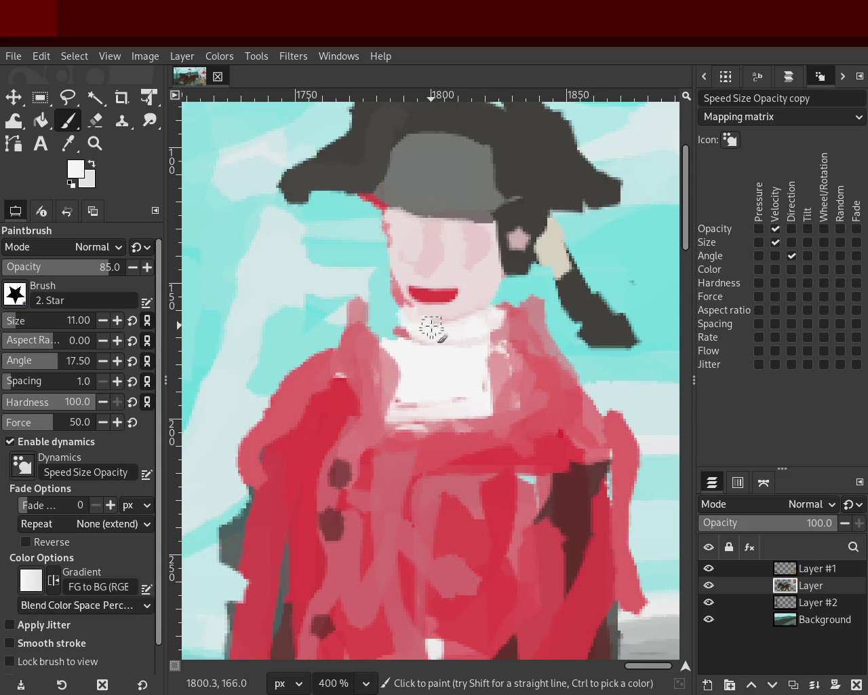
left_click(414, 307, "ctrl")
left_click(369, 234, "ctrl")
left_click(96, 120)
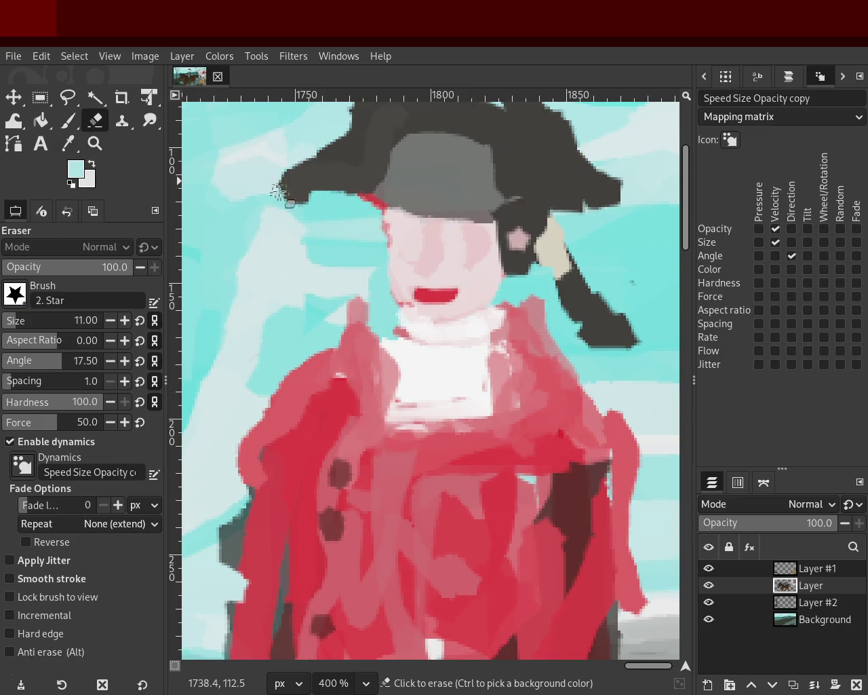
- Erase the red streak under the hat and the stray paint beside the collar
left_click_drag(359, 203, 400, 346)
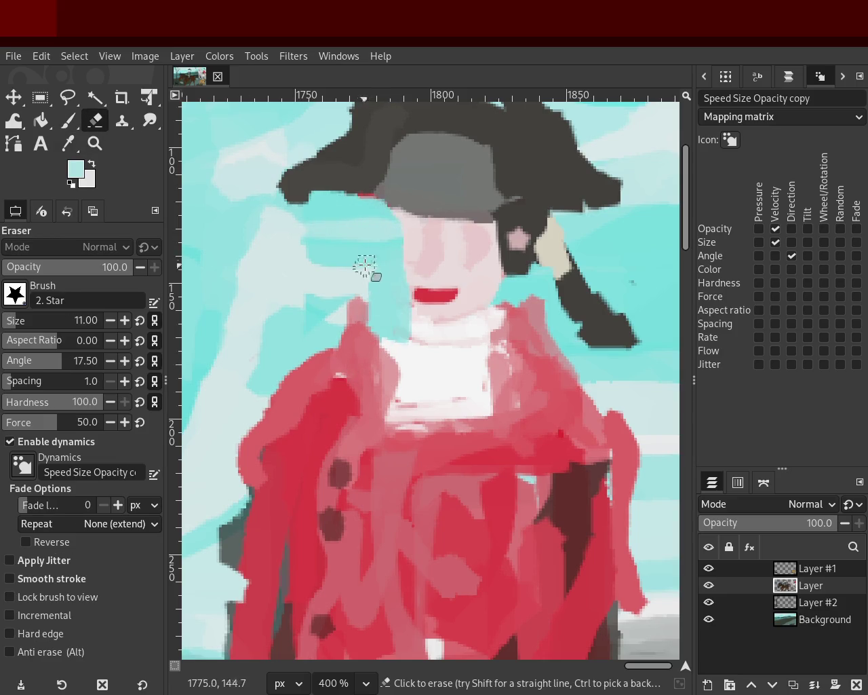
key("ctrl+z")
left_click_drag(388, 227, 372, 288)
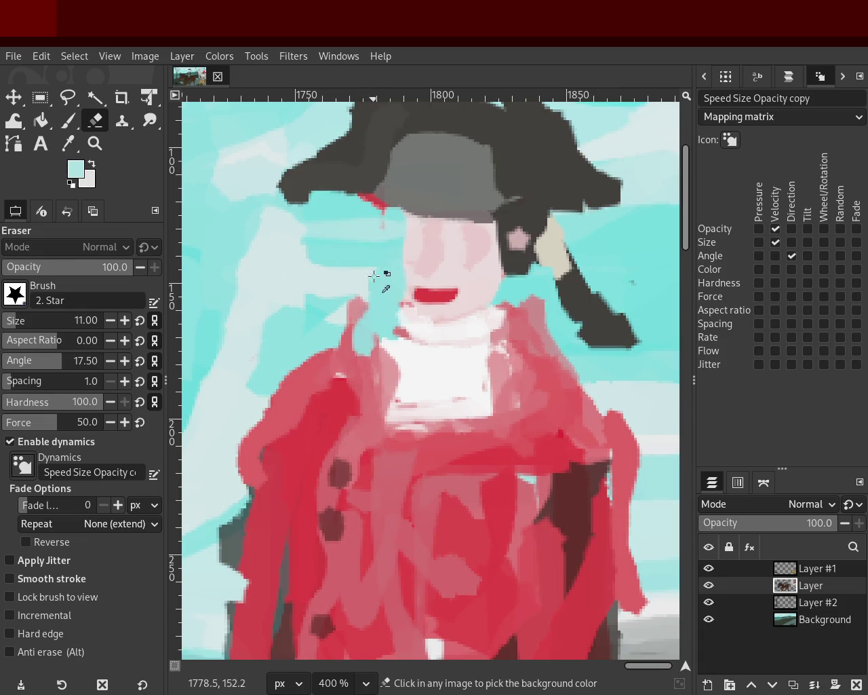
key("ctrl+z")
left_click_drag(388, 227, 388, 344)
key("ctrl+z")
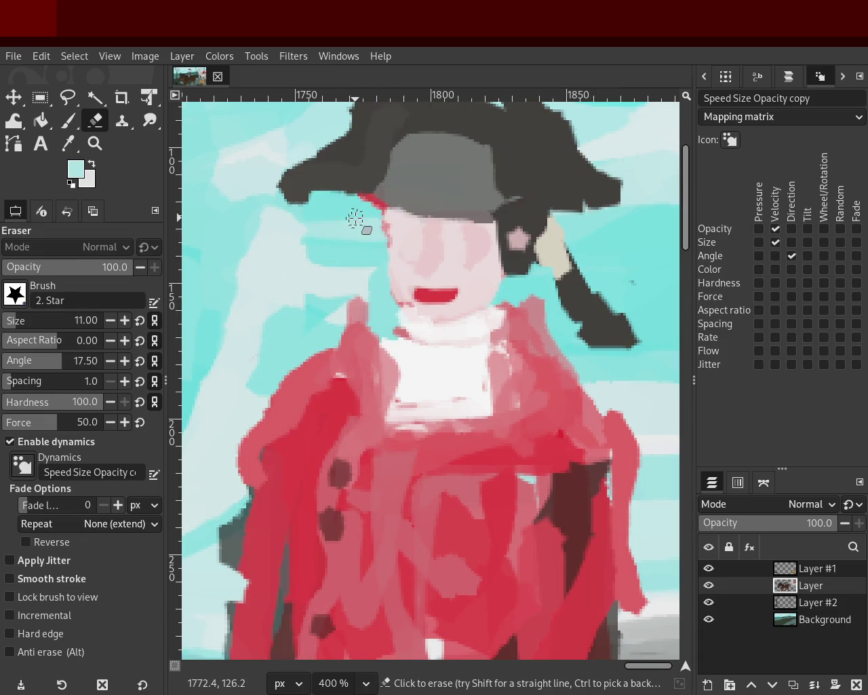
key("ctrl+y")
left_click_drag(468, 258, 508, 310)
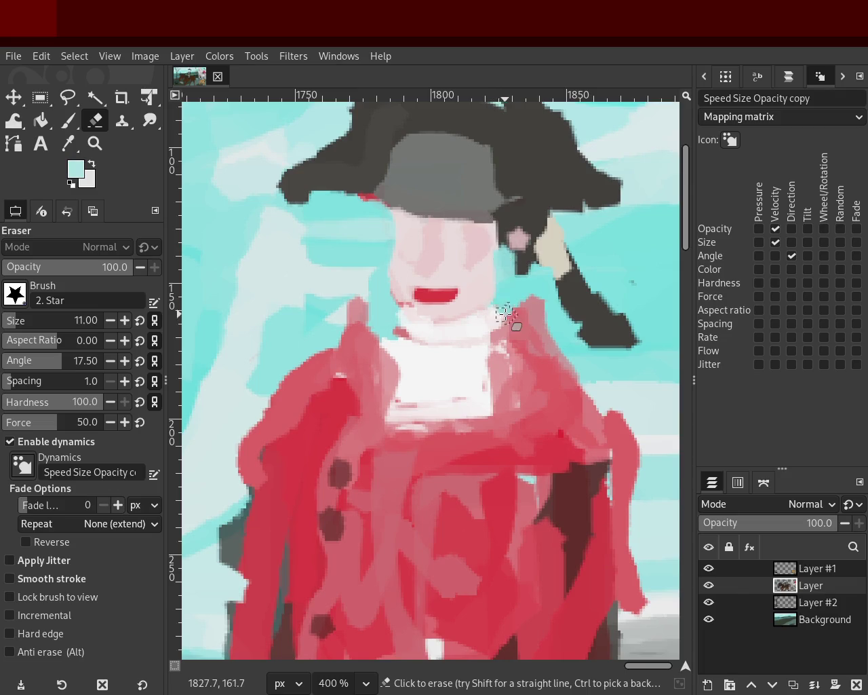
- Repaint the face's left edge pale pink down toward the mouth, then sample dark grey from the hair
key("p")
left_click(392, 232, "ctrl")
left_click_drag(396, 231, 392, 265)
mouse_move(393, 204)
left_mouse_down()
mouse_move(390, 270)
mouse_move(403, 279)
left_mouse_up()
key("ctrl+z")
left_click_drag(393, 221, 402, 284)
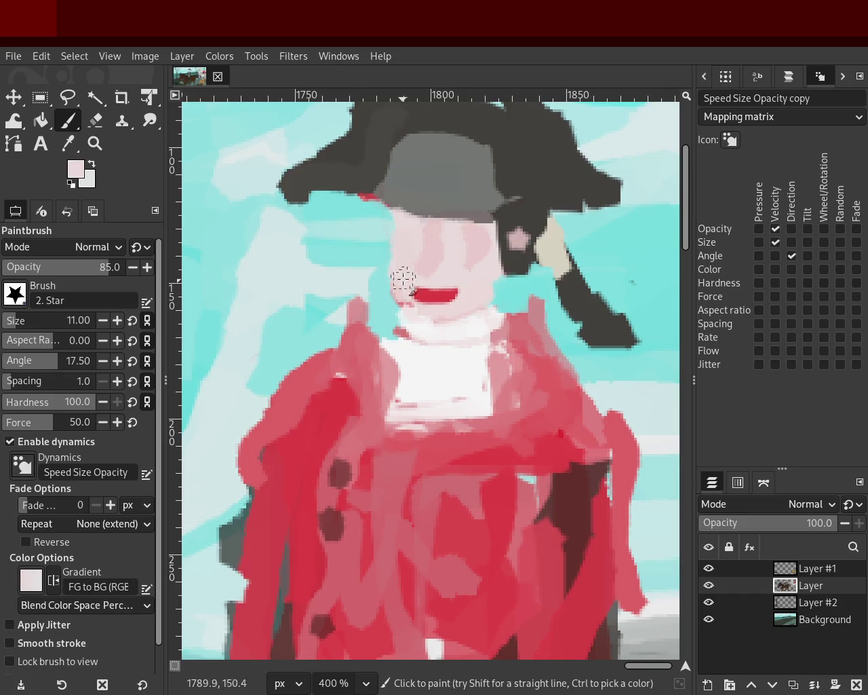
mouse_move(391, 224)
left_mouse_down()
mouse_move(392, 305)
mouse_move(374, 204)
left_mouse_up()
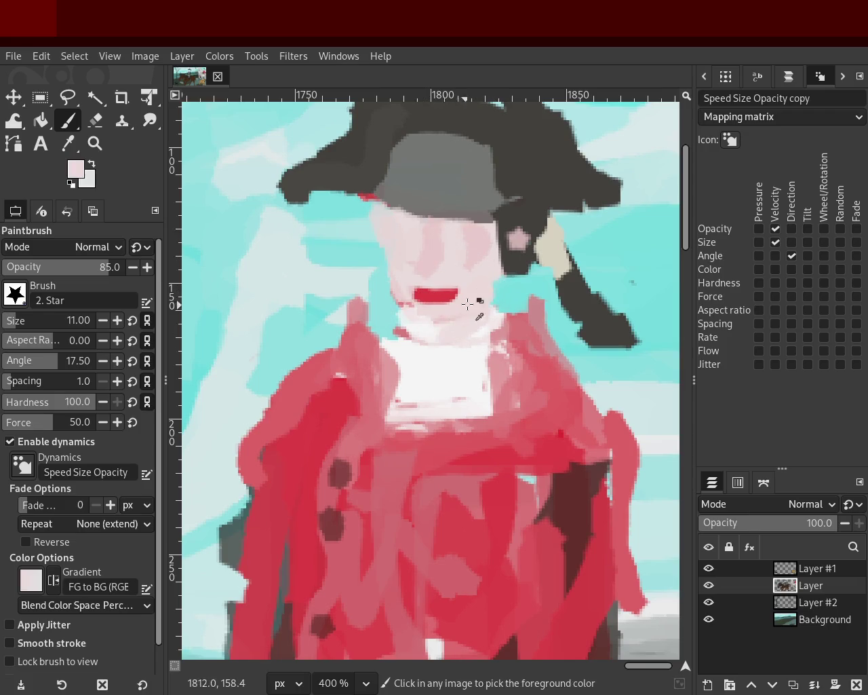
left_click(578, 428, "ctrl")
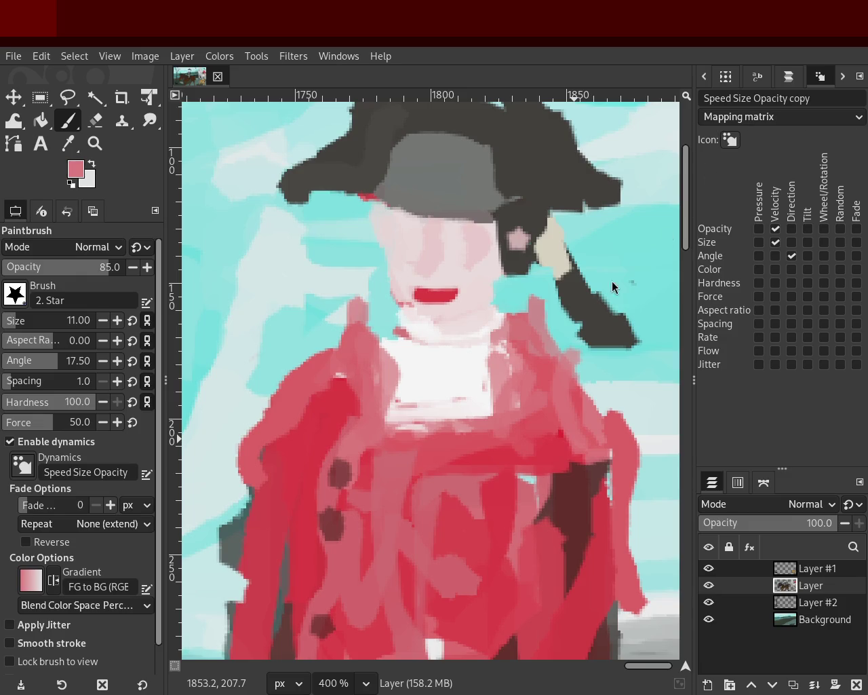
left_click(534, 256, "ctrl")
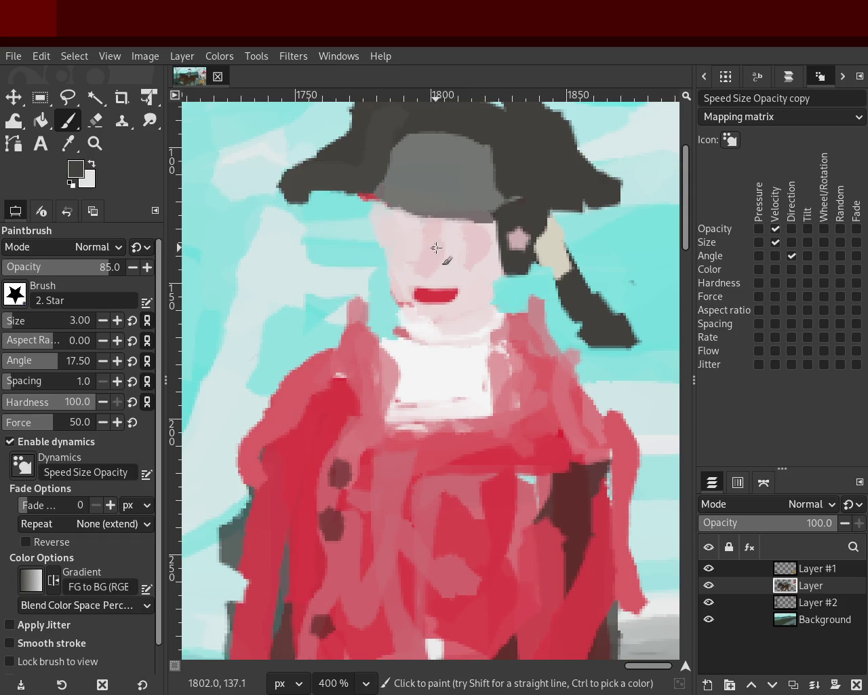
- Paint the dark grey eyebrows, undoing the stray second-eyebrow strokes
key("ctrl+z")
left_click_drag(419, 233, 394, 239)
left_click_drag(452, 237, 478, 244)
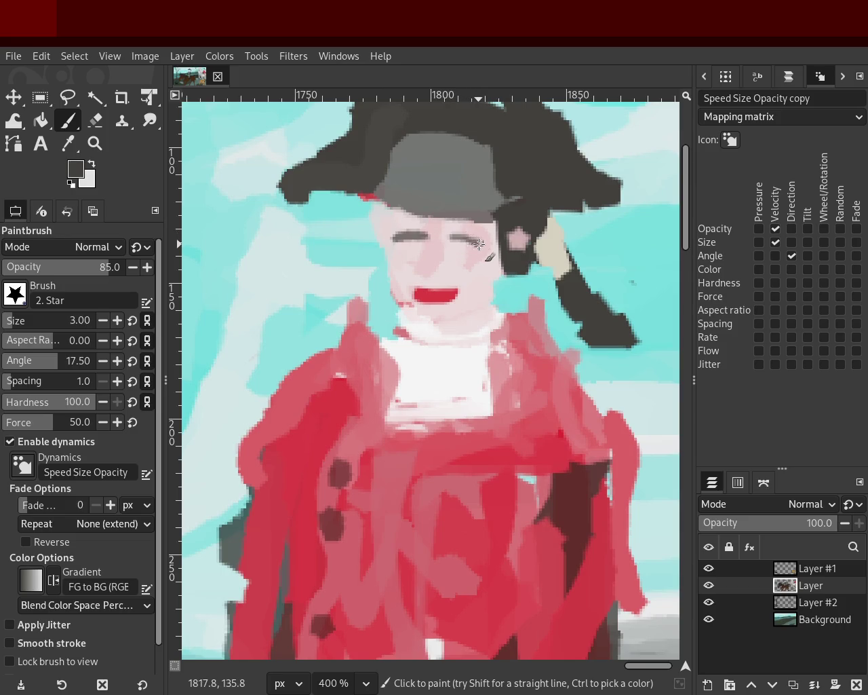
key("ctrl+z")
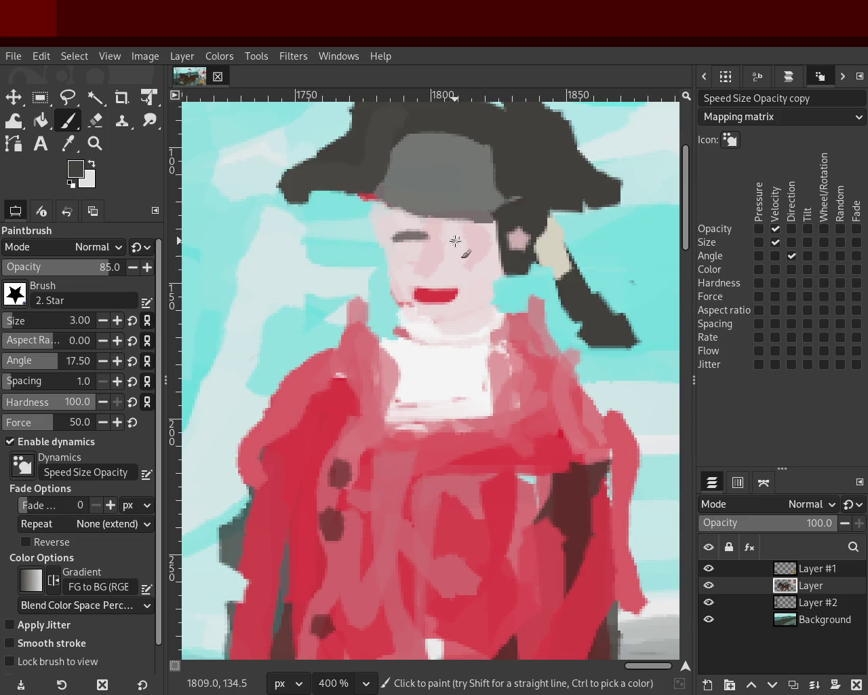
key("ctrl+z")
key("ctrl+z")
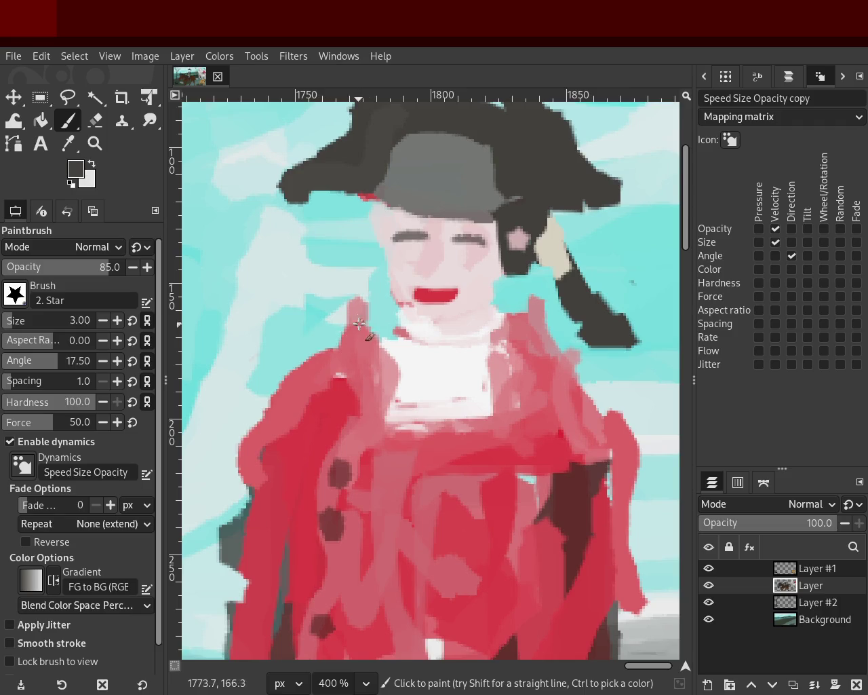
- Sample skin, mauve and lip colours, then zoom in close on the face
left_click(444, 230, "ctrl")
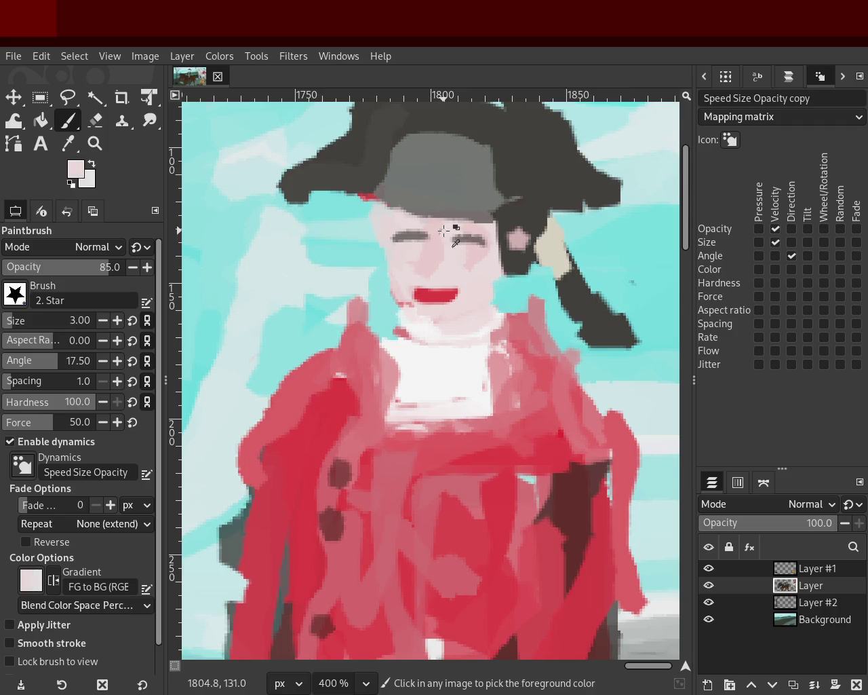
left_click(485, 239, "ctrl")
left_click(434, 293, "ctrl")
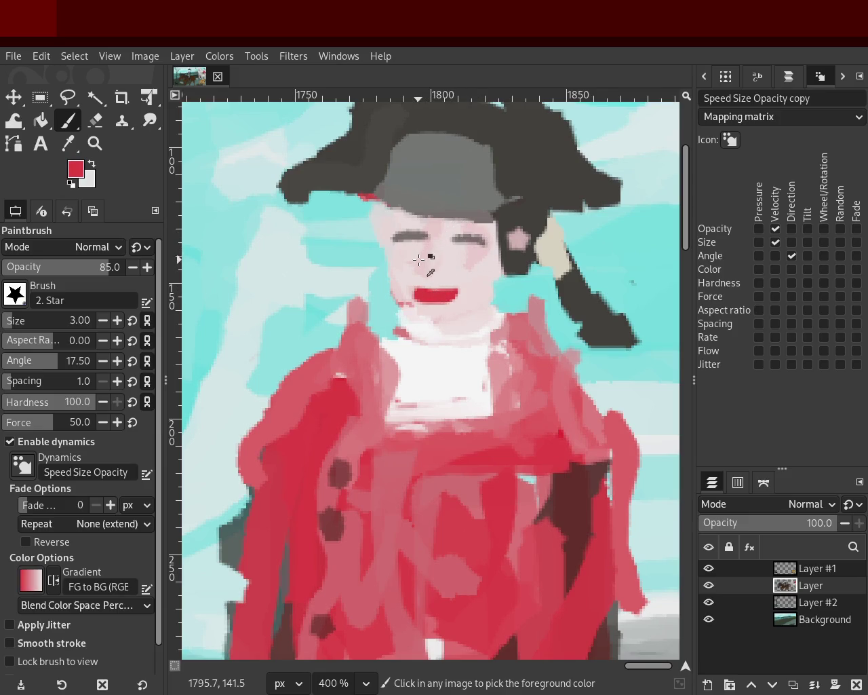
left_click(429, 274, "ctrl")
key("z")
left_click(441, 259)
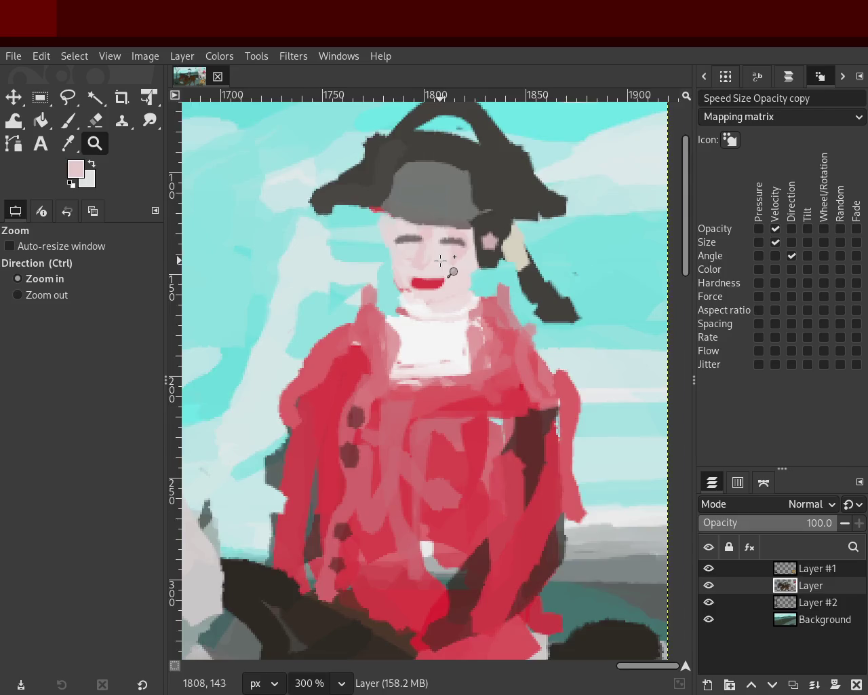
left_click(434, 262)
key("p")
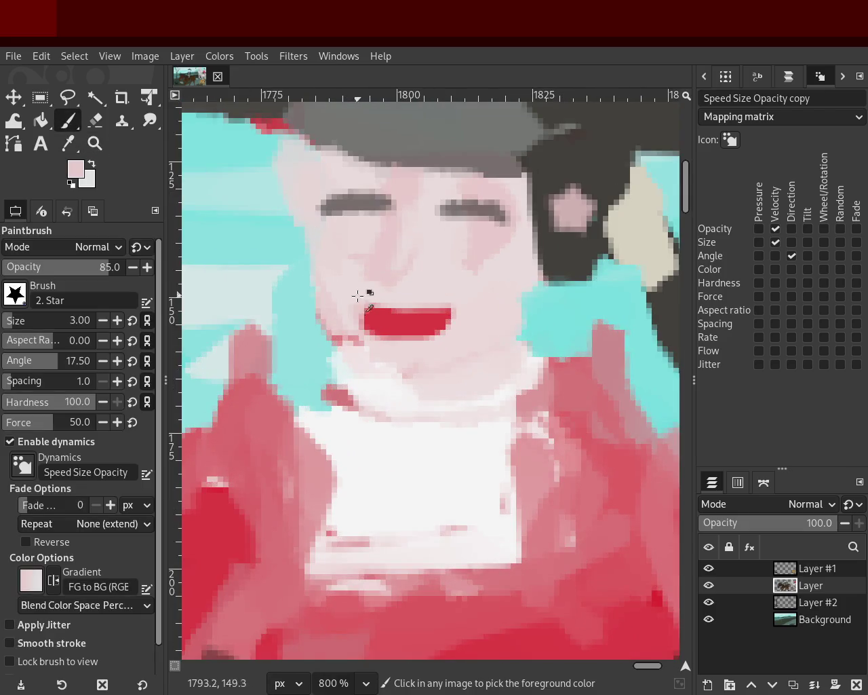
- Add near-white highlights down the nose and across the forehead, removing the stroke over the left eyebrow
left_click(427, 204, "ctrl")
left_click(371, 391, "ctrl")
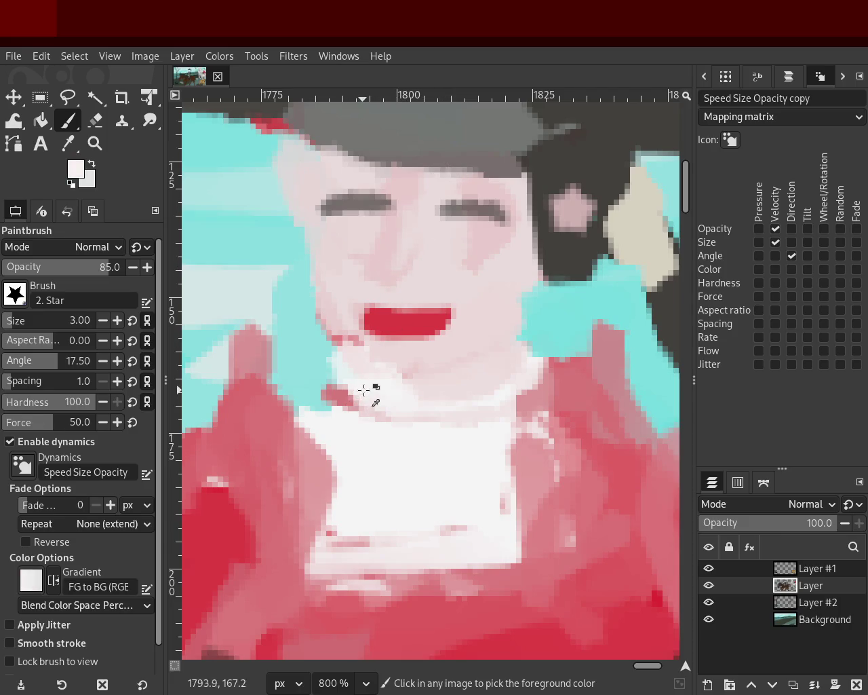
left_click_drag(426, 203, 409, 269)
left_click_drag(420, 202, 384, 277)
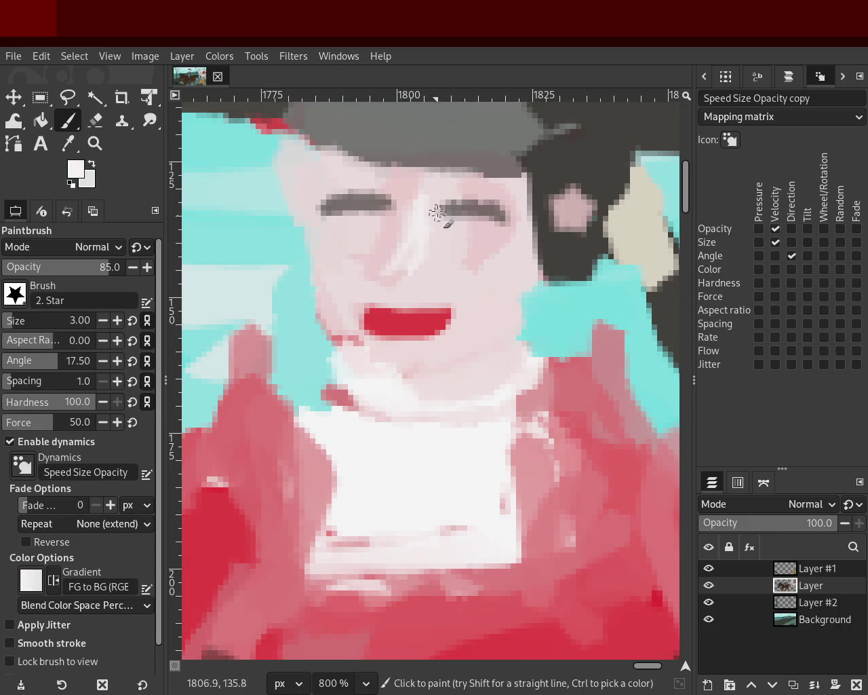
left_click(441, 245, "ctrl")
left_click(379, 255, "ctrl")
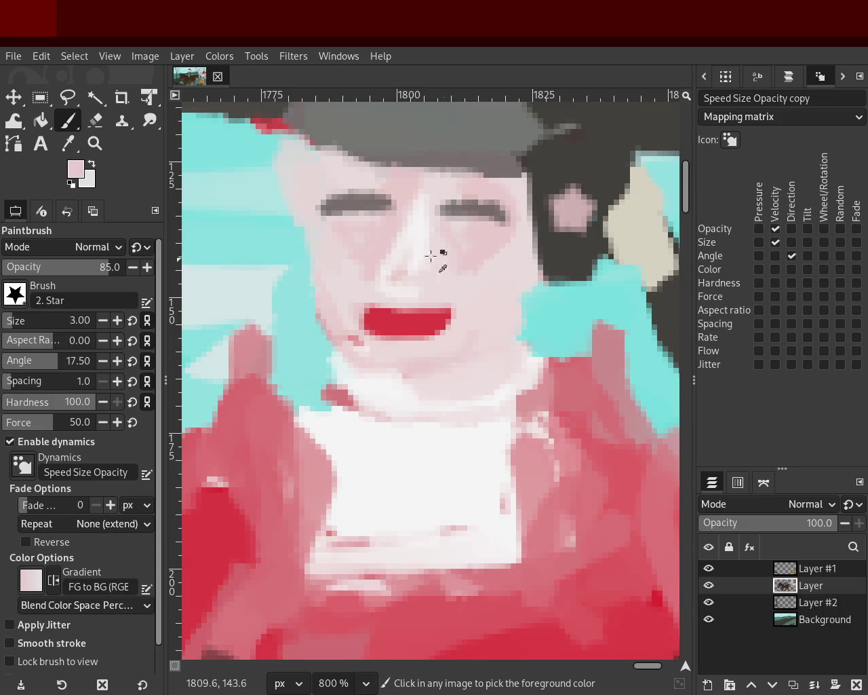
left_click(397, 192, "ctrl")
mouse_move(398, 191)
left_mouse_down()
mouse_move(403, 241)
mouse_move(322, 202)
left_mouse_up()
key("ctrl+z")
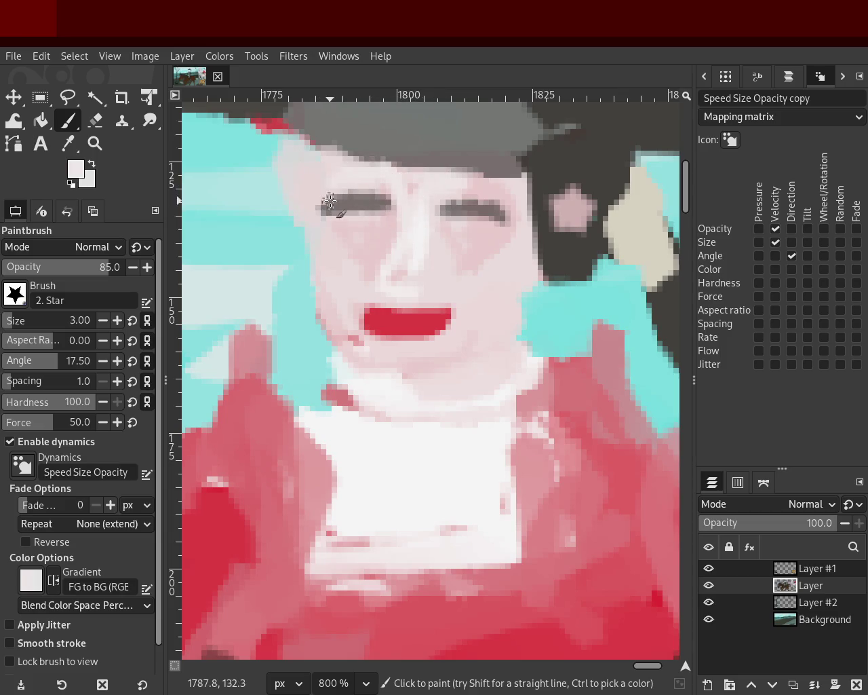
- Sample grey from the hat and zoom back out from the face
left_click(546, 157, "ctrl")
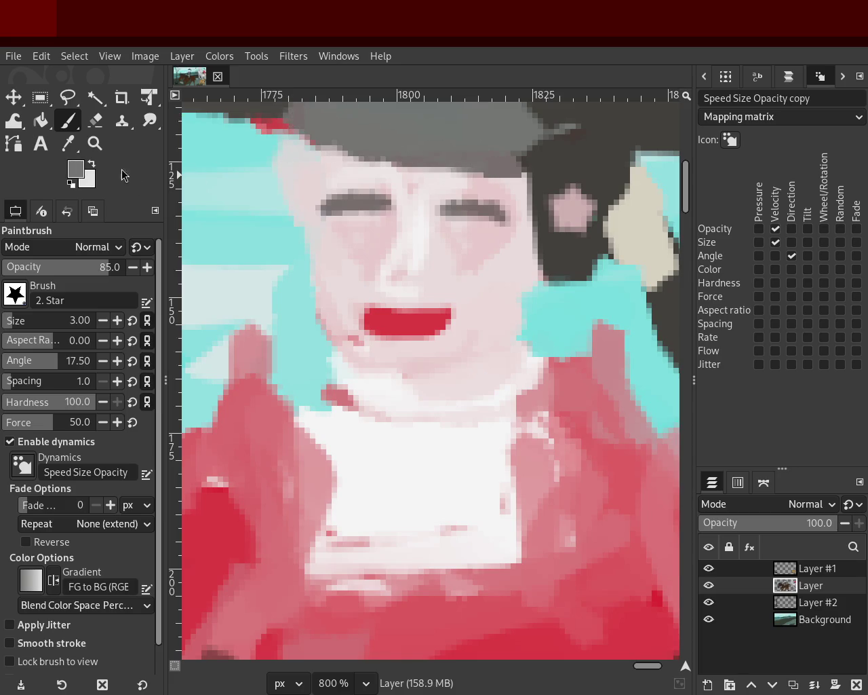
left_click(95, 143)
left_click(459, 300, "ctrl")
left_click(459, 301, "ctrl")
left_click(512, 279, "ctrl")
left_click(512, 278, "ctrl")
left_click(512, 278, "ctrl")
left_click(512, 278)
left_click(512, 279)
left_click(512, 278)
- Zoom out to see the whole scene, then zoom back in near the red rider
left_click(518, 313, "ctrl")
left_click(518, 313)
left_click(517, 312)
left_click(518, 313)
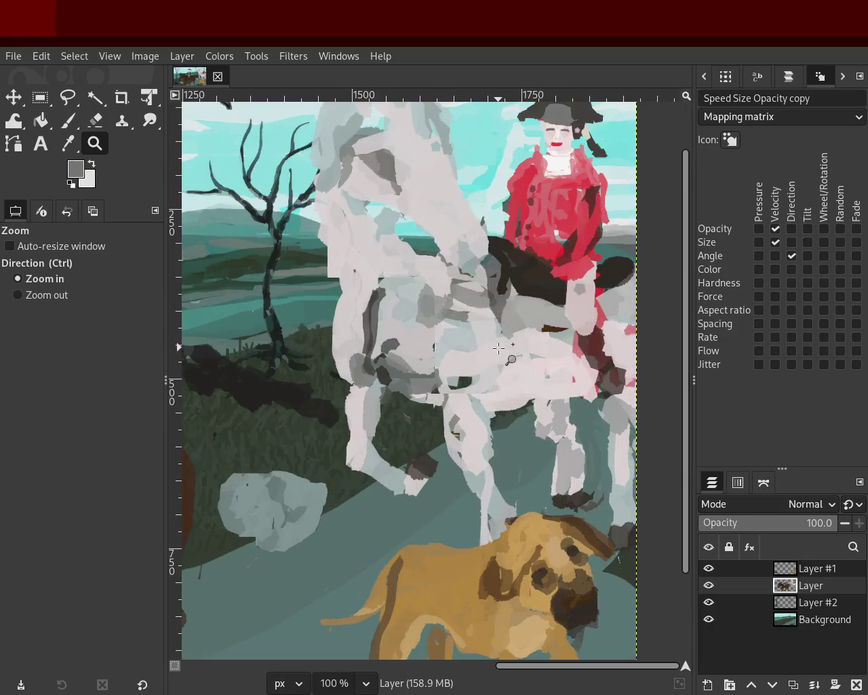
key("ctrl")
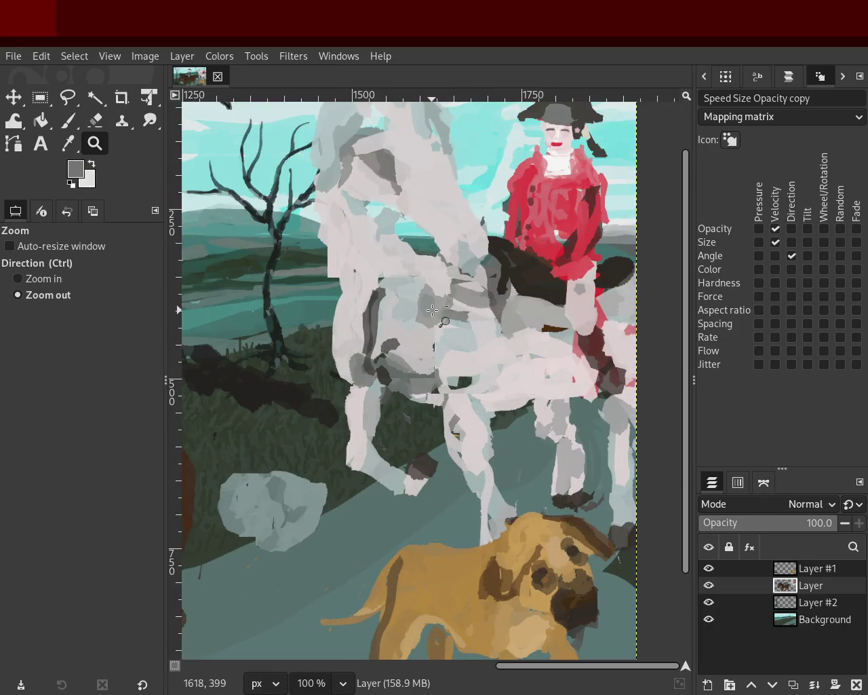
left_click(432, 310)
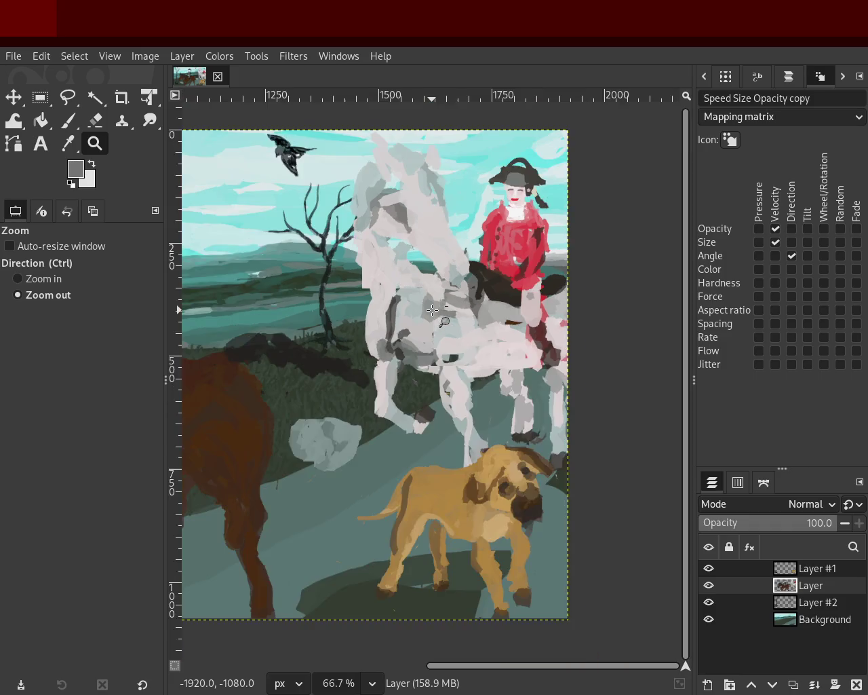
left_click(471, 265)
left_click(471, 264, "ctrl")
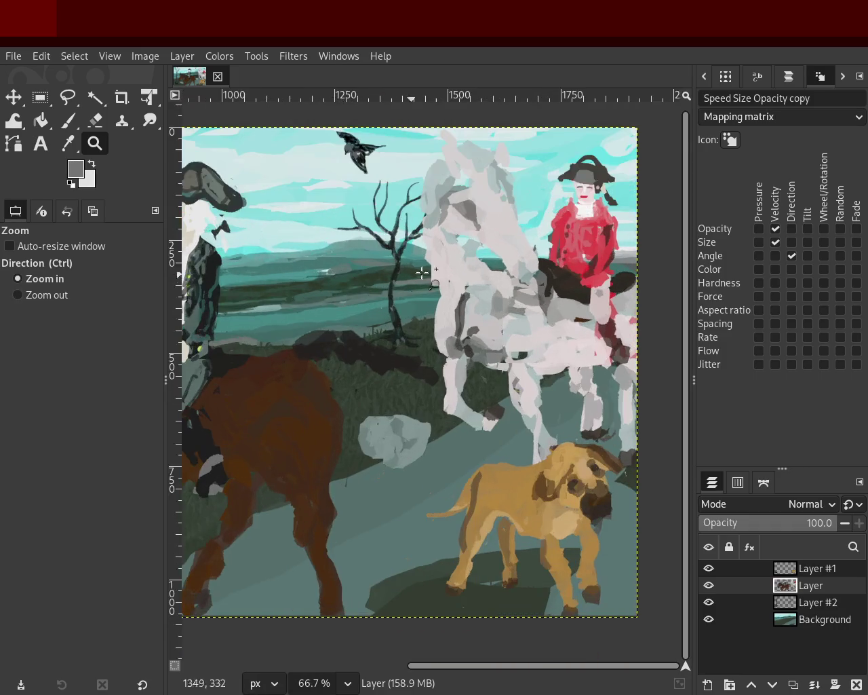
double_click(470, 264)
double_click(353, 298, "ctrl")
double_click(353, 299, "ctrl")
double_click(347, 318)
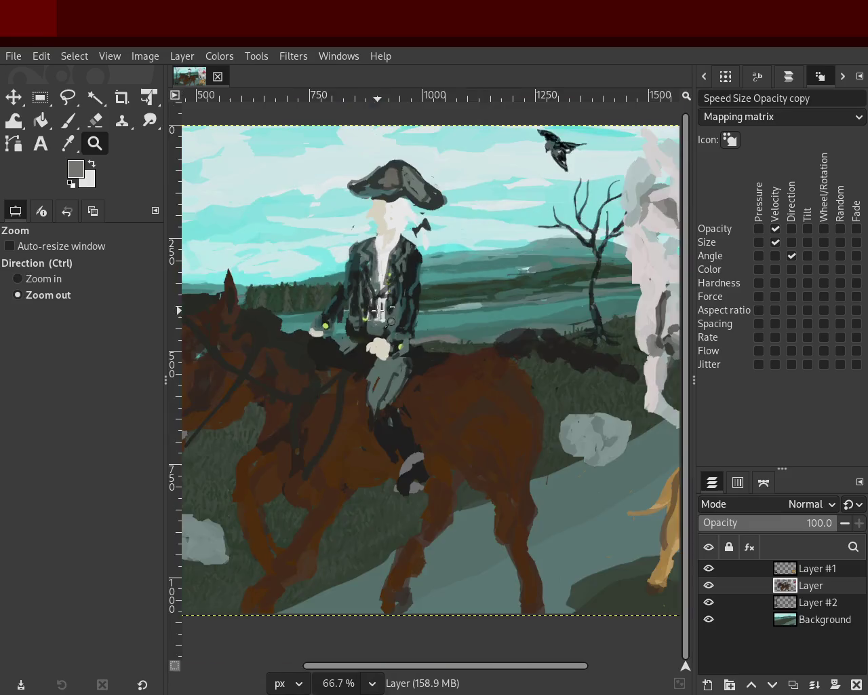
- Save the painting as 48.xcf, zoom to 400% on the red coat, and brush faint pink by the collar
key("ctrl+s")
double_click(347, 318)
left_click(600, 259, "ctrl")
left_click(599, 259)
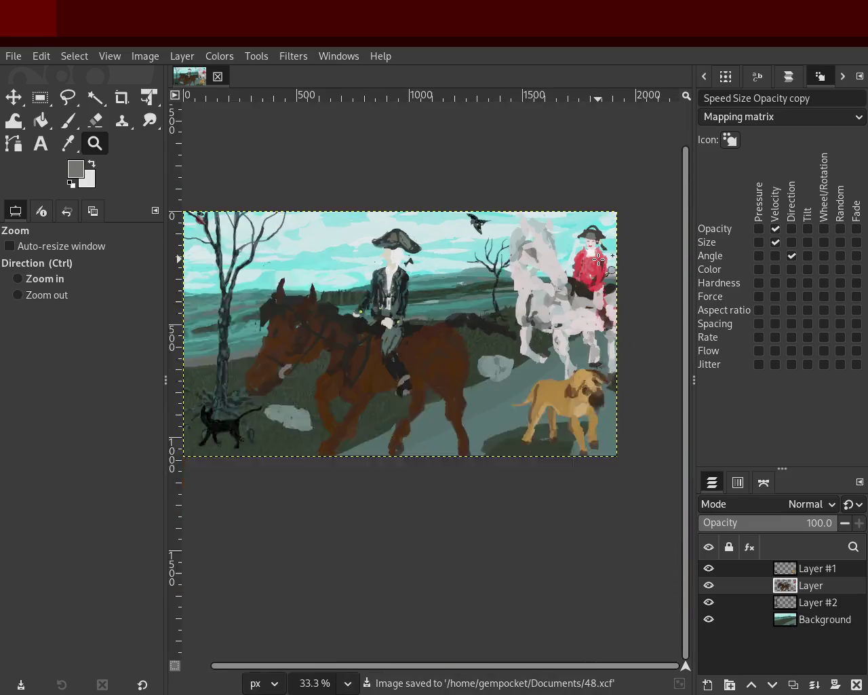
double_click(599, 259, "ctrl")
double_click(599, 259)
double_click(600, 259)
left_click(285, 200)
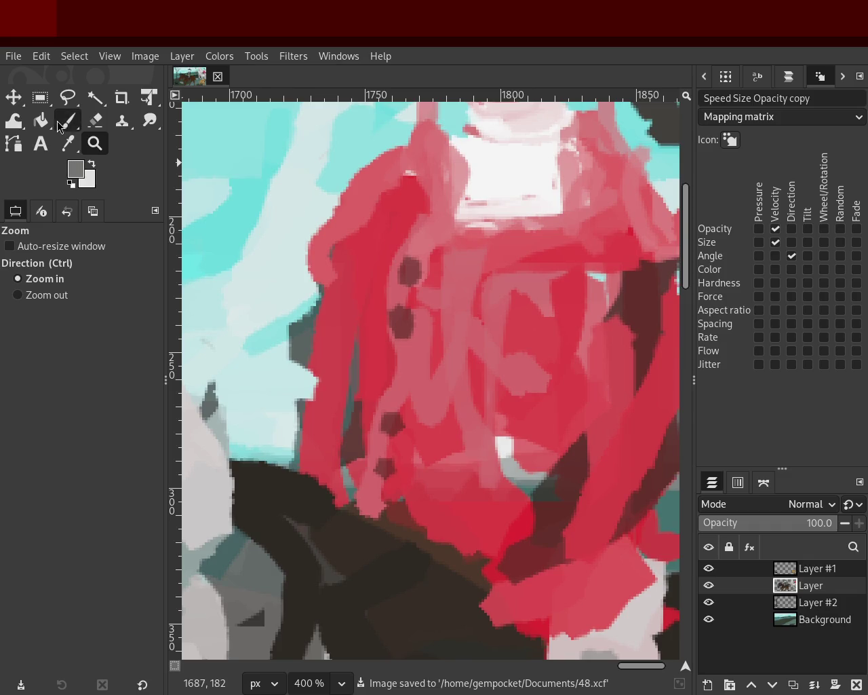
left_click(61, 123)
left_click_drag(570, 213, 515, 224)
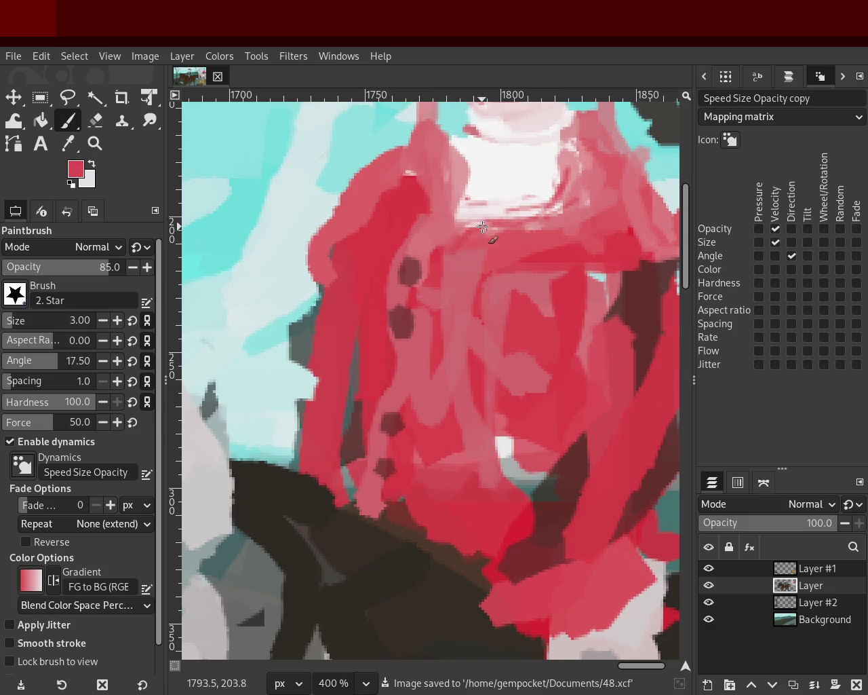
- Set the brush to size 19 and extend the white collar, undoing several trial strokes
key("ctrl+z")
left_click(27, 316)
left_click_drag(569, 214, 432, 234)
key("ctrl+z")
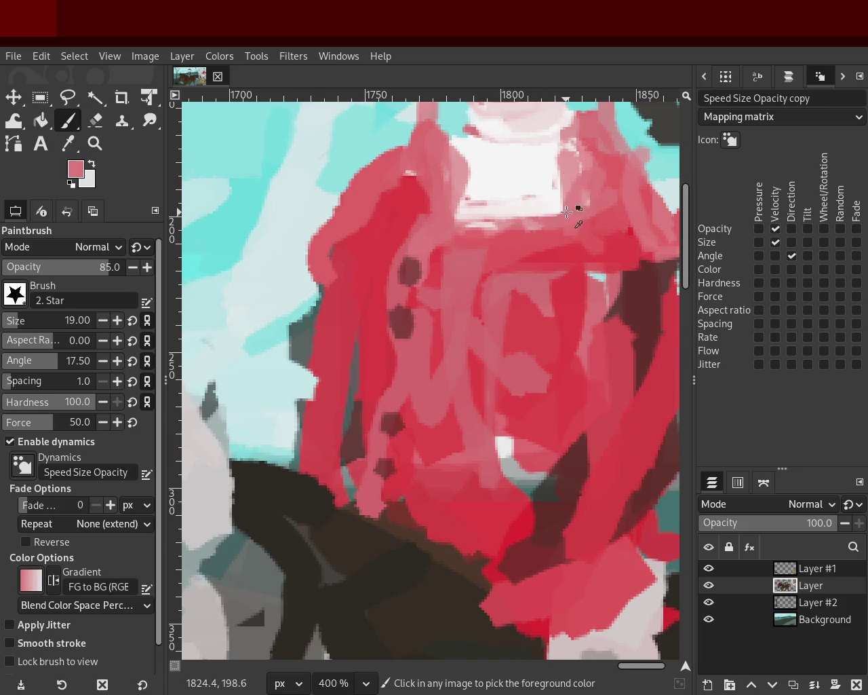
left_click(548, 188, "ctrl")
left_click_drag(548, 188, 514, 190)
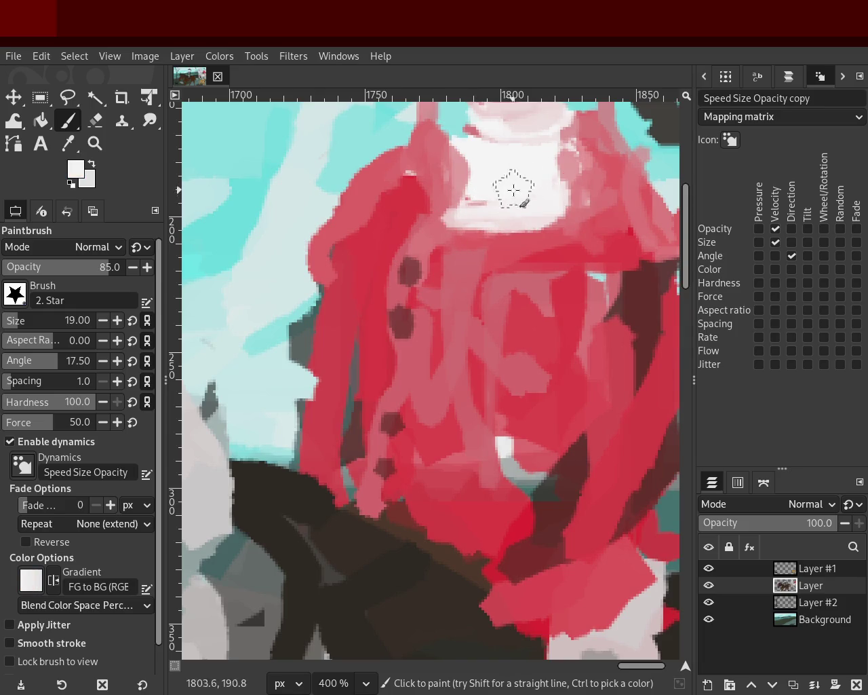
left_click(577, 217, "ctrl")
key("ctrl+z")
left_click(647, 185, "ctrl")
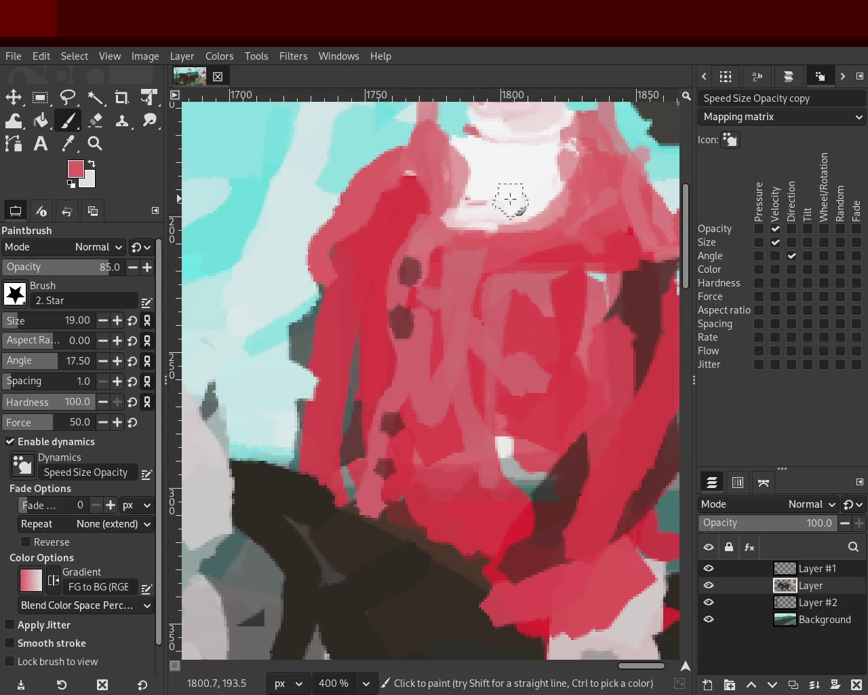
mouse_move(504, 238)
left_mouse_down()
mouse_move(416, 242)
mouse_move(554, 177)
left_mouse_up()
key("ctrl+z")
key("ctrl+z")
mouse_move(434, 220)
left_mouse_down()
mouse_move(580, 173)
mouse_move(425, 271)
mouse_move(450, 389)
mouse_move(444, 469)
left_mouse_up()
key("ctrl+z")
- Layer darker red, lighter pink and bright red strokes down the coat and over its hem
left_click(434, 279, "ctrl")
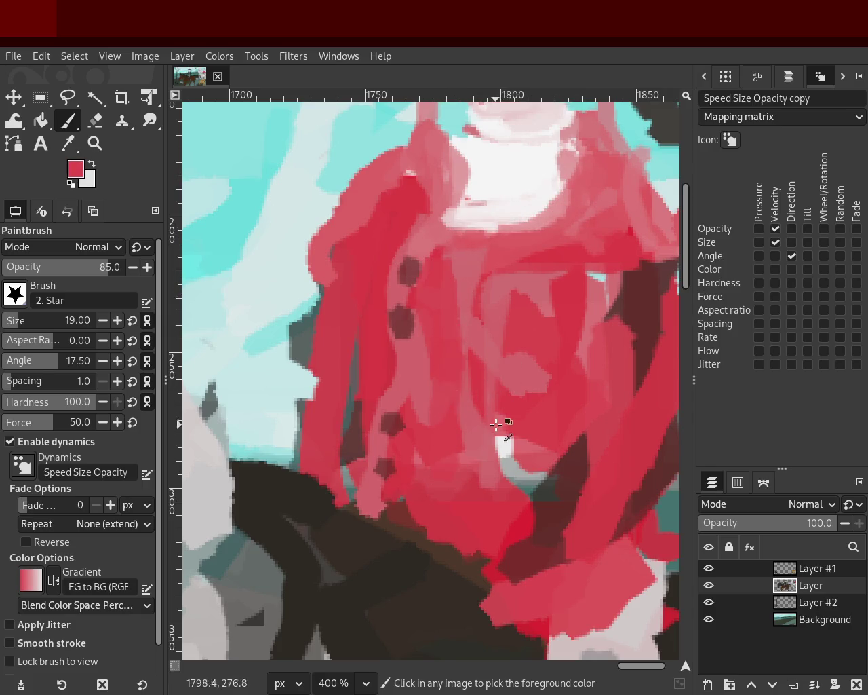
left_click(517, 369)
left_click(424, 388, "ctrl")
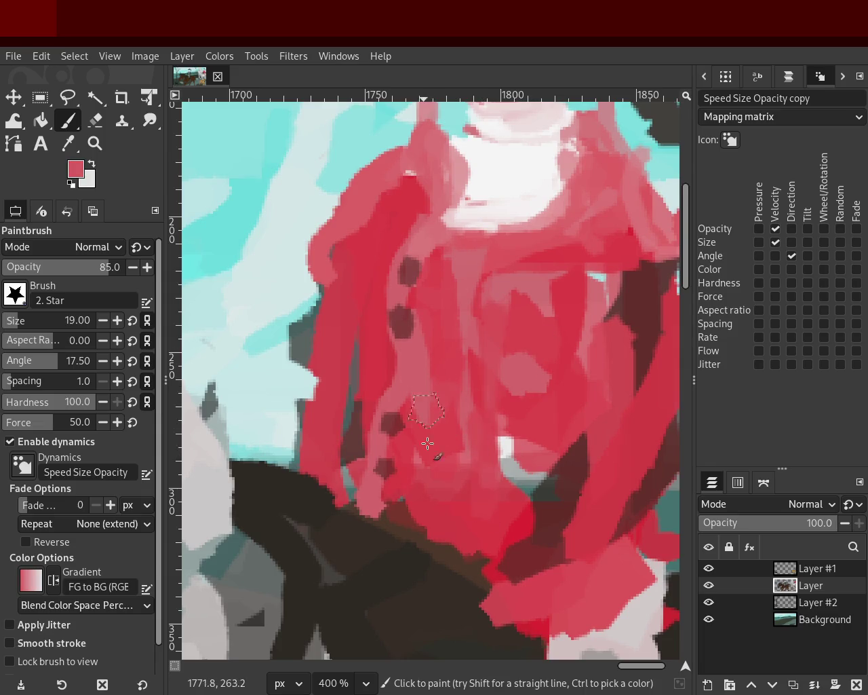
left_click(422, 523, "ctrl")
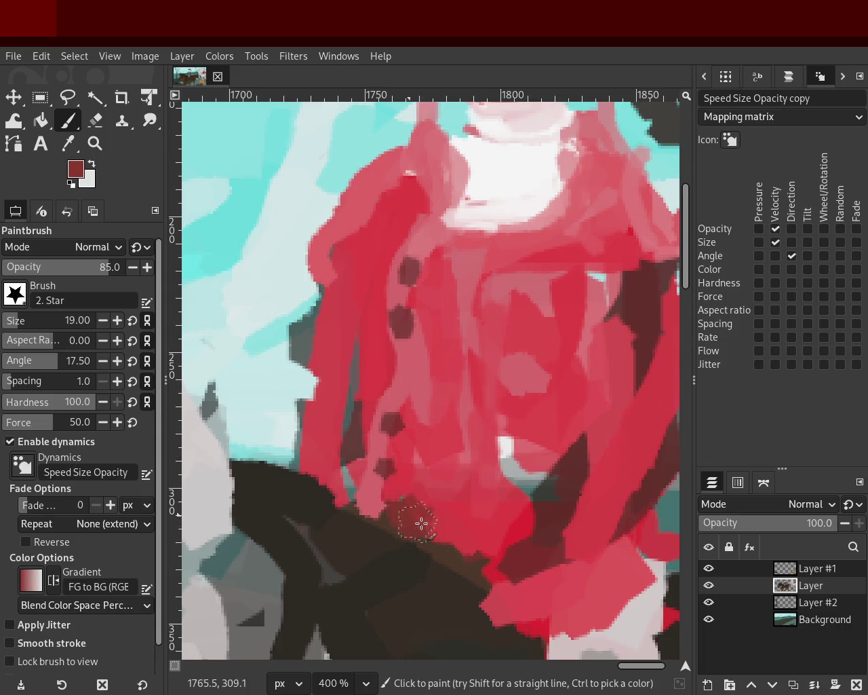
left_click(405, 509, "ctrl")
left_click_drag(405, 513, 484, 542)
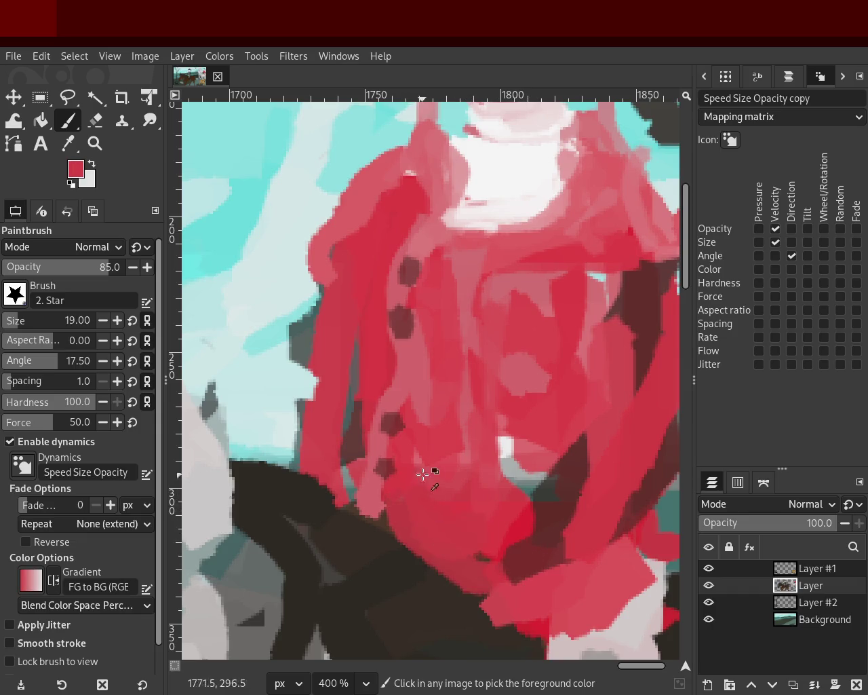
left_click(416, 387, "ctrl")
mouse_move(416, 388)
left_mouse_down()
mouse_move(436, 430)
mouse_move(436, 533)
mouse_move(496, 507)
mouse_move(504, 345)
mouse_move(505, 543)
left_mouse_up()
- Cover the teal and white patches on the coat with red and pink strokes
left_click(546, 403, "ctrl")
mouse_move(547, 403)
left_mouse_down()
mouse_move(538, 543)
mouse_move(503, 502)
left_mouse_up()
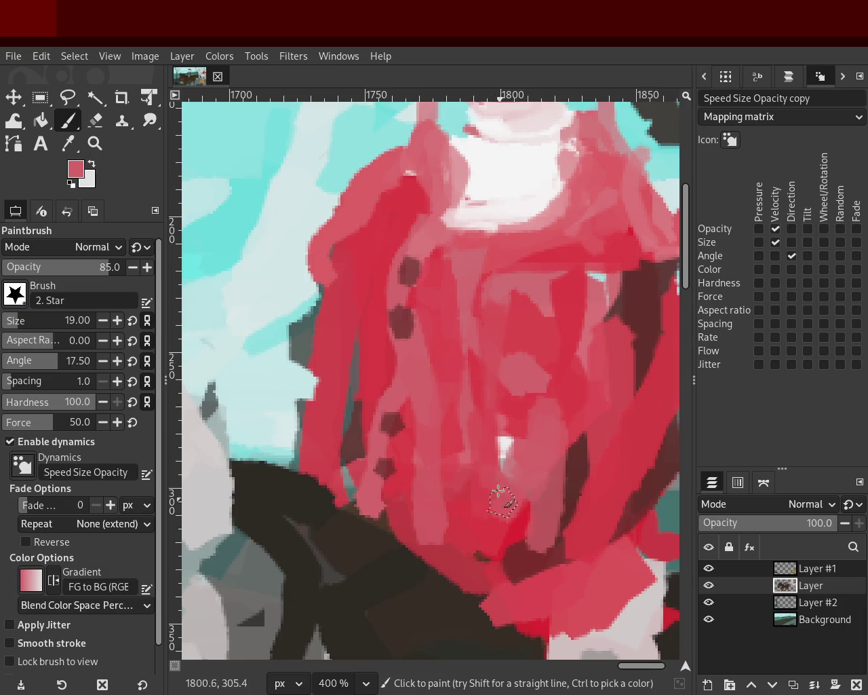
left_click(492, 417, "ctrl")
left_click_drag(492, 417, 489, 527)
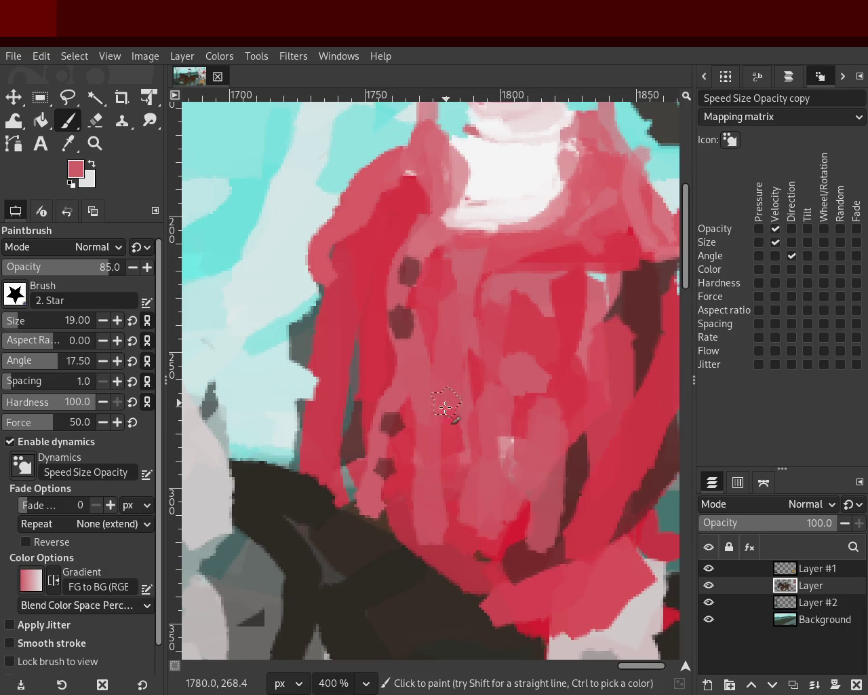
left_click_drag(438, 398, 425, 495)
left_click_drag(551, 247, 553, 325)
key("ctrl+z")
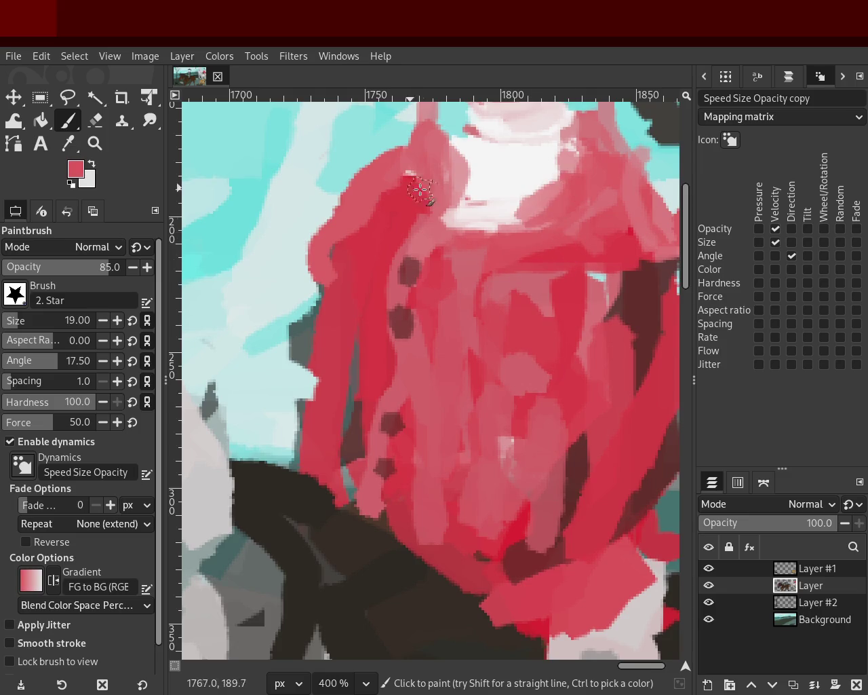
left_click(478, 183, "ctrl")
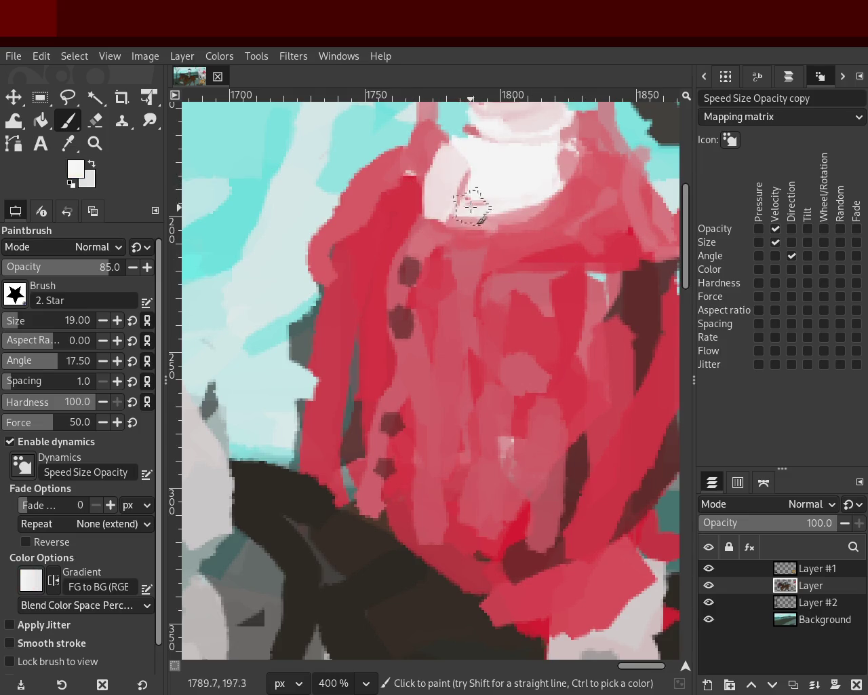
left_click_drag(441, 139, 457, 213)
key("ctrl+z")
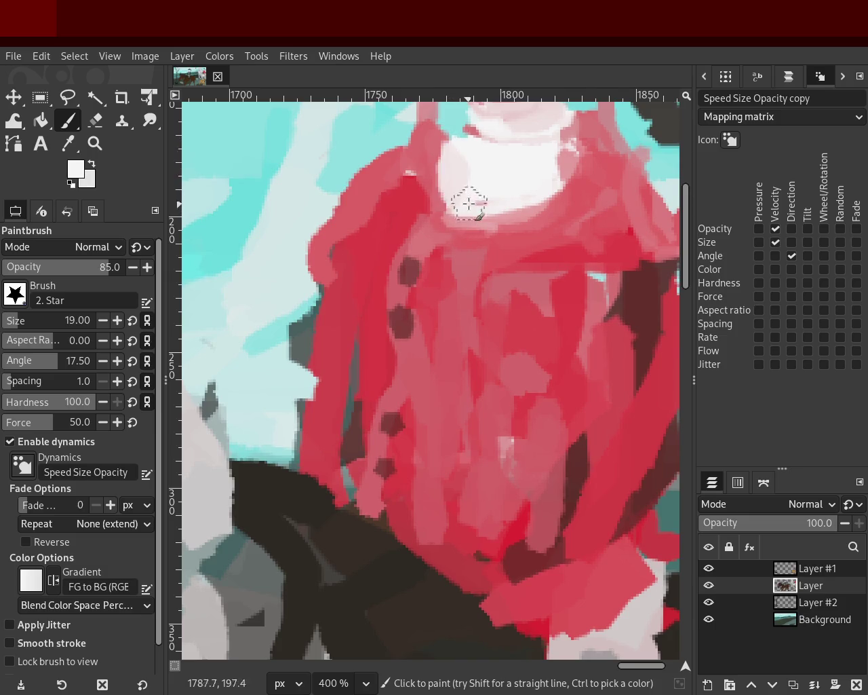
- Zoom out to check the whole painting, then back in on the rider's face and collar
key("z")
scroll(528, 257, "down", 3)
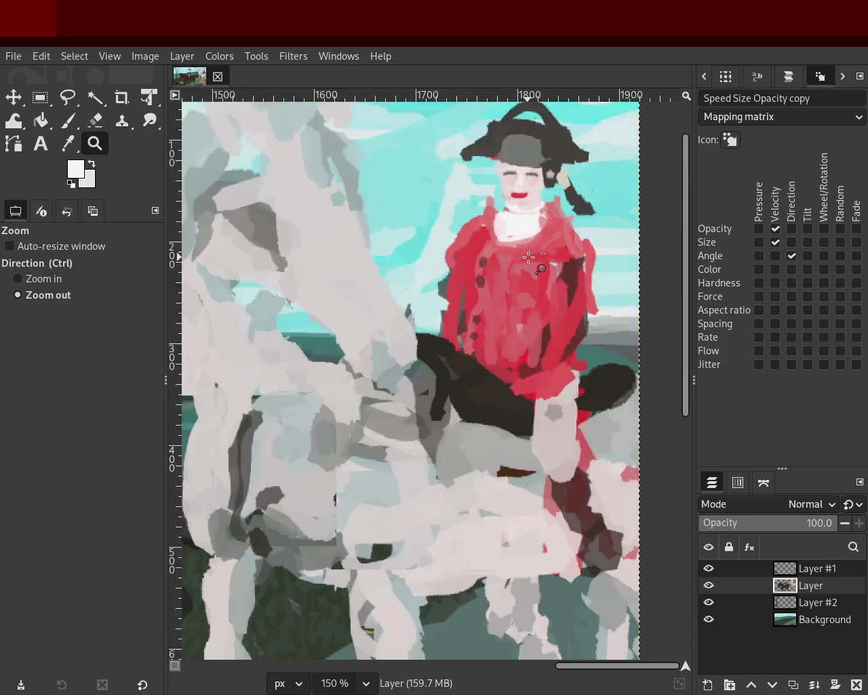
scroll(502, 261, "down", 2)
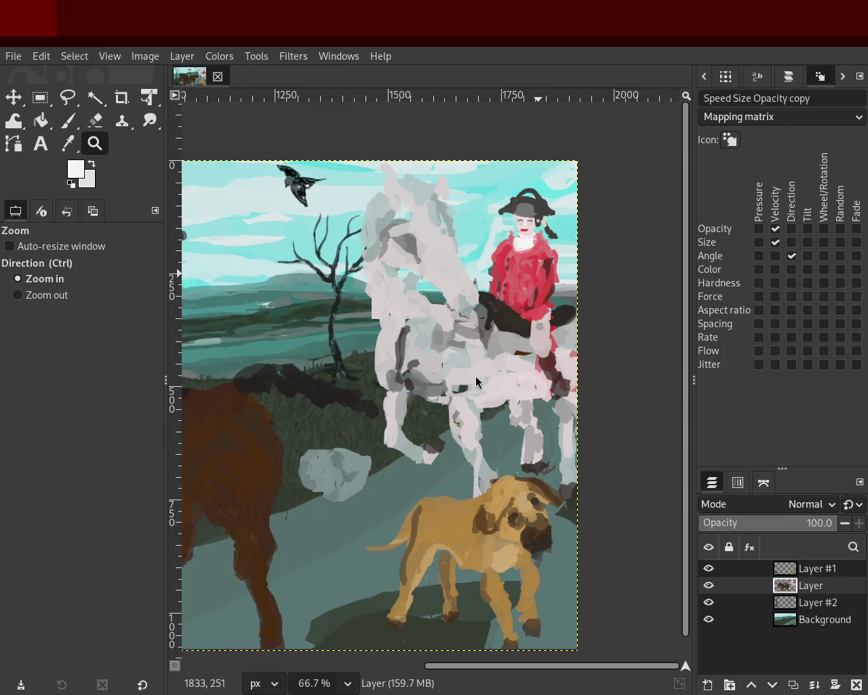
left_click(293, 254, "ctrl")
left_click(292, 254, "ctrl")
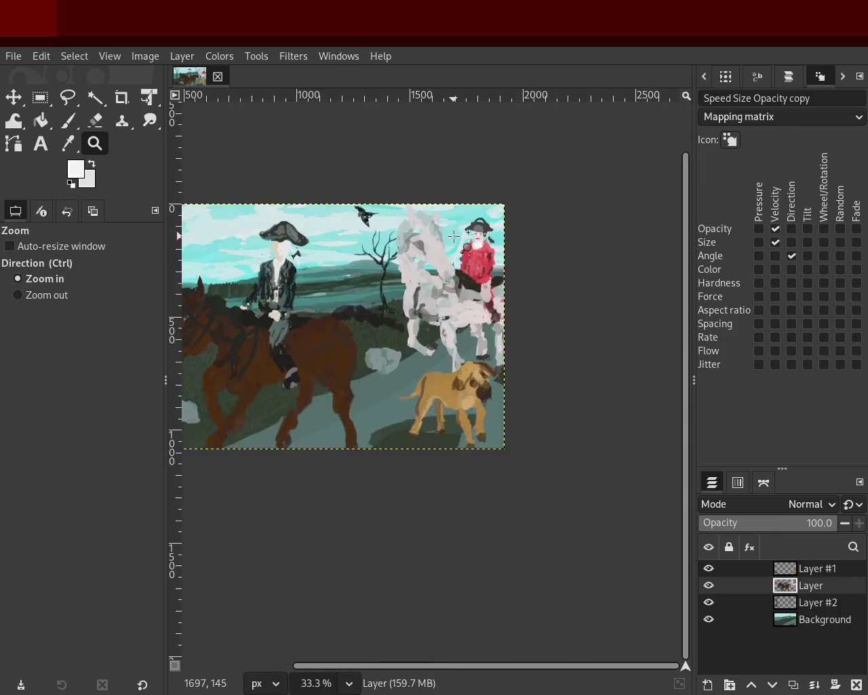
left_click(476, 245)
left_click(476, 245)
left_click(481, 248)
left_click(480, 247)
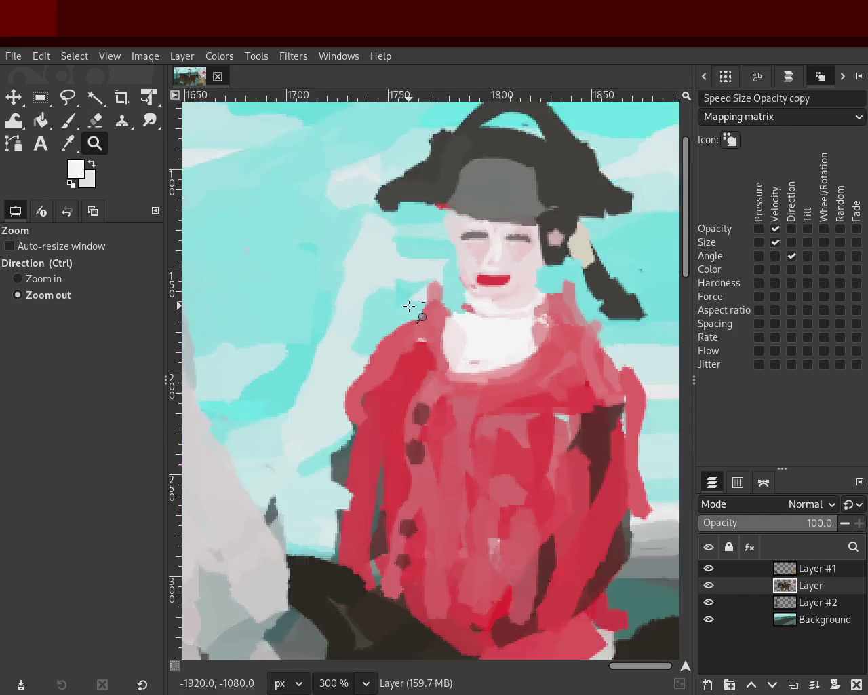
- Erase the excess red beside the neck to reveal the sky
left_click(412, 306, "ctrl")
left_click(470, 310)
left_click(470, 310)
left_click(96, 121)
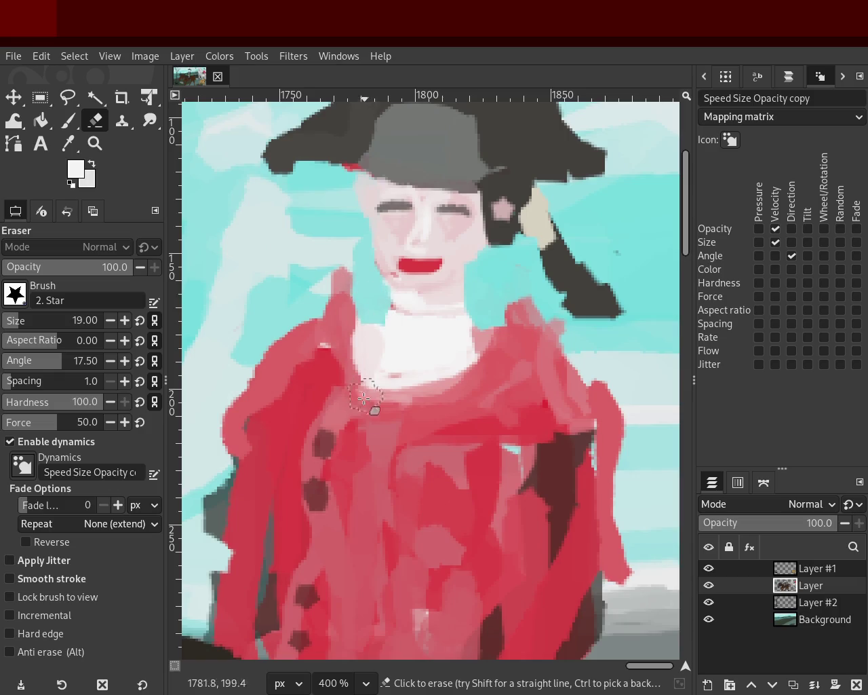
key("ctrl")
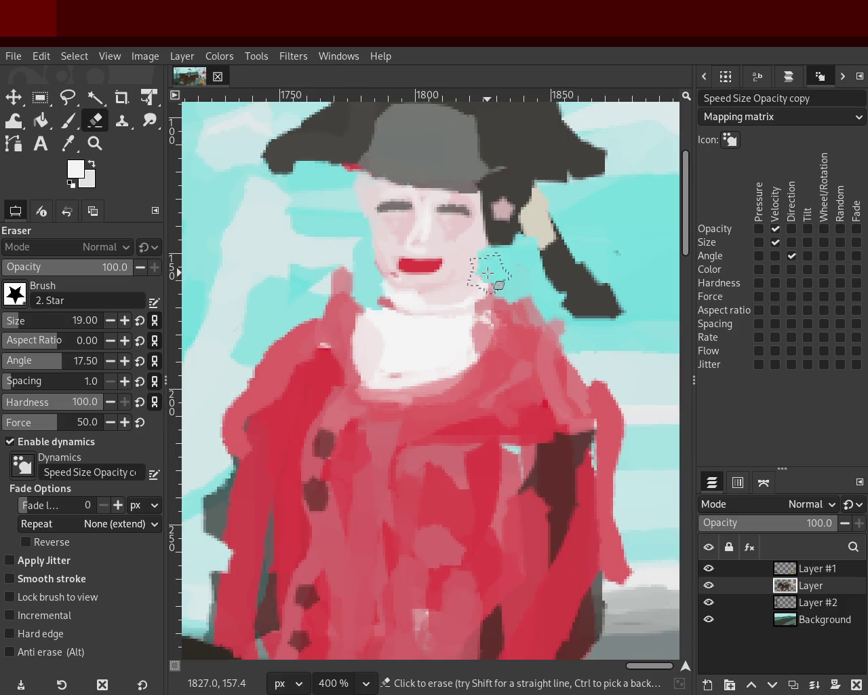
left_click_drag(502, 268, 563, 359)
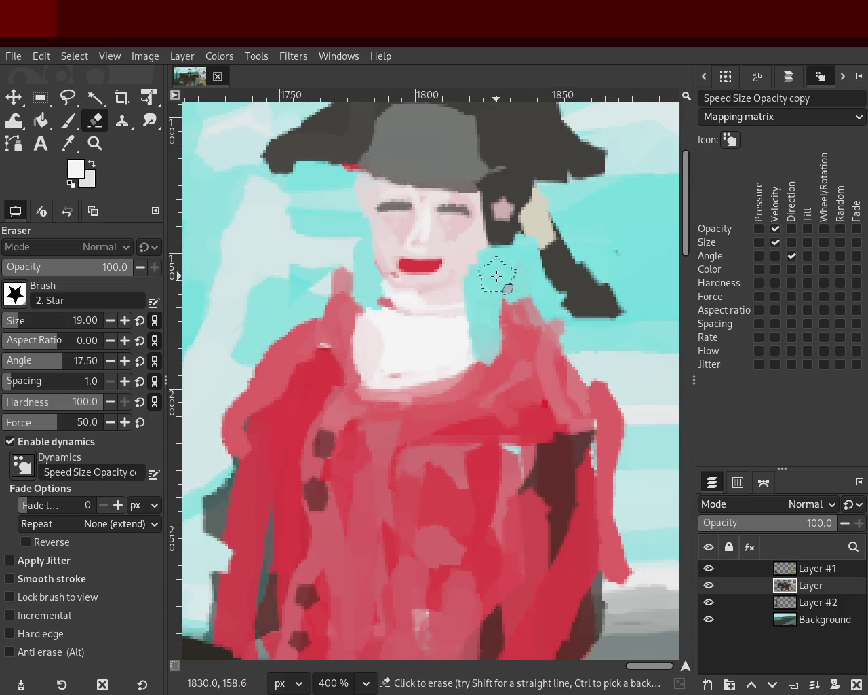
- Paint red over the sky at the coat's edge and extend the white collar downward
left_click(67, 120)
left_click(521, 434, "ctrl")
mouse_move(511, 370)
left_mouse_down()
mouse_move(567, 380)
mouse_move(466, 385)
left_mouse_up()
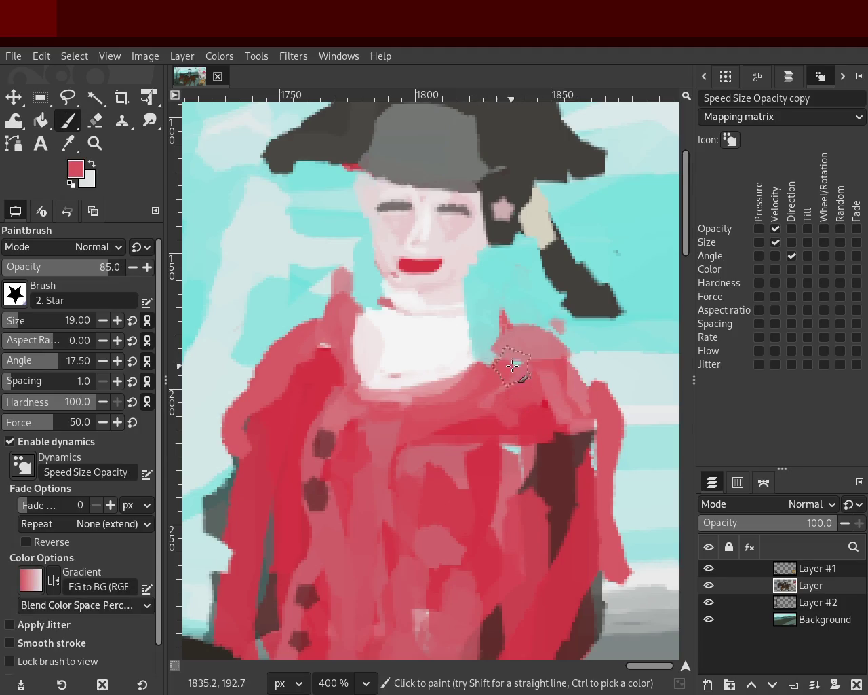
left_click(395, 354, "ctrl")
left_click_drag(387, 343, 385, 388)
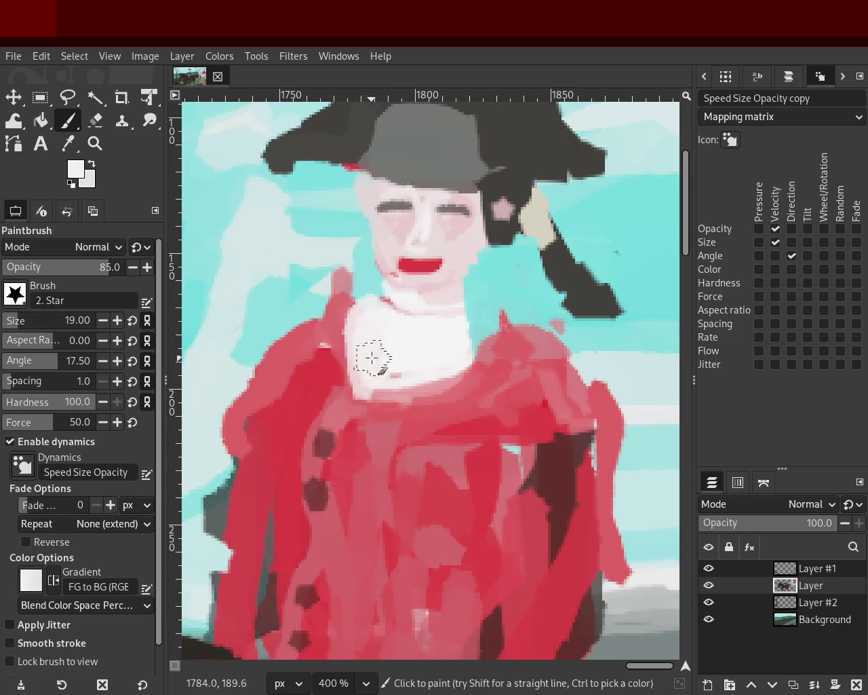
- Extend both shoulders into the sky in red, deepen the right side, and add a pale cyan streak
key("ctrl")
left_click(299, 329, "ctrl")
left_click_drag(291, 332, 258, 373)
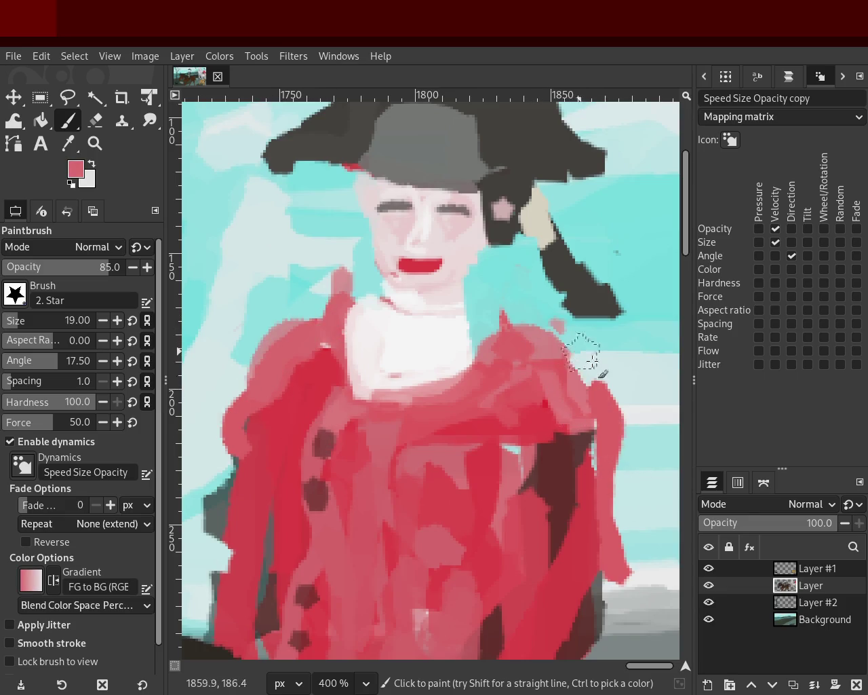
left_click_drag(573, 341, 635, 523)
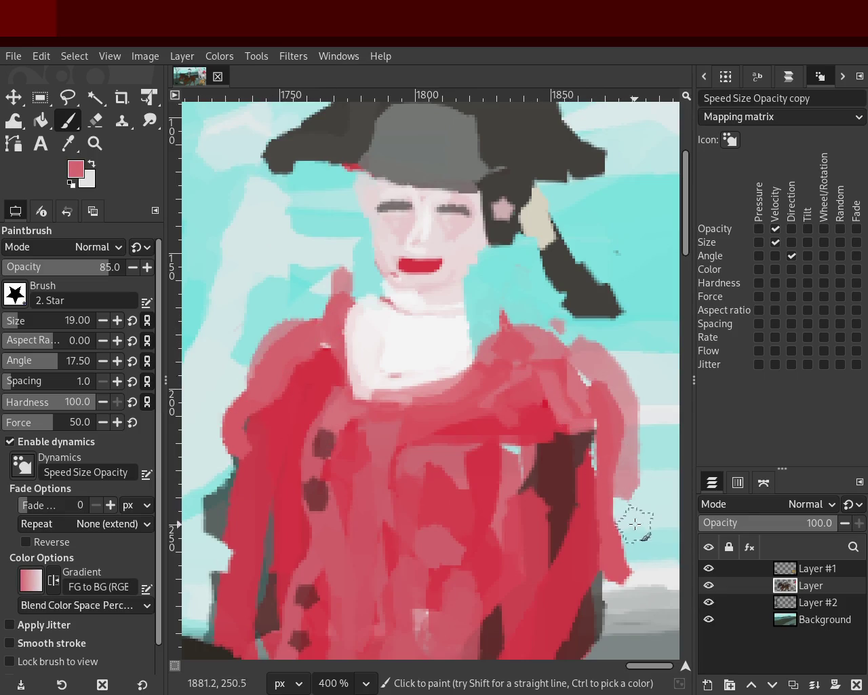
left_click(502, 437, "ctrl")
mouse_move(495, 592)
left_mouse_down()
mouse_move(524, 460)
mouse_move(505, 634)
left_mouse_up()
left_click(516, 449, "ctrl")
key("ctrl+z")
left_click_drag(519, 501, 498, 652)
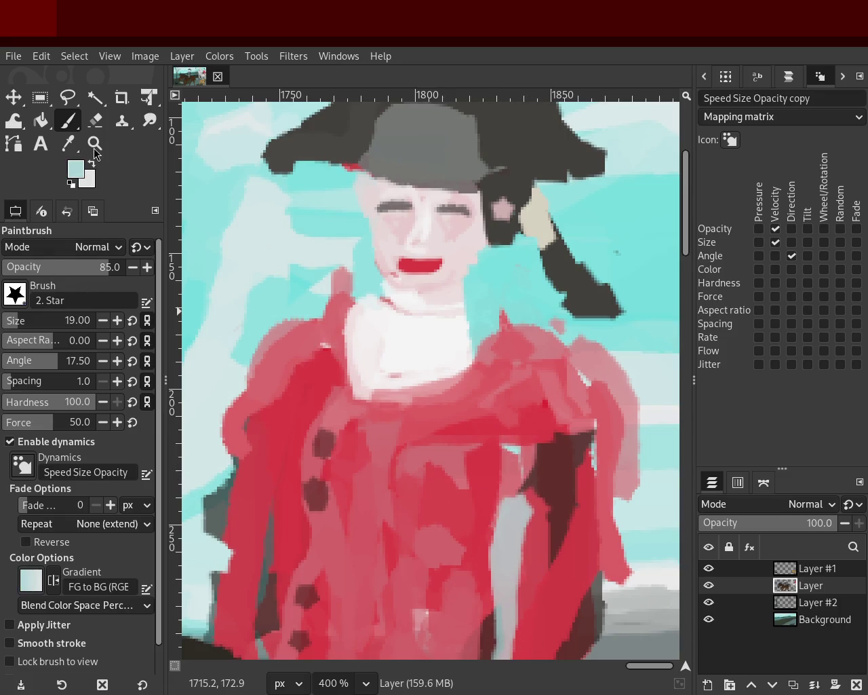
left_click(95, 143)
left_click(488, 300, "ctrl")
left_click(488, 301, "ctrl")
left_click(488, 300, "ctrl")
- Zoom in on the coat and paint light grey strokes down its dark area and left side
left_click(481, 434)
left_click(480, 434)
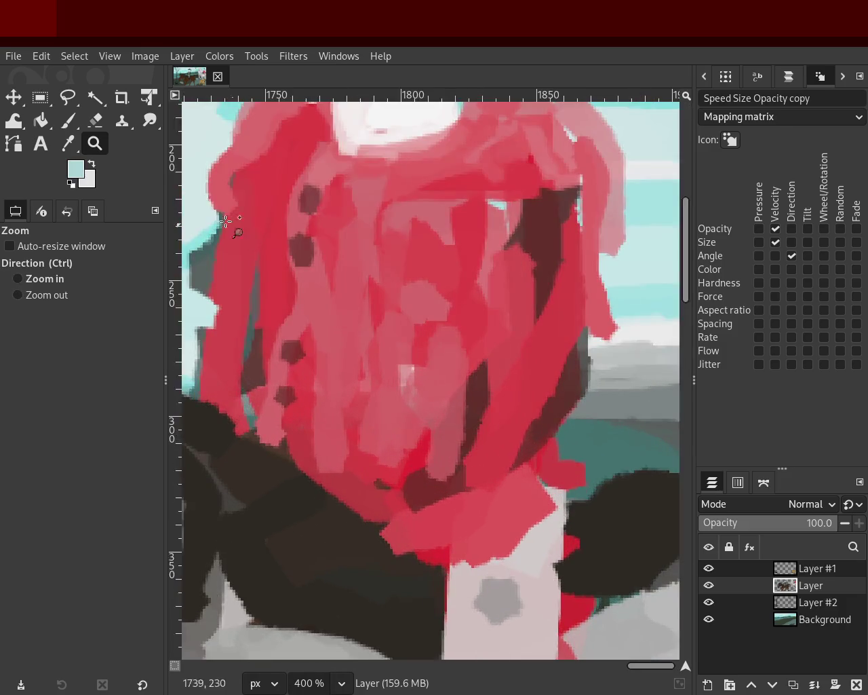
left_click(69, 126)
left_click(503, 201, "ctrl")
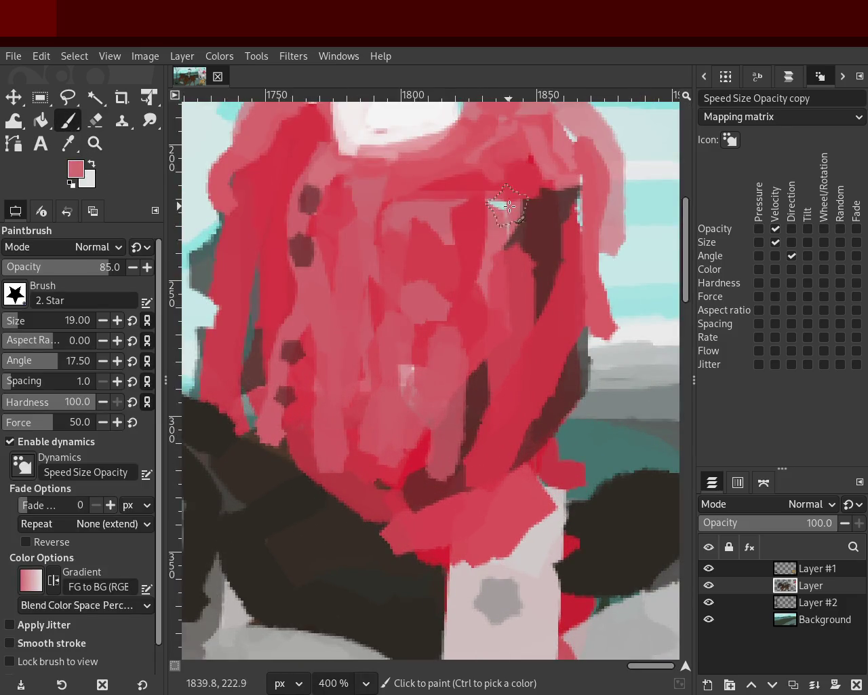
left_click_drag(505, 204, 510, 427)
key("ctrl+z")
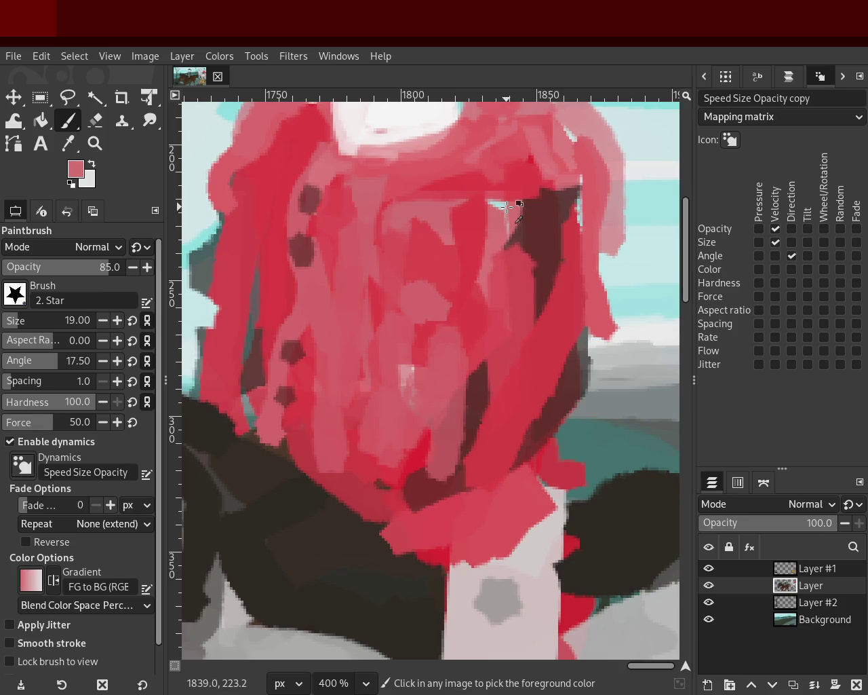
left_click(506, 206, "ctrl")
left_click_drag(512, 244, 506, 427)
key("ctrl+z")
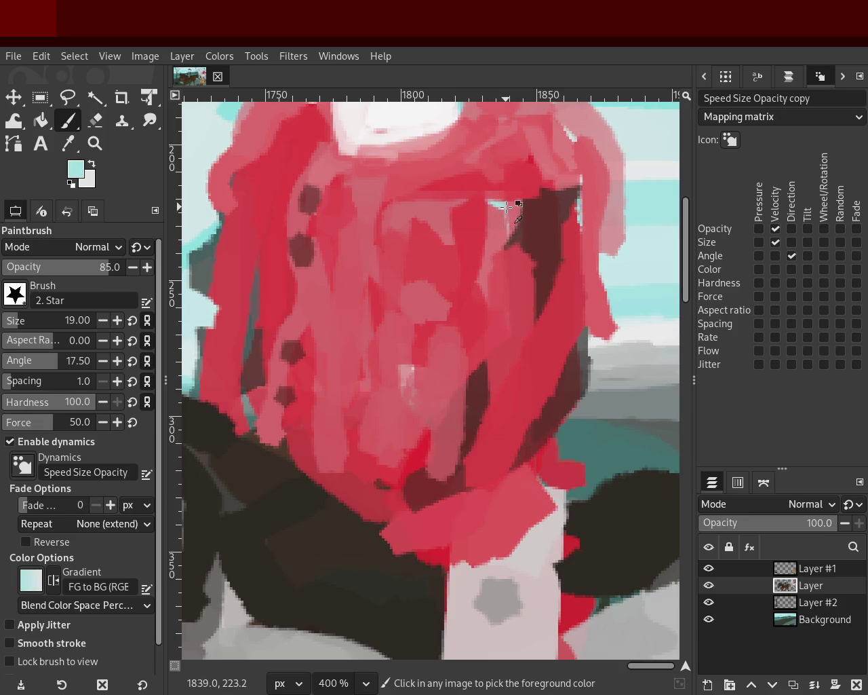
left_click(507, 206, "ctrl")
left_click_drag(519, 298, 478, 451)
left_click_drag(252, 266, 221, 434)
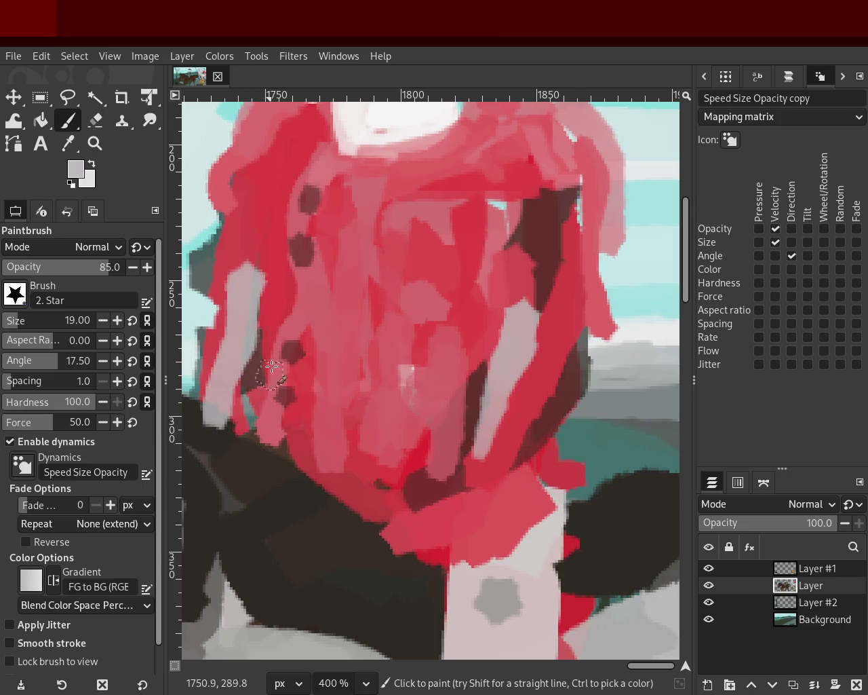
- Shade the shirt's lower folds with dark red, discarding pink and red edge strokes
left_click(607, 229, "ctrl")
left_click_drag(606, 253, 572, 378)
key("ctrl+z")
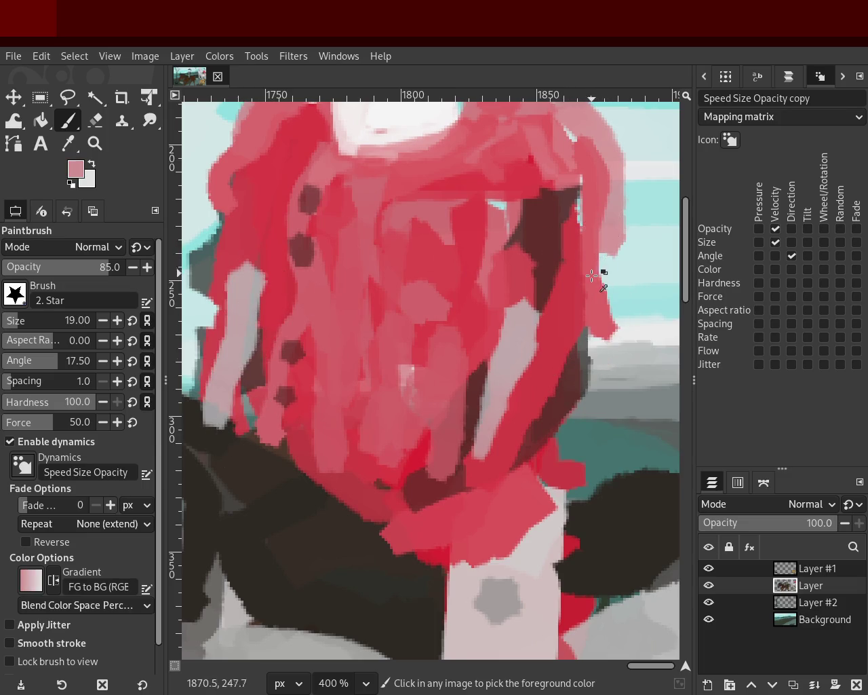
left_click(568, 291, "ctrl")
left_click_drag(613, 210, 594, 333)
key("ctrl+z")
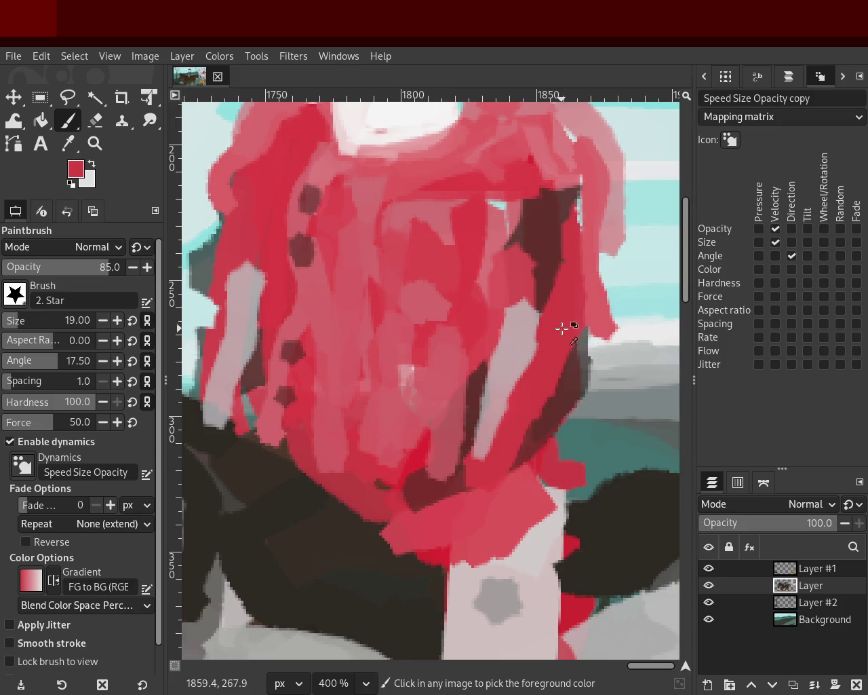
left_click(523, 455, "ctrl")
key("ctrl+z")
mouse_move(500, 465)
left_mouse_down()
mouse_move(475, 516)
mouse_move(476, 492)
left_mouse_up()
- Add a pale grey-pink diagonal and darker brownish-red shading on the shirt's left side
left_click(475, 431, "ctrl")
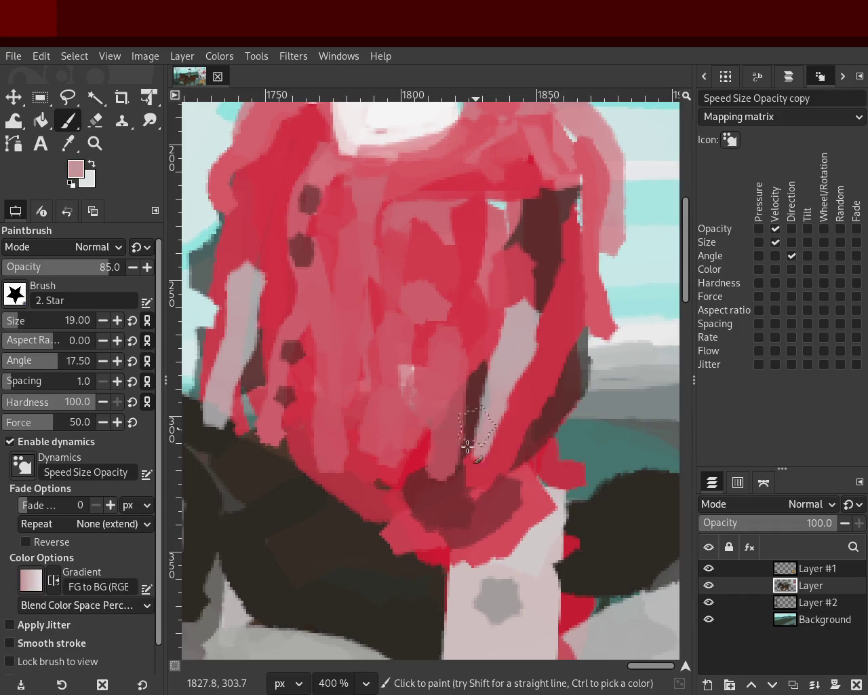
left_click_drag(478, 424, 400, 502)
left_click(495, 445, "ctrl")
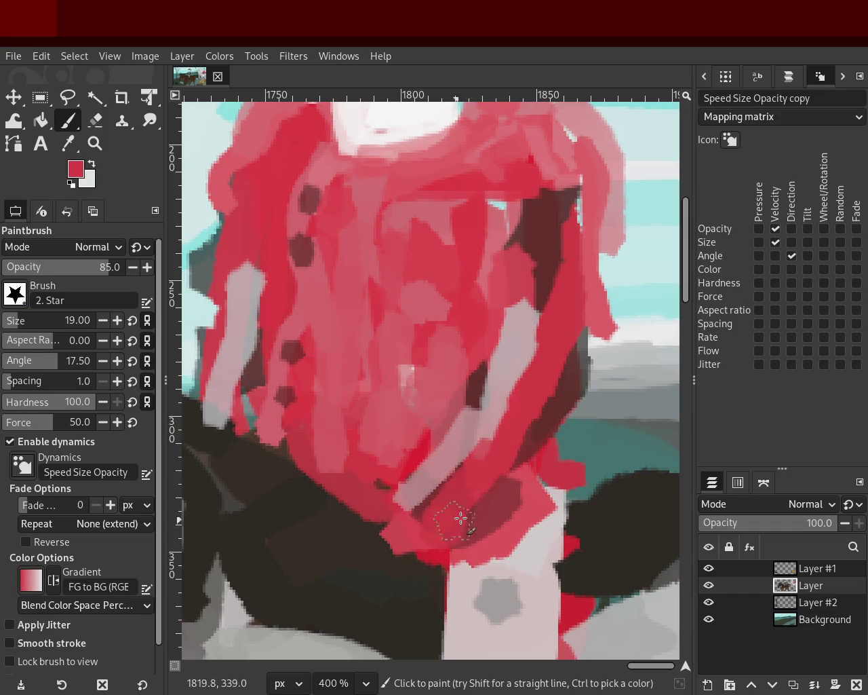
left_click(507, 496, "ctrl")
left_click(252, 364, "ctrl")
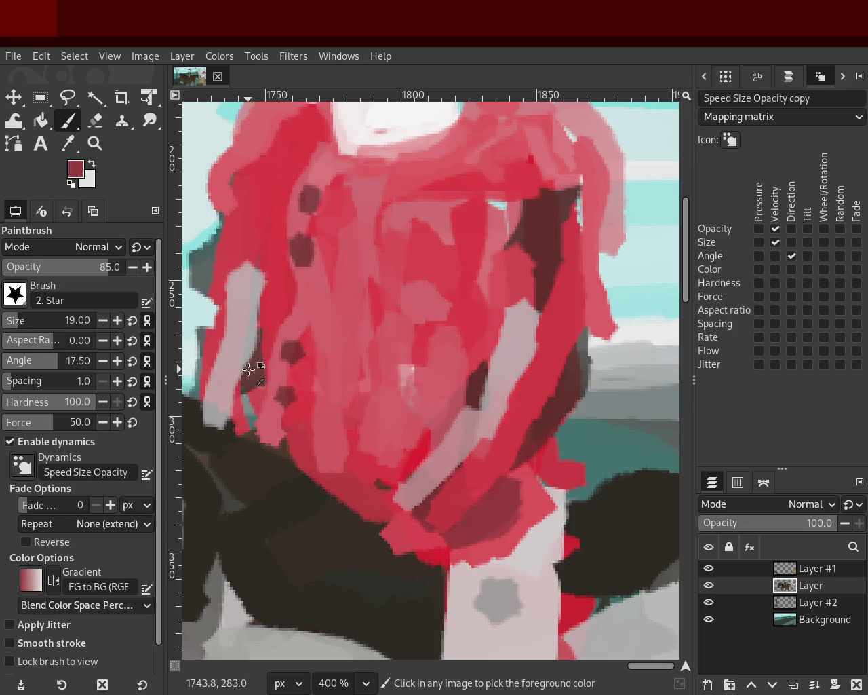
left_click_drag(251, 366, 256, 438)
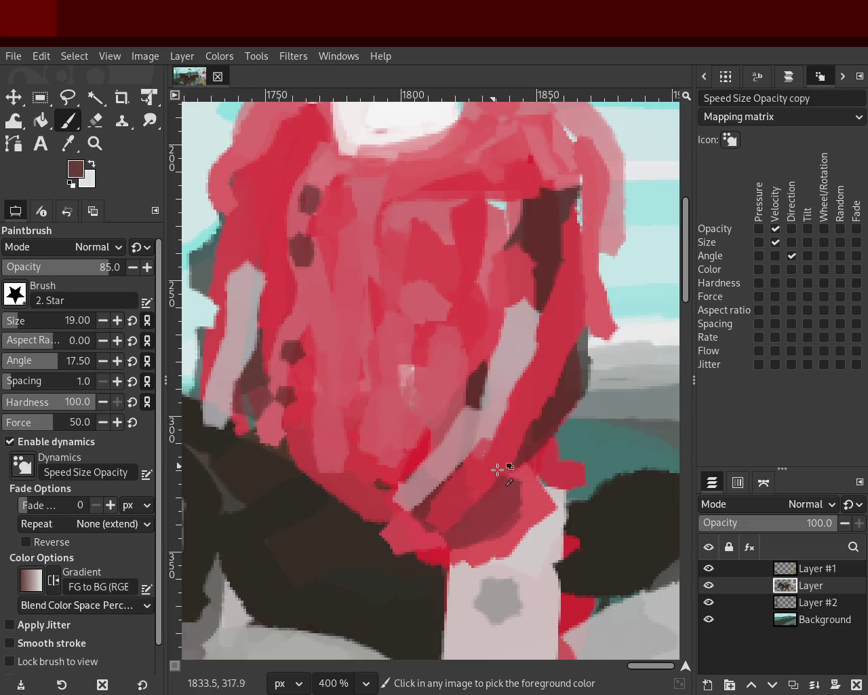
- Paint grey-pink over the shirt's lower right, then zoom out to view the painting
left_click(523, 500, "ctrl")
left_click(530, 552, "ctrl")
left_click_drag(530, 553, 523, 538)
left_click(548, 468, "ctrl")
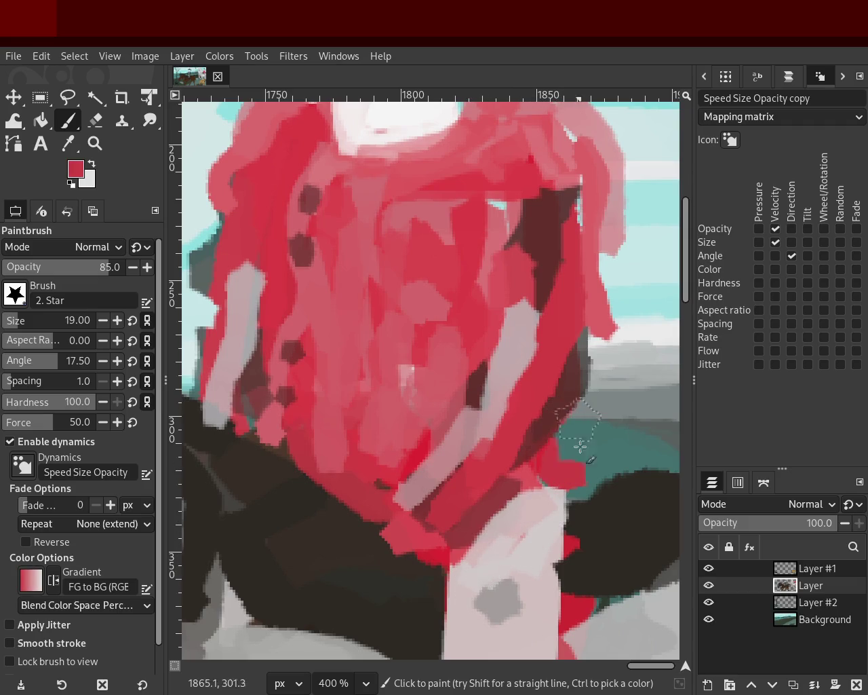
left_click(95, 143)
left_click(413, 378)
left_click(414, 377)
left_click(414, 378)
left_click(413, 378)
left_click(413, 378)
- Review the whole painting, then zoom back in on the red-shirted rider with the brush
left_click(485, 362)
left_click(496, 370, "ctrl")
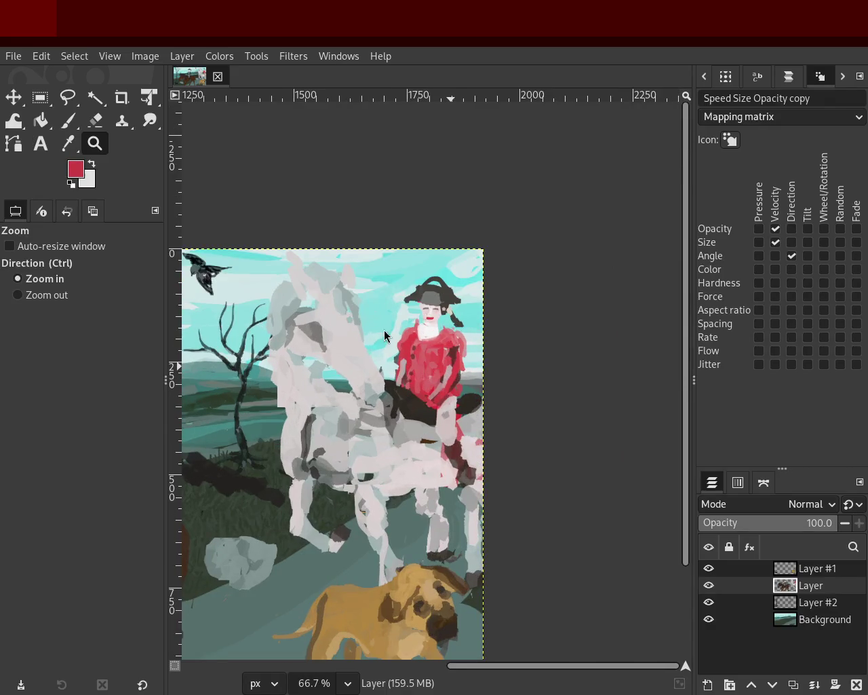
left_click(495, 375, "ctrl")
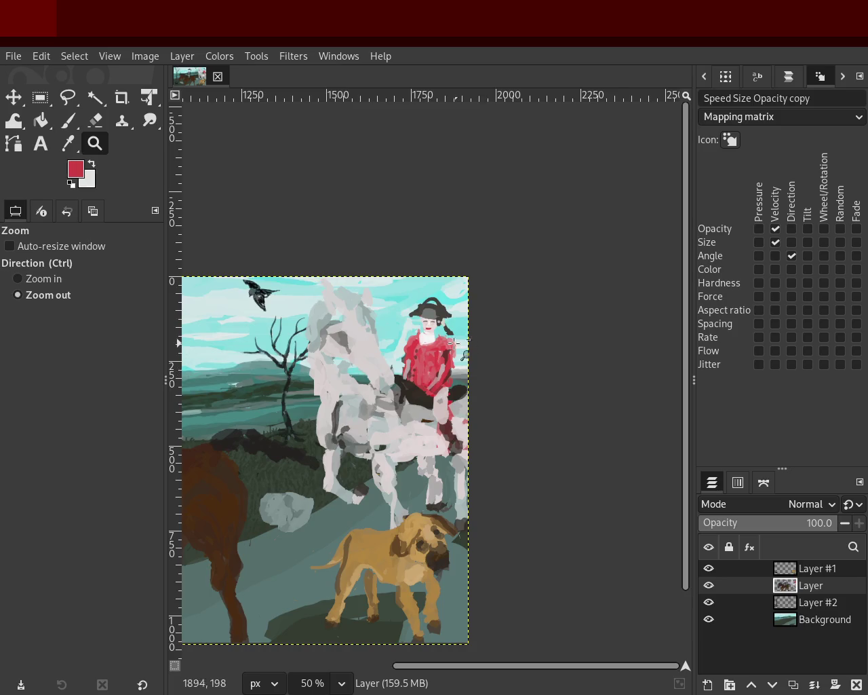
left_click(413, 354)
left_click(412, 354)
left_click(413, 354)
left_click(412, 354)
left_click(412, 354)
key("p")
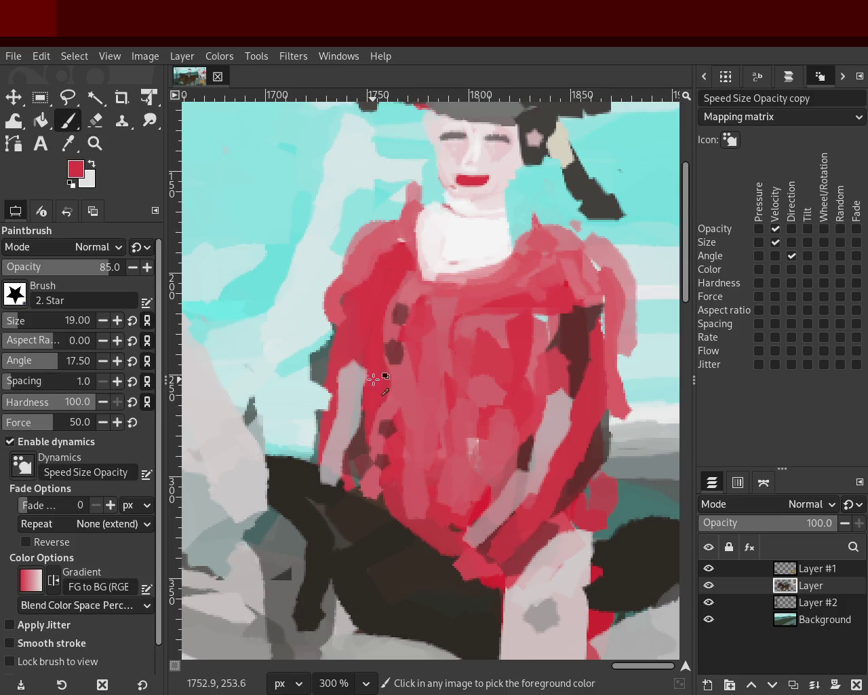
- Cover the dark spots on the shirt's left front with shirt red, discarding trial strokes
left_click(390, 396, "ctrl")
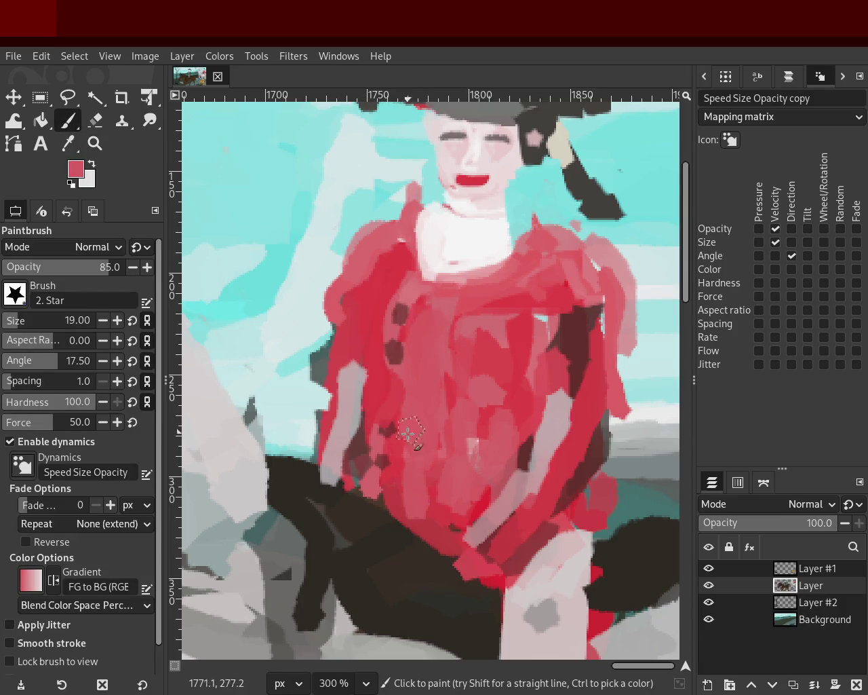
left_click_drag(403, 412, 407, 491)
key("ctrl+z")
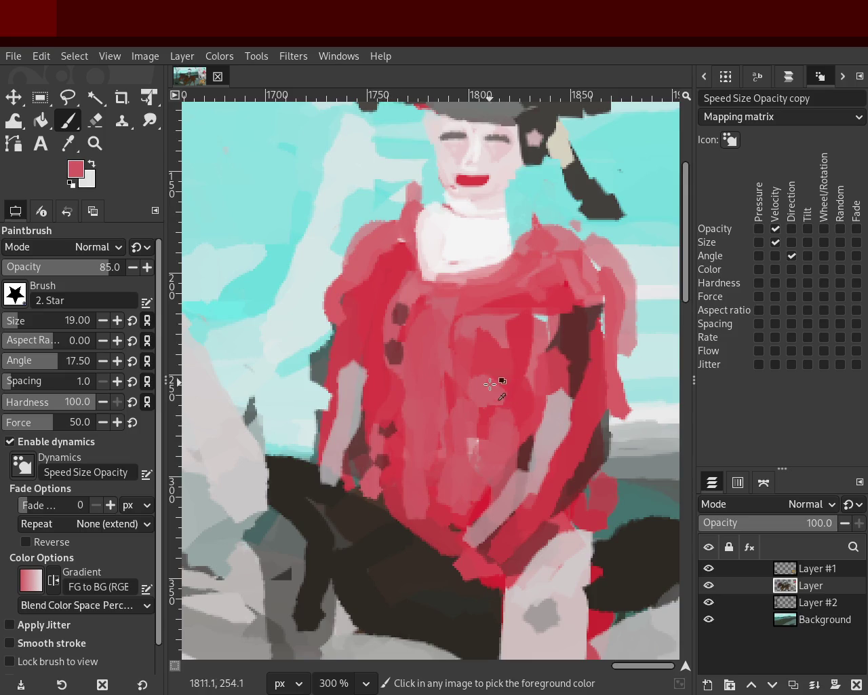
left_click(547, 318, "ctrl")
left_click_drag(424, 380, 369, 475)
key("ctrl+z")
left_click_drag(387, 430, 377, 485)
key("ctrl+z")
left_click(397, 407, "ctrl")
mouse_move(387, 416)
left_mouse_down()
mouse_move(376, 475)
mouse_move(393, 442)
left_mouse_up()
- Paint red down the shirt's left edge and over the pale left shoulder
left_click(413, 349, "ctrl")
left_click_drag(413, 349, 392, 487)
key("ctrl+z")
left_click_drag(415, 363, 393, 459)
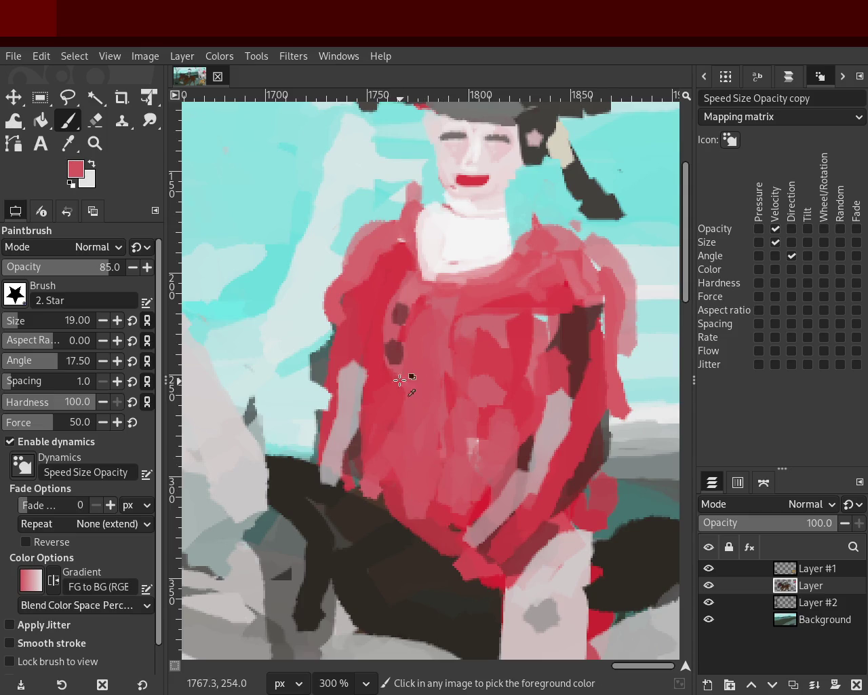
left_click(396, 303, "ctrl")
left_click(379, 231, "ctrl")
left_click_drag(366, 244, 352, 349)
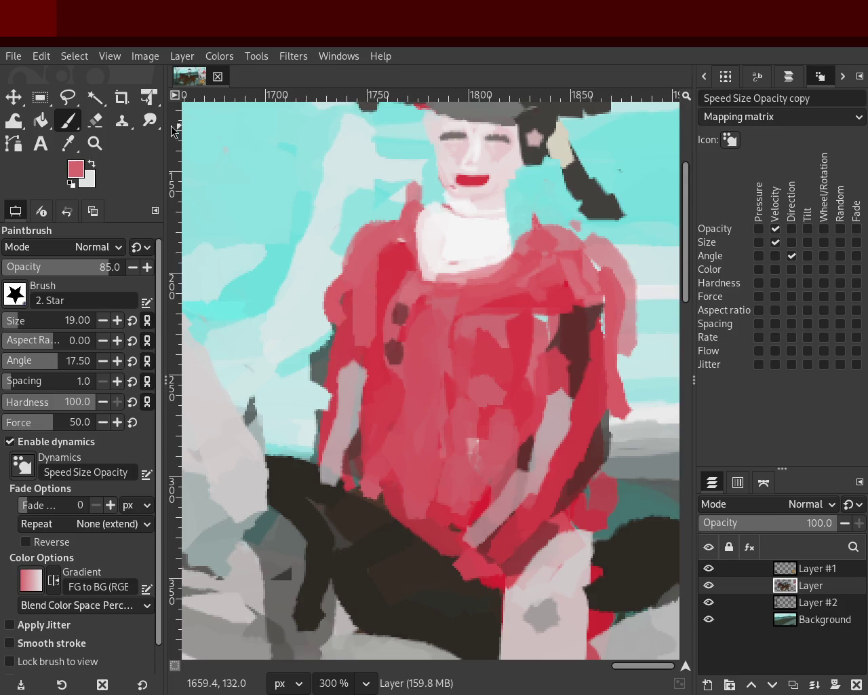
left_click(95, 120)
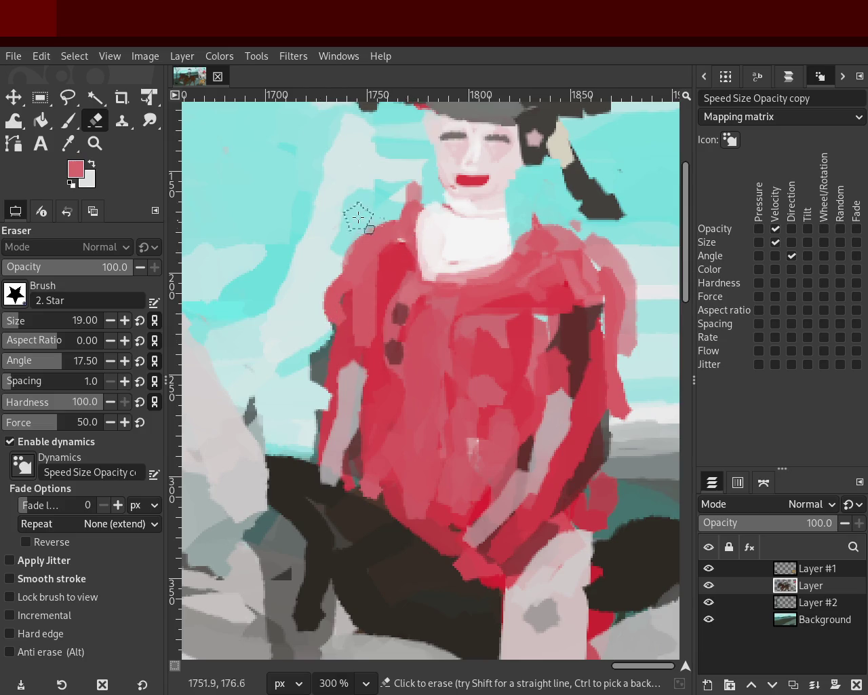
- Zoom in and out with the Zoom tool to review the whole painting
key("z")
scroll(407, 237, "down", 2)
scroll(426, 246, "down", 3)
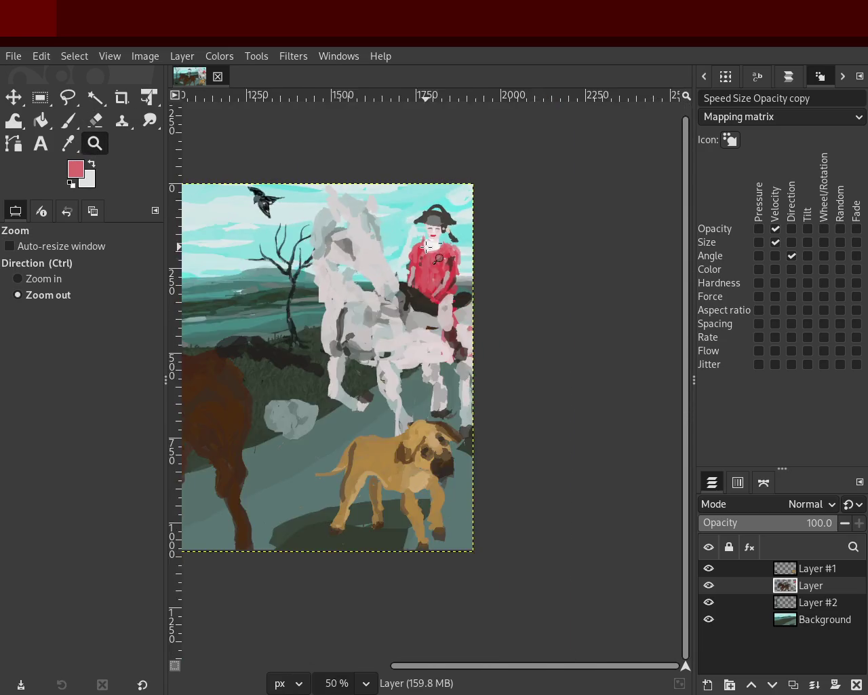
scroll(426, 246, "up", 1)
scroll(473, 293, "down", 1)
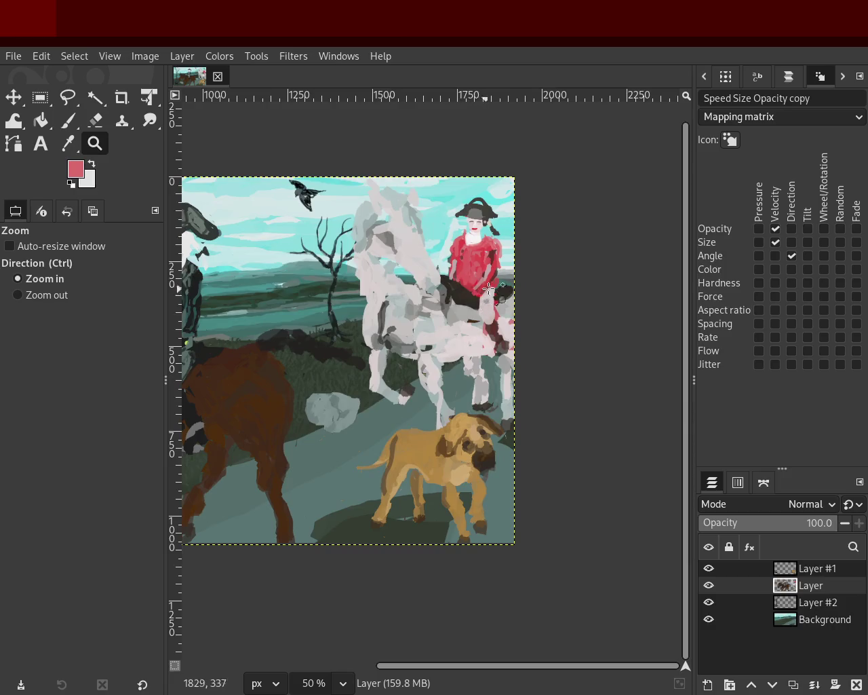
scroll(486, 289, "down", 2)
scroll(522, 413, "up", 1)
scroll(407, 380, "down", 1)
scroll(330, 364, "up", 1)
scroll(331, 365, "up", 1)
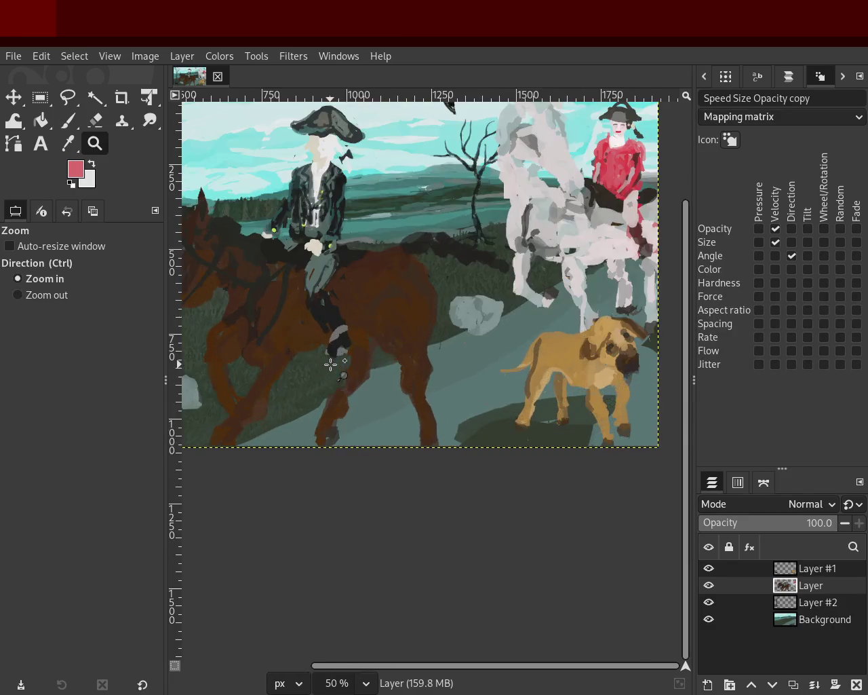
scroll(420, 305, "down", 1)
scroll(421, 305, "up", 1)
- Save the painting to 48.xcf and keep checking the view at different zooms
key("ctrl+s")
scroll(457, 306, "down", 1)
scroll(388, 236, "up", 1)
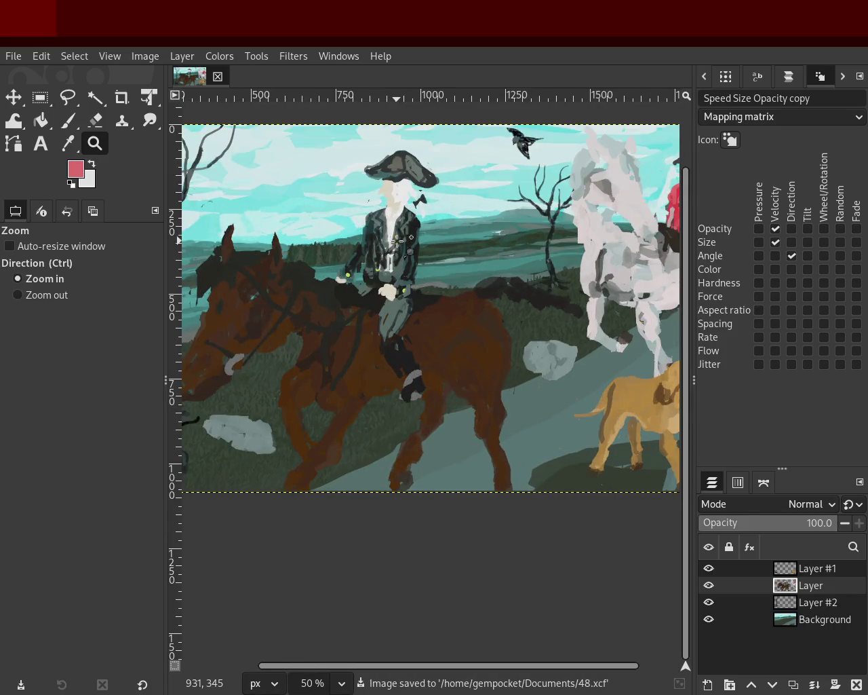
scroll(397, 239, "down", 1)
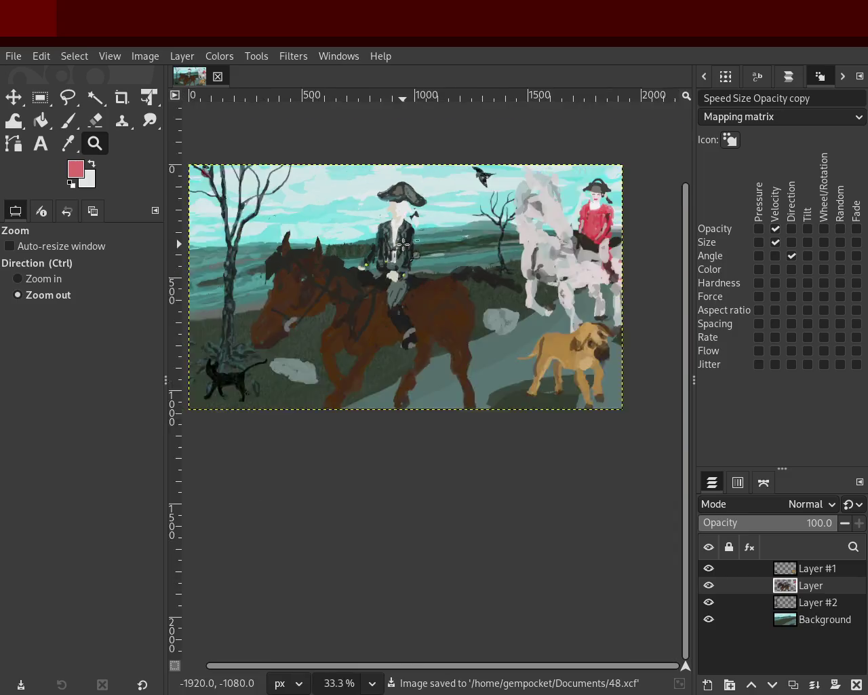
scroll(316, 245, "down", 2)
scroll(317, 257, "up", 2)
scroll(479, 305, "down", 1)
scroll(304, 312, "up", 2)
scroll(303, 312, "down", 1)
scroll(494, 239, "down", 1)
scroll(494, 239, "up", 3)
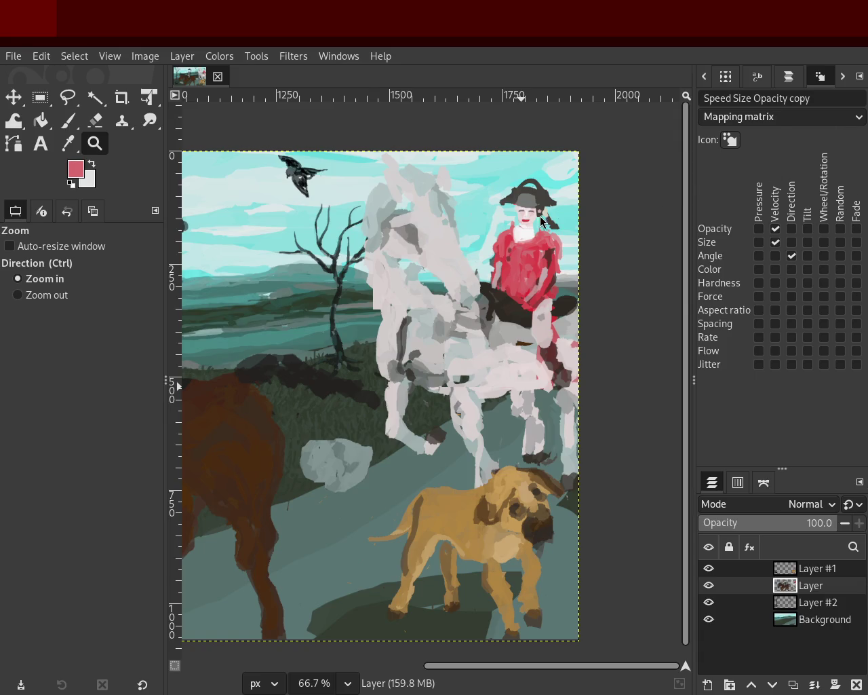
- Zoom in on the red-shirted figure and paint deeper red strokes on its right side
left_click(297, 220, "ctrl")
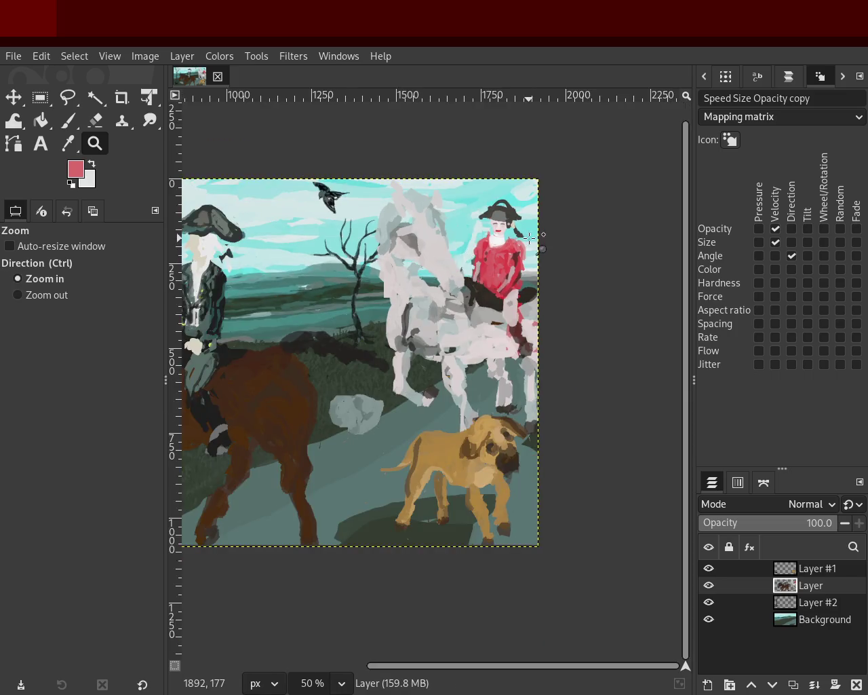
left_click(376, 241)
left_click(376, 241)
left_click(376, 240)
left_click(376, 241)
left_click(377, 240)
left_click(68, 121)
left_click(527, 285, "ctrl")
left_click(538, 251)
left_click_drag(573, 302, 536, 251)
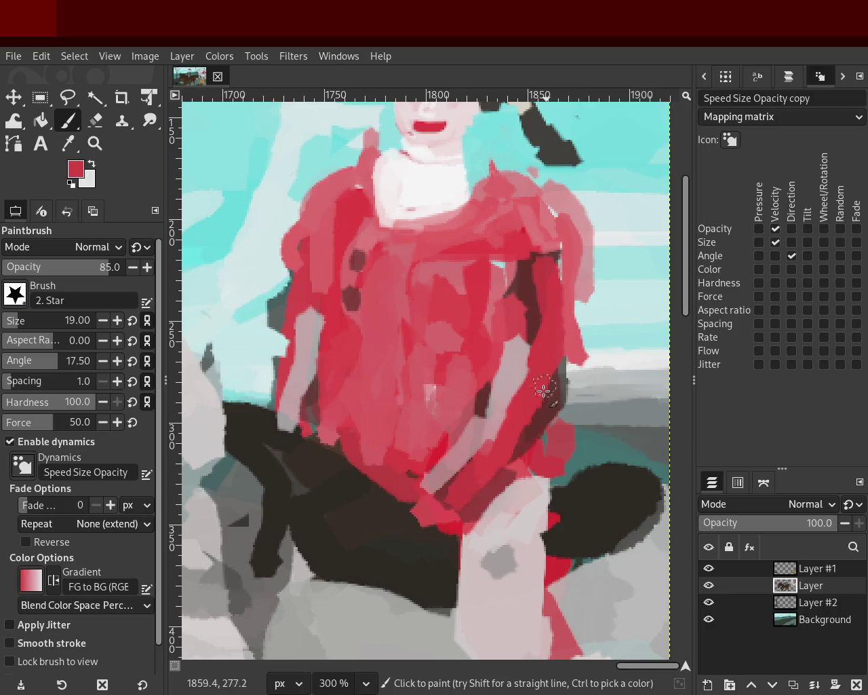
- Cover pale and dark patches on the shirt with red, undoing the left-edge stroke
left_click(505, 403, "ctrl")
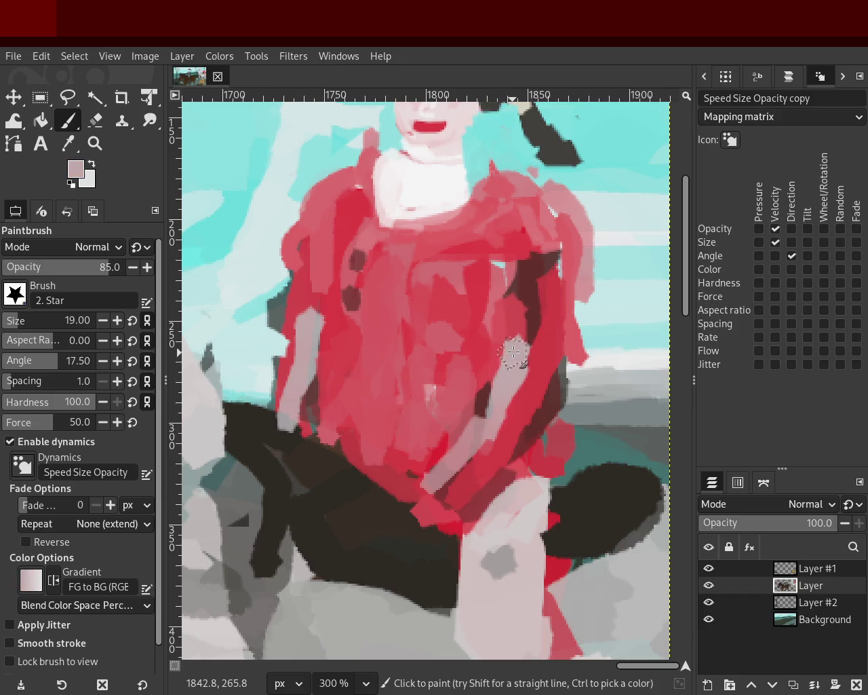
left_click(517, 316, "ctrl")
left_click_drag(495, 336, 519, 325)
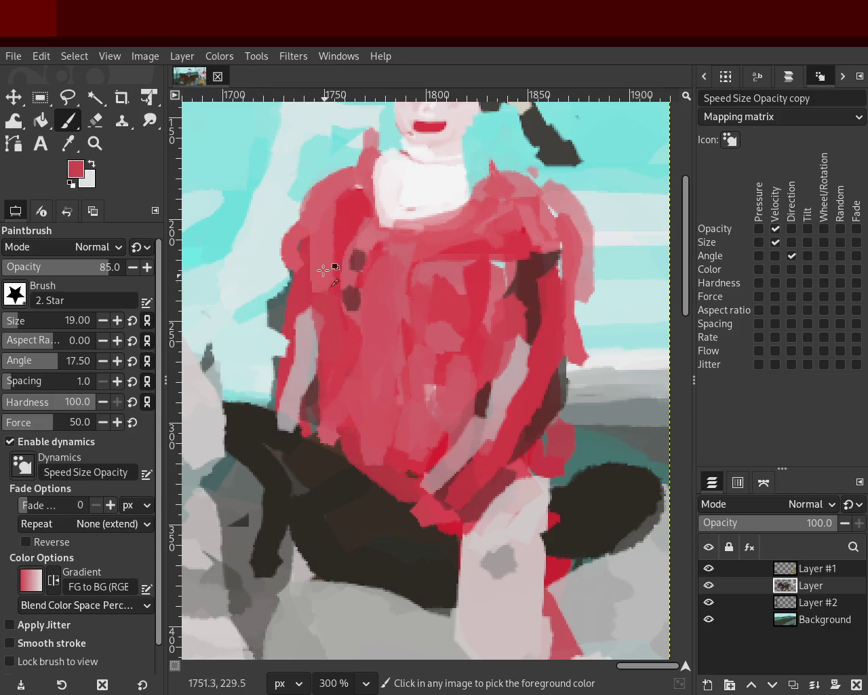
left_click(318, 224, "ctrl")
left_click_drag(289, 298, 303, 338)
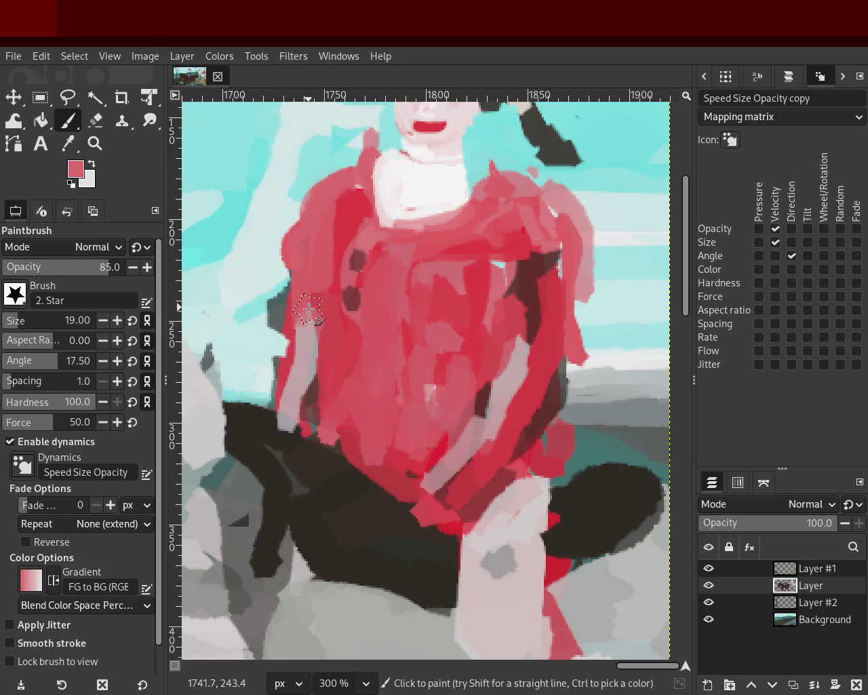
key("ctrl+z")
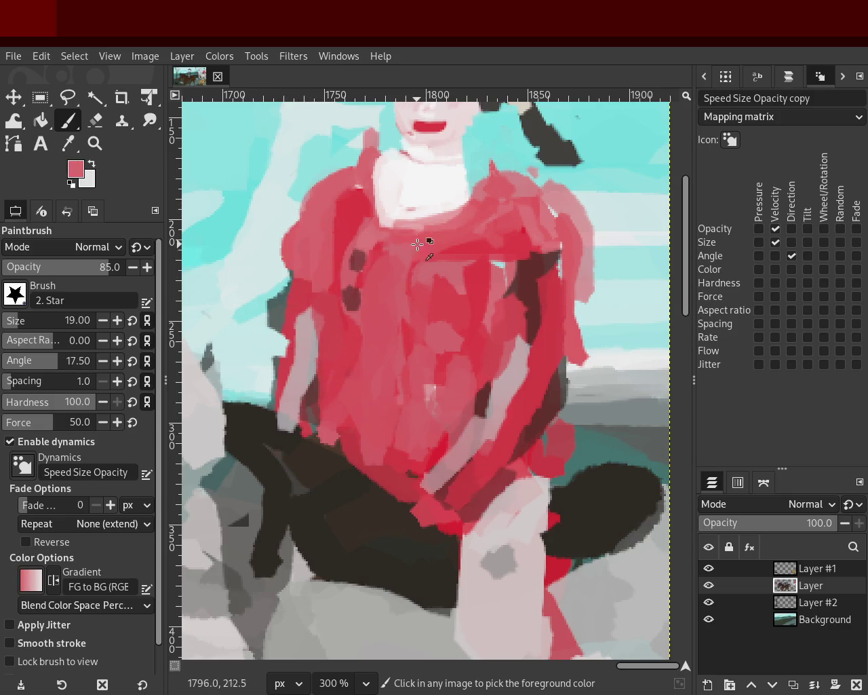
left_click(345, 207, "ctrl")
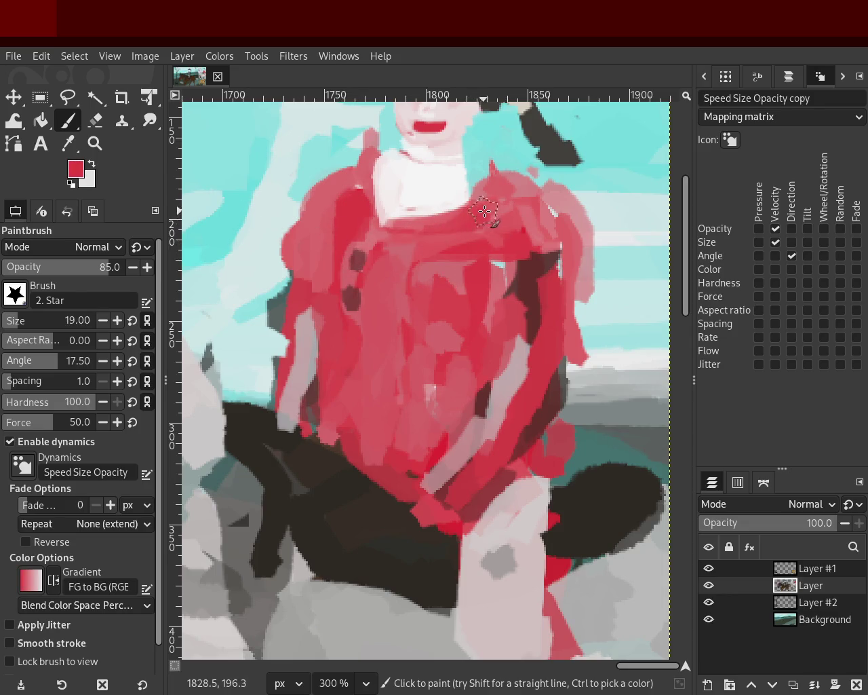
left_click(539, 196, "ctrl")
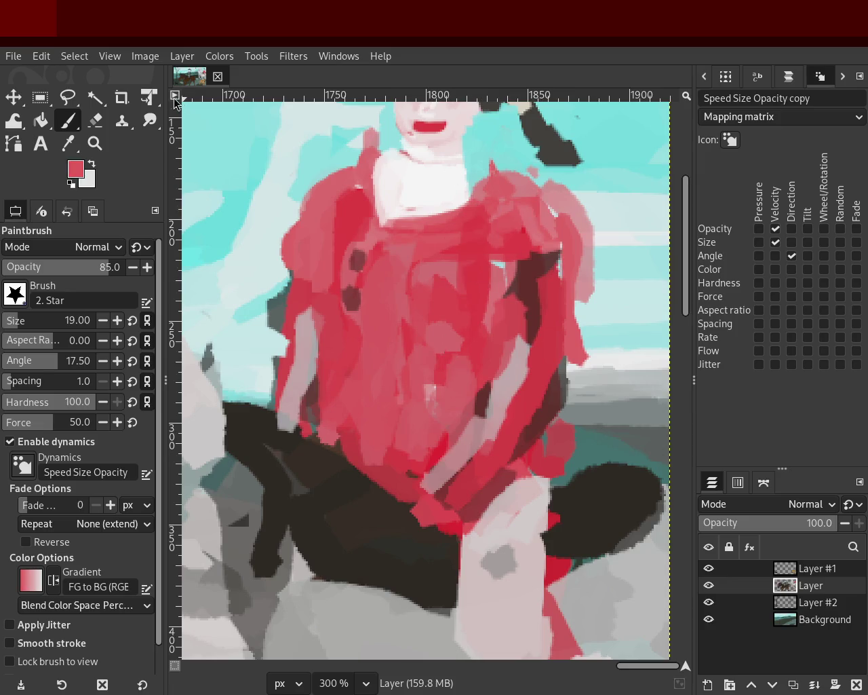
- Erase the red patch right of the dress, undoing erasures that cut the dress edges
left_click(102, 121)
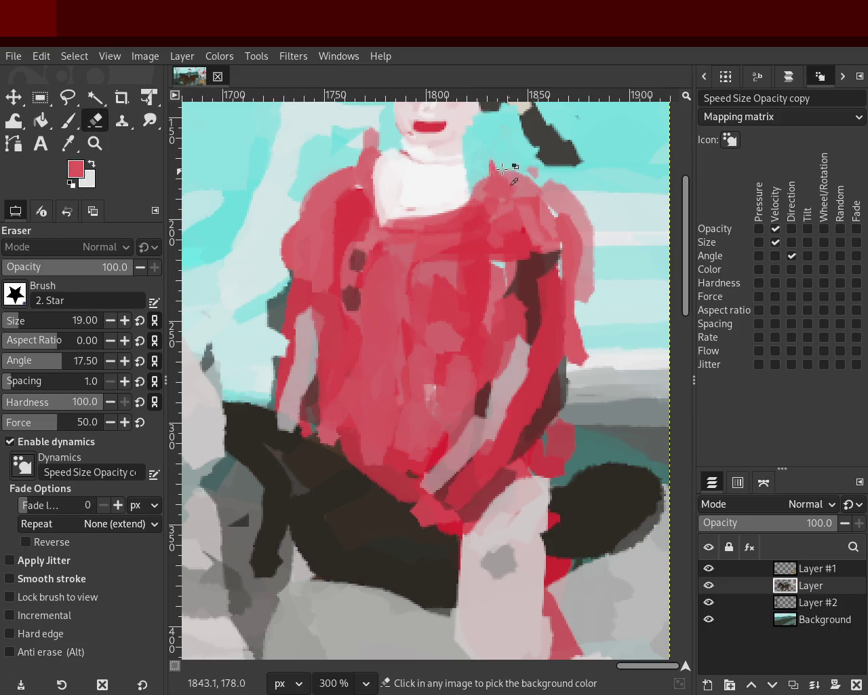
mouse_move(543, 194)
left_mouse_down()
mouse_move(503, 183)
mouse_move(624, 246)
left_mouse_up()
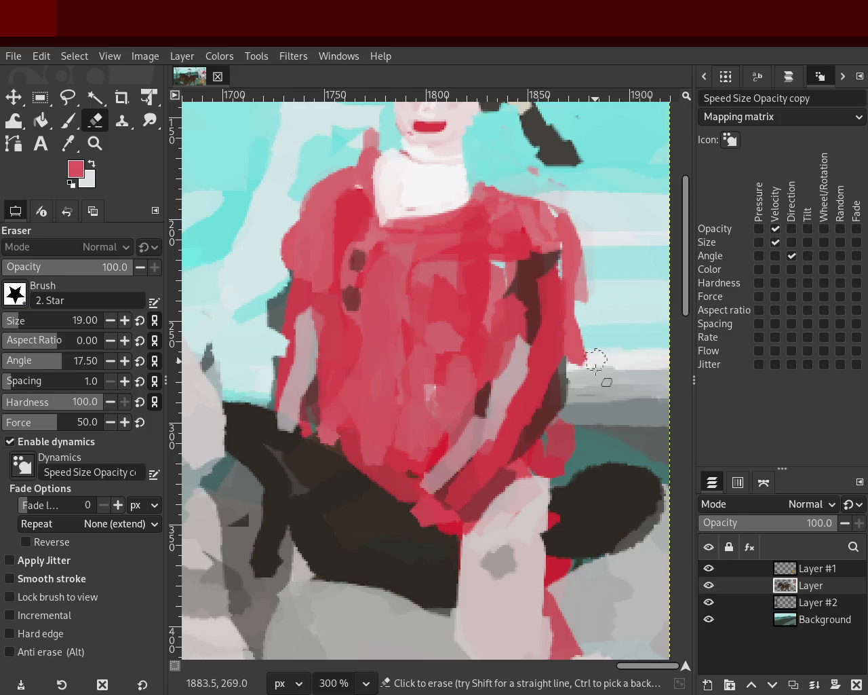
key("ctrl+z")
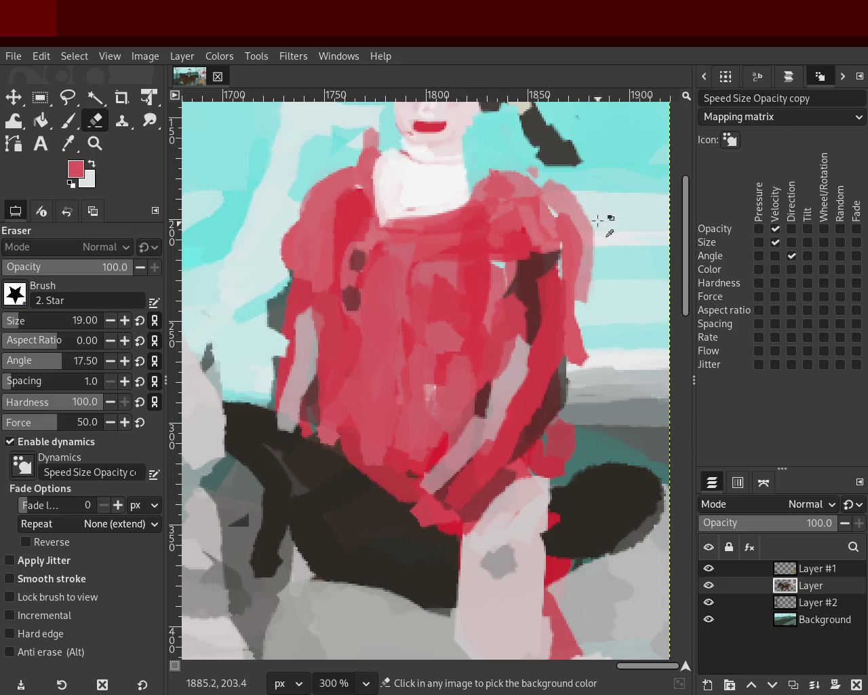
left_click_drag(603, 229, 595, 361)
key("ctrl+z")
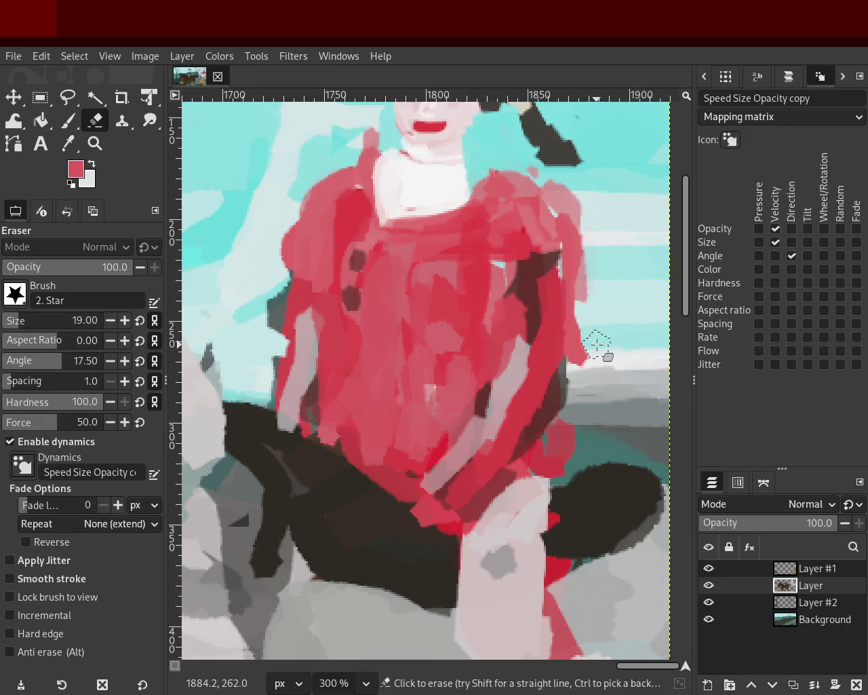
mouse_move(574, 450)
left_mouse_down()
mouse_move(553, 486)
mouse_move(569, 416)
mouse_move(559, 452)
left_mouse_up()
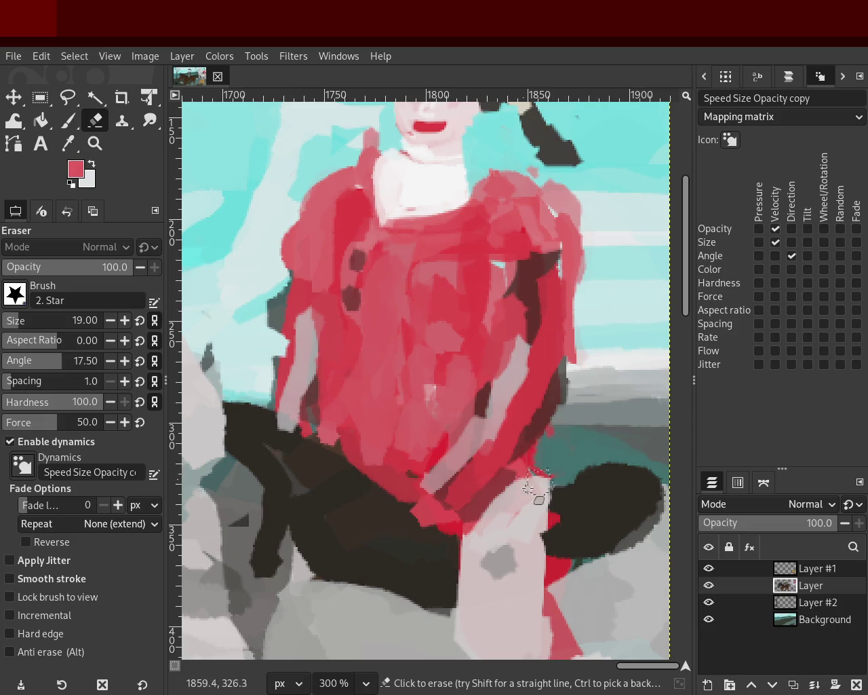
left_click(95, 143)
left_click(496, 329, "ctrl")
left_click(496, 329, "ctrl")
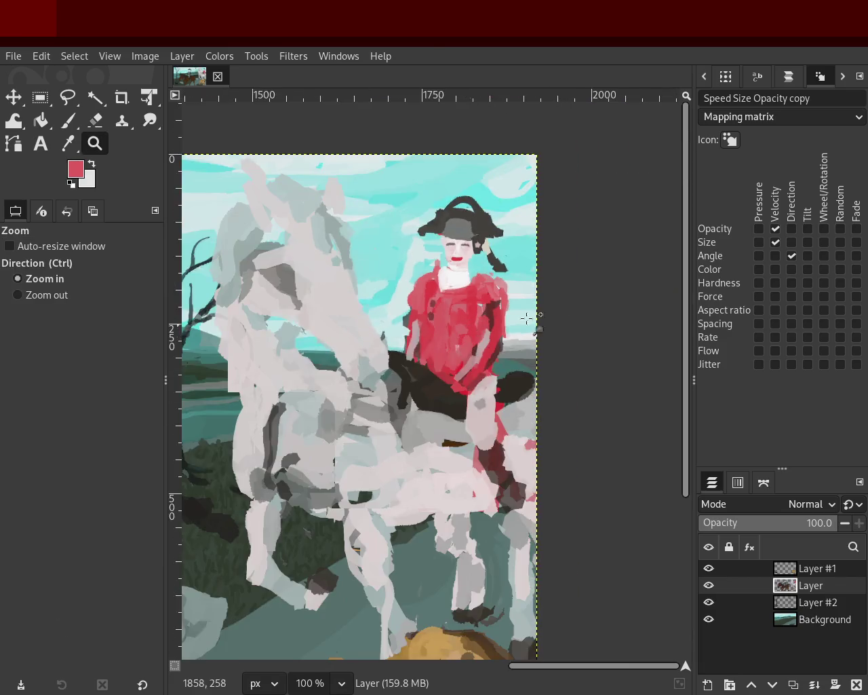
- Save the painting to 48.xcf and zoom around the white horse and dog
key("ctrl+s")
left_click(533, 296)
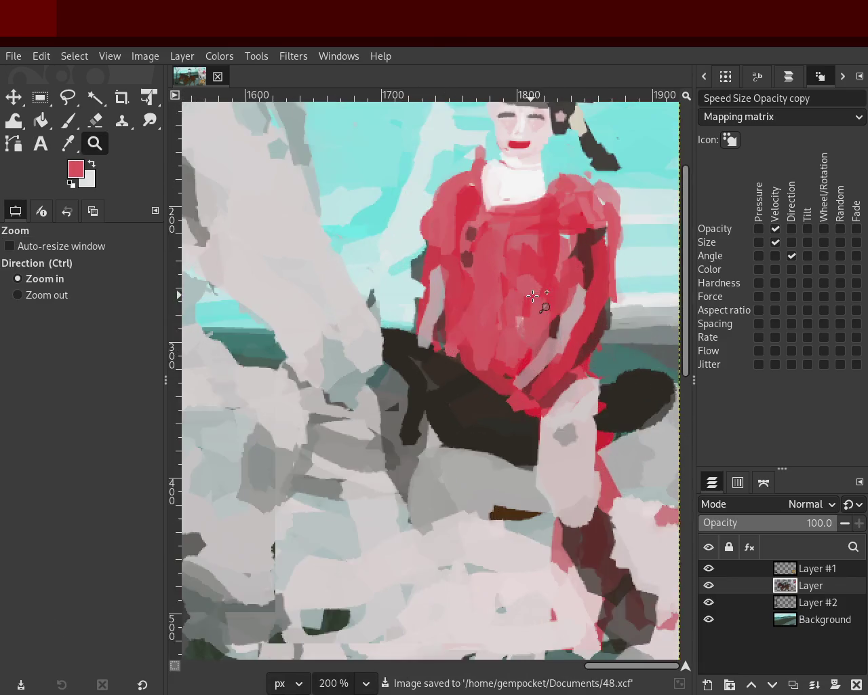
left_click(533, 295, "ctrl")
left_click(536, 271, "ctrl")
left_click(541, 253)
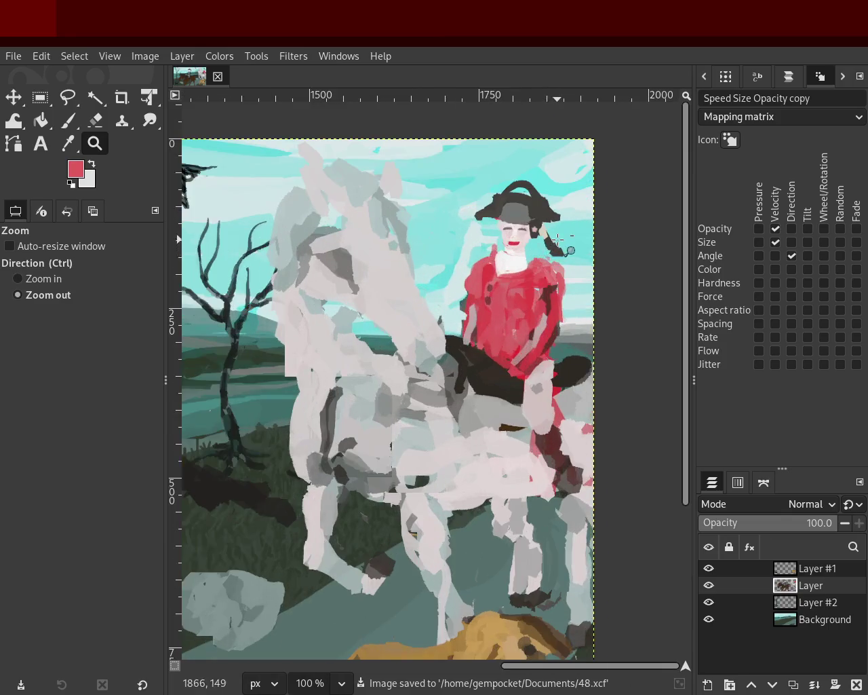
left_click(536, 271)
left_click(502, 312)
left_click(469, 323, "ctrl")
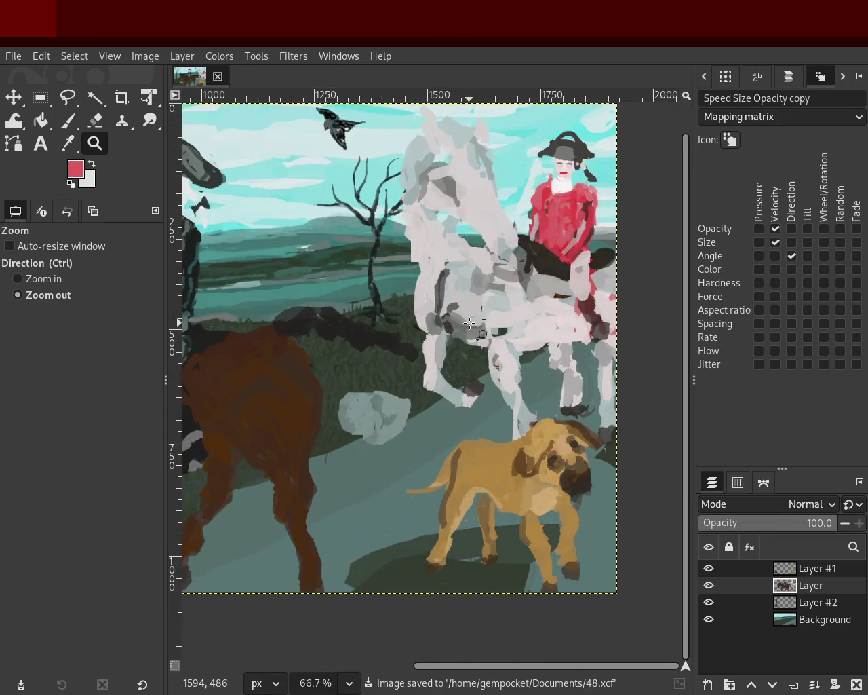
left_click(470, 323)
left_click(477, 299, "ctrl")
left_click(487, 291)
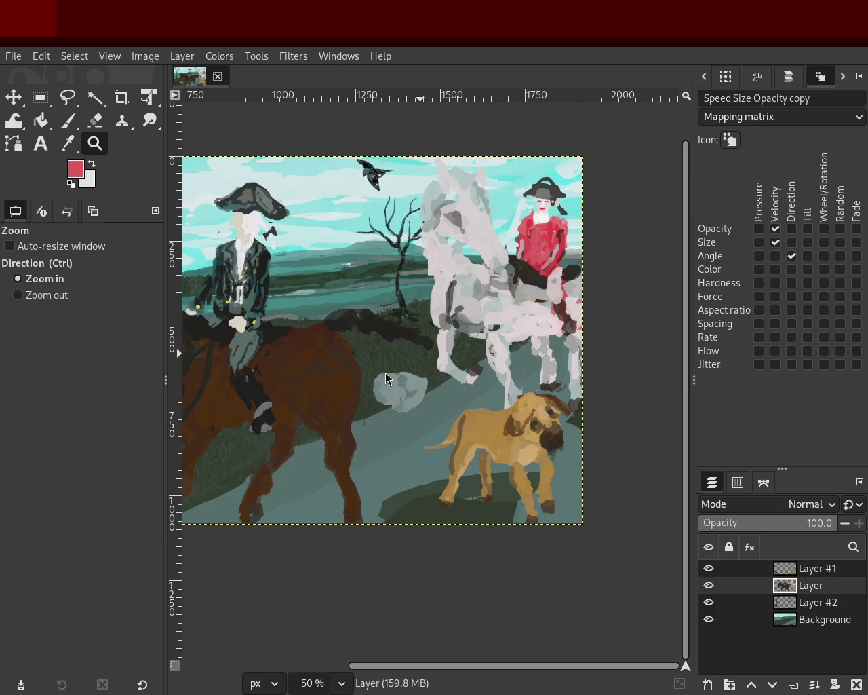
- Zoom between the whole image and the brown horse and rider to review the composition
left_click(284, 292, "ctrl")
left_click(438, 318)
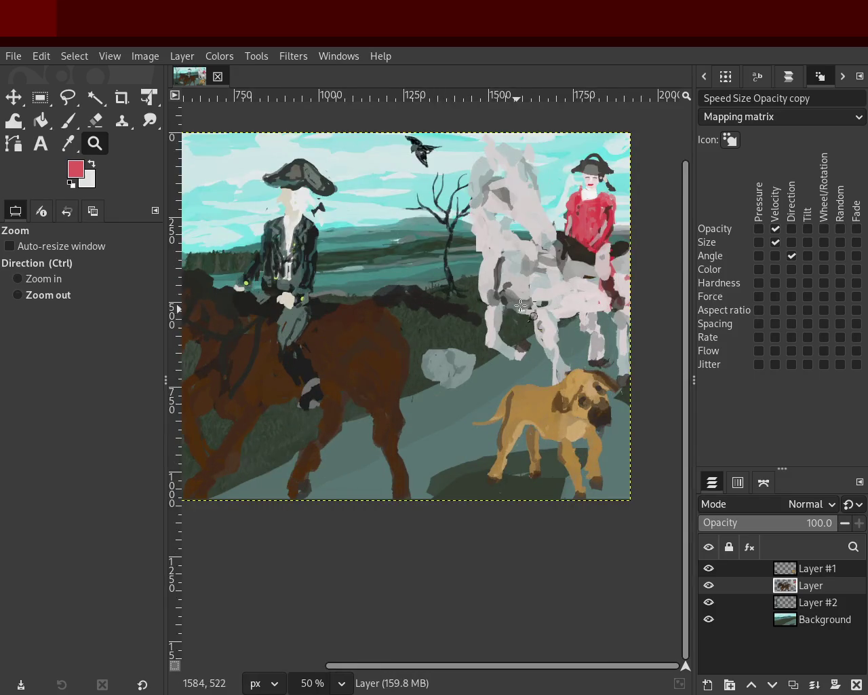
left_click(530, 314, "ctrl")
double_click(322, 297)
left_click(404, 333, "ctrl")
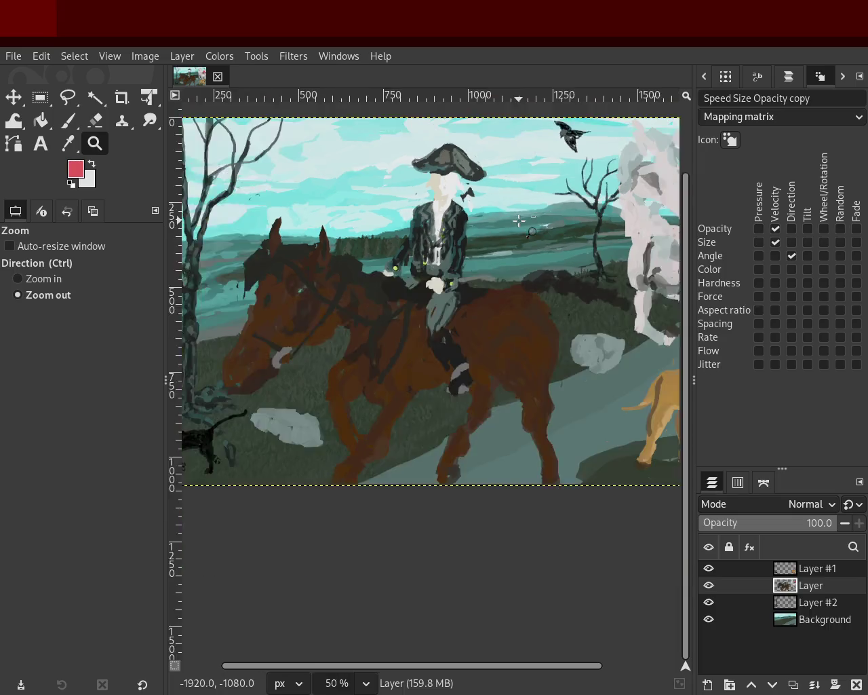
left_click(384, 378, "ctrl")
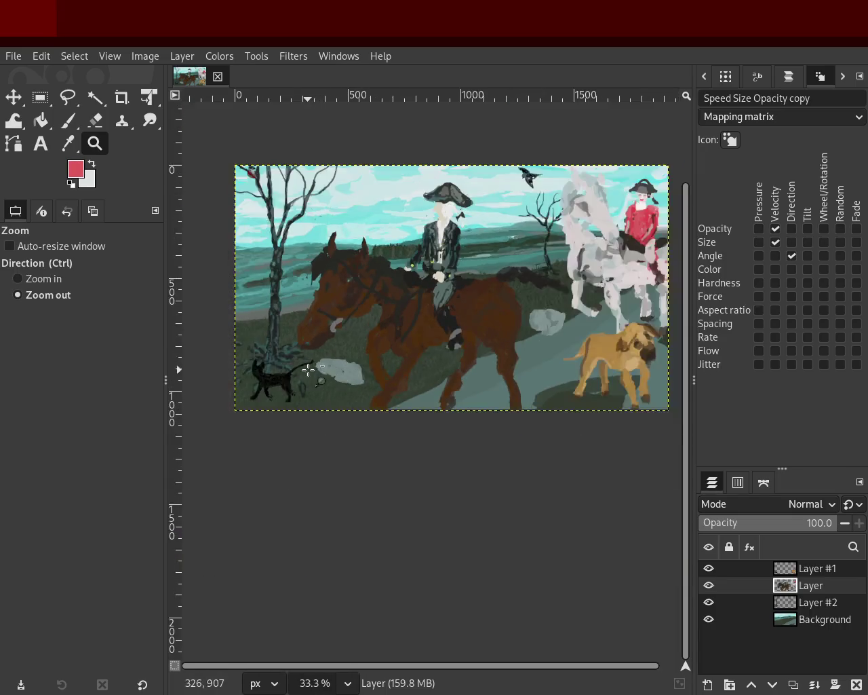
left_click(313, 374, "ctrl")
- Zoom in closely on the white horse and dog, then return to the Paintbrush
triple_click(538, 320)
left_click(387, 304, "ctrl")
left_click(468, 318)
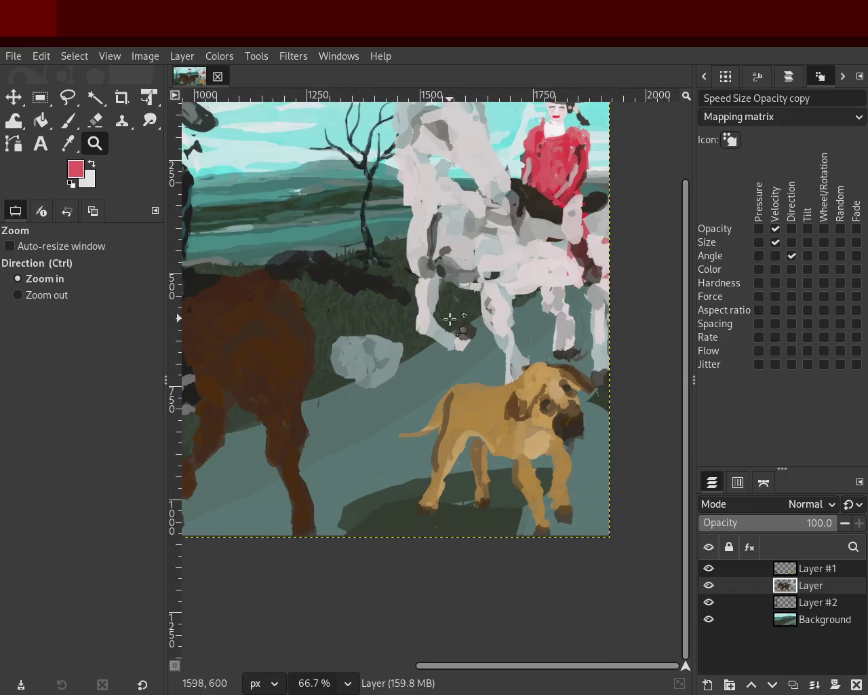
left_click(288, 312, "ctrl")
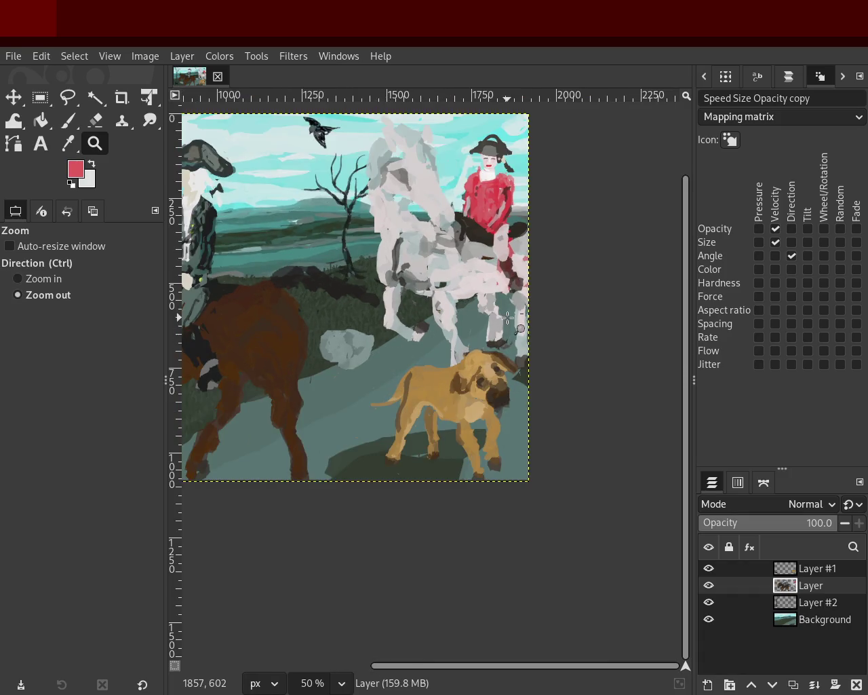
left_click(396, 351, "ctrl")
left_click(394, 351)
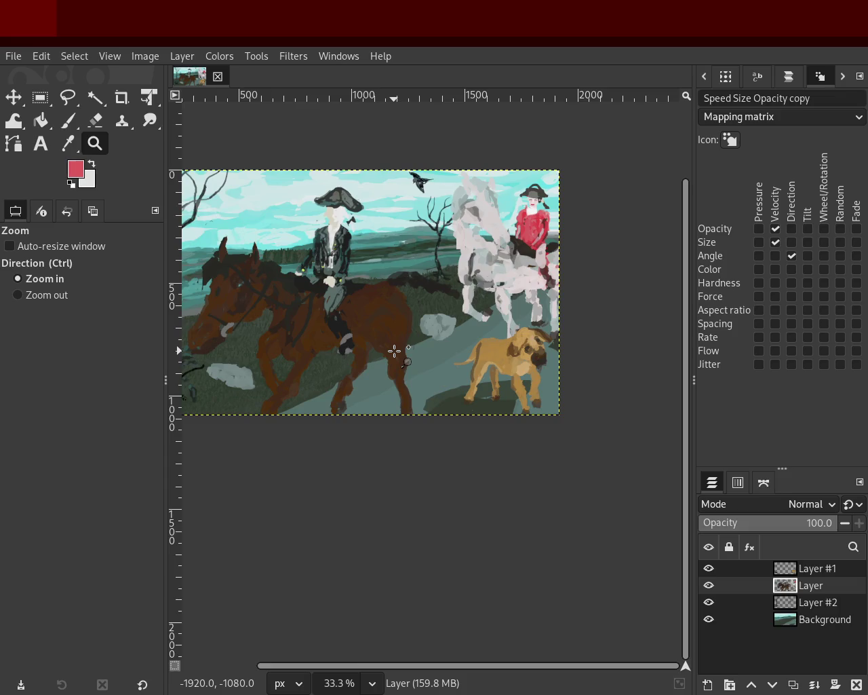
left_click(477, 222)
left_click(476, 222)
left_click(477, 222)
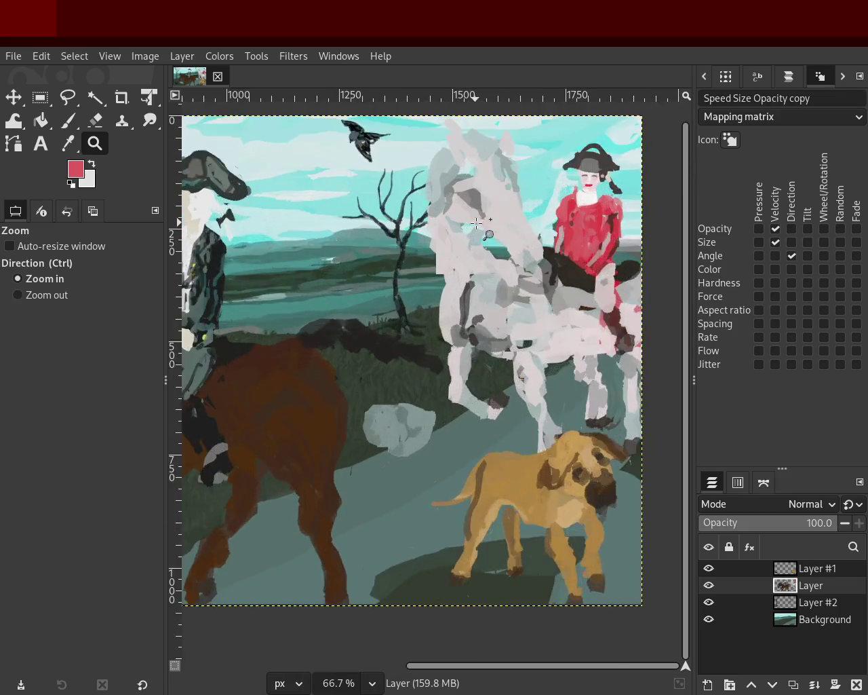
left_click(477, 222)
left_click(76, 117)
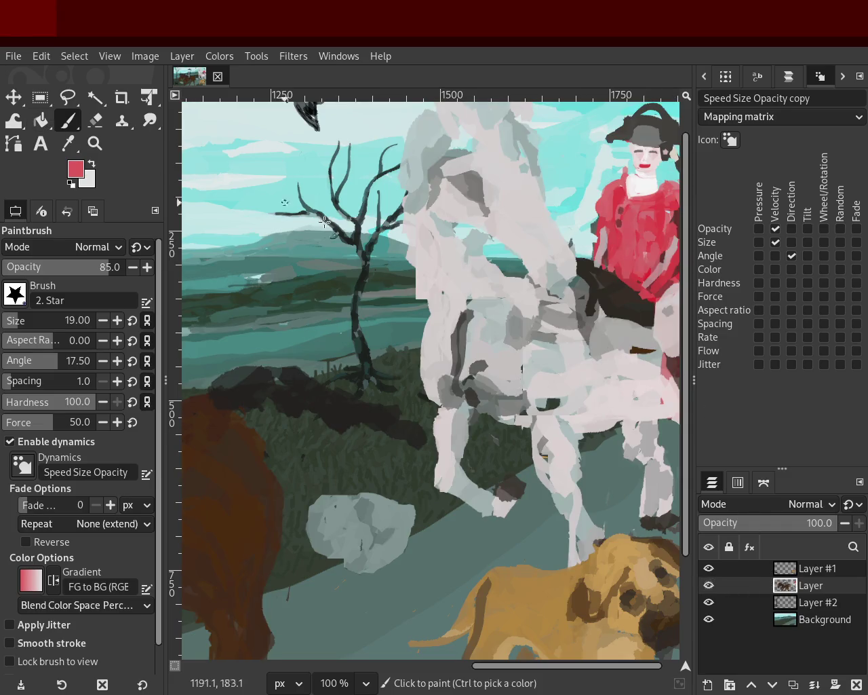
- Sample the white horse's pale grey as foreground colour, then zoom toward the brown horse's head
left_click(487, 293, "ctrl")
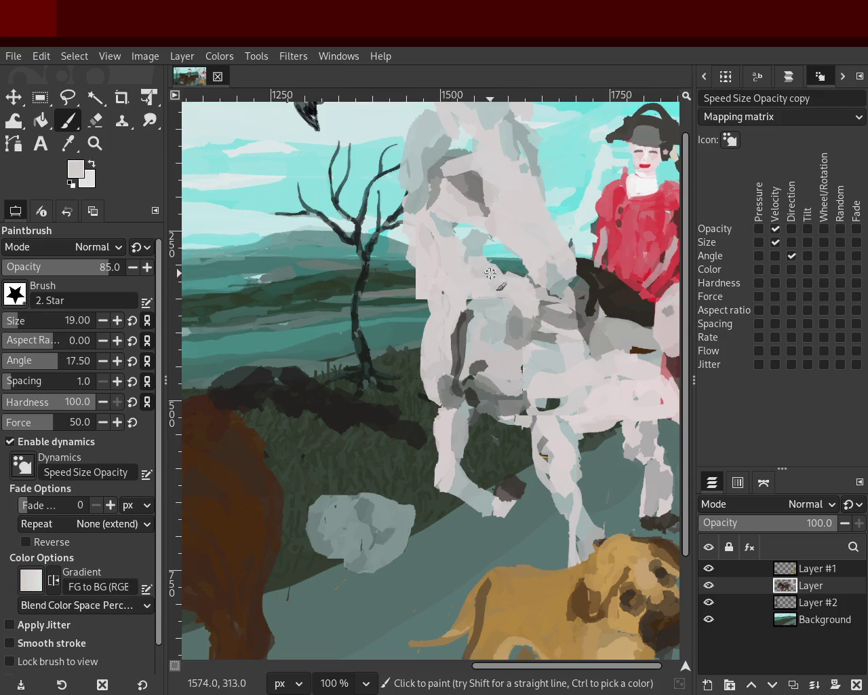
left_click(479, 237, "ctrl")
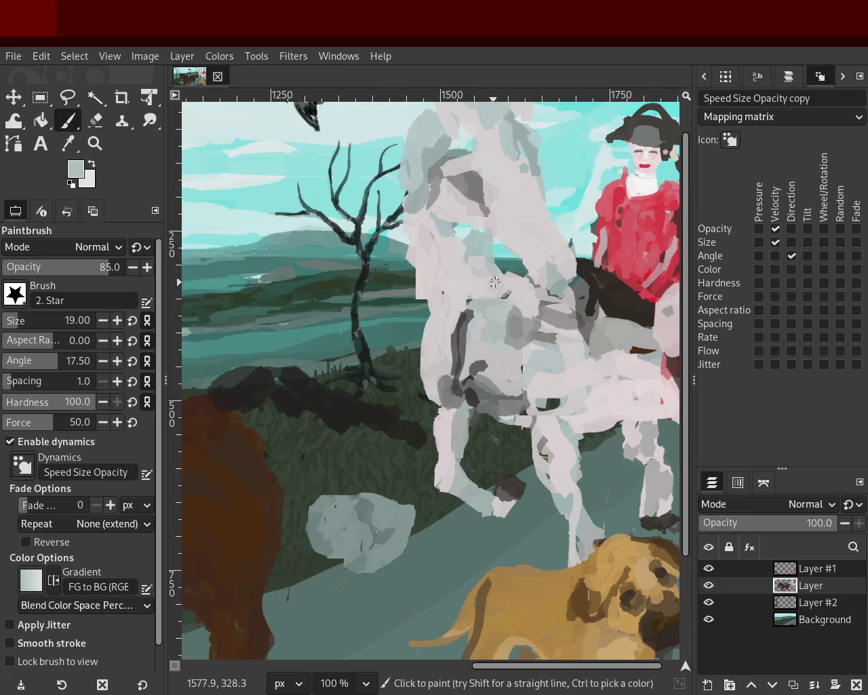
left_click(520, 278, "ctrl")
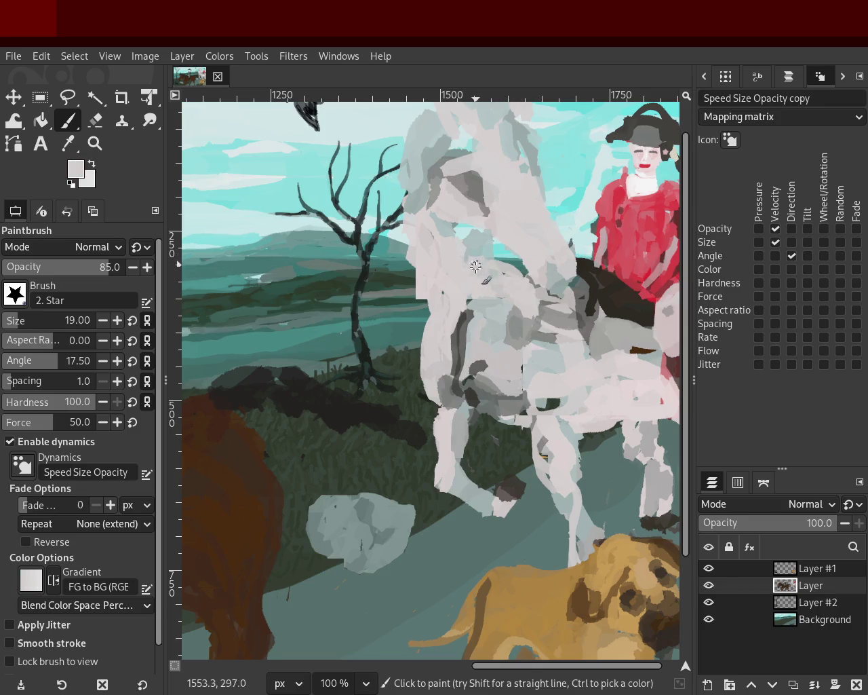
left_click(95, 143)
left_click(412, 312, "ctrl")
left_click(413, 312)
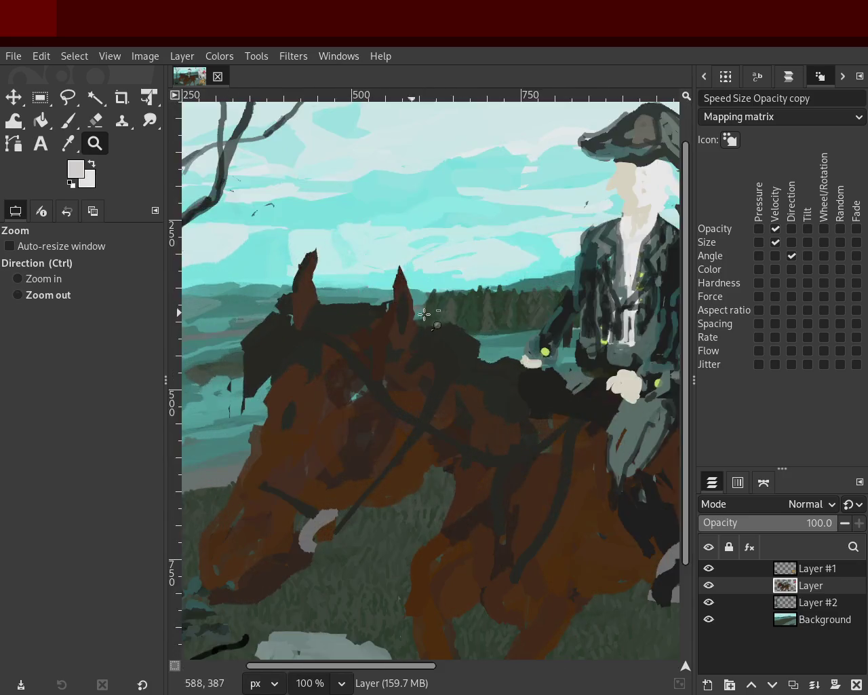
- Review the full composition and save the painting with Ctrl+S
scroll(412, 312, "down", 2)
scroll(412, 312, "up", 1)
scroll(572, 358, "down", 2)
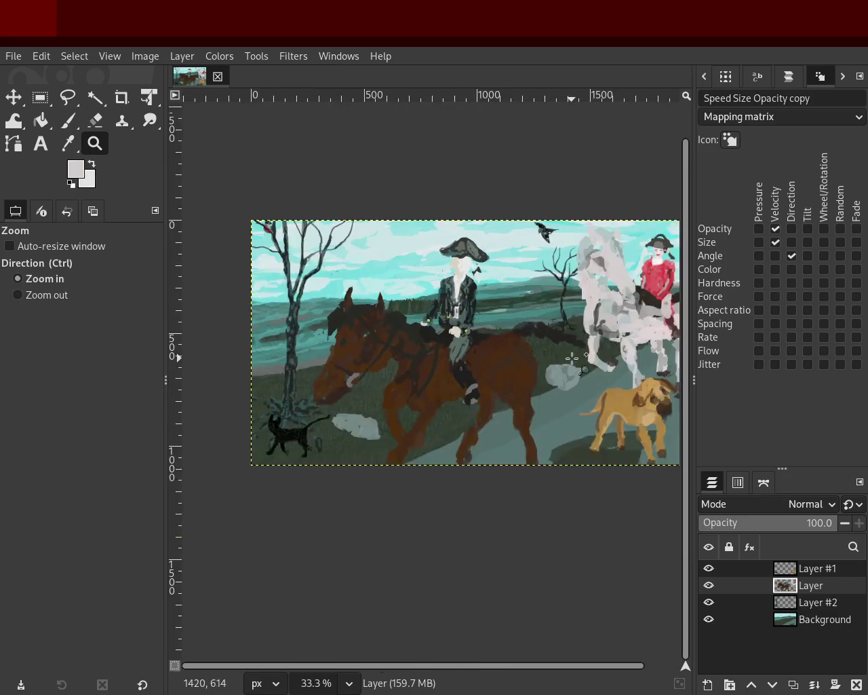
scroll(515, 332, "up", 1)
scroll(474, 319, "down", 1)
scroll(488, 305, "up", 1)
key("ctrl+s")
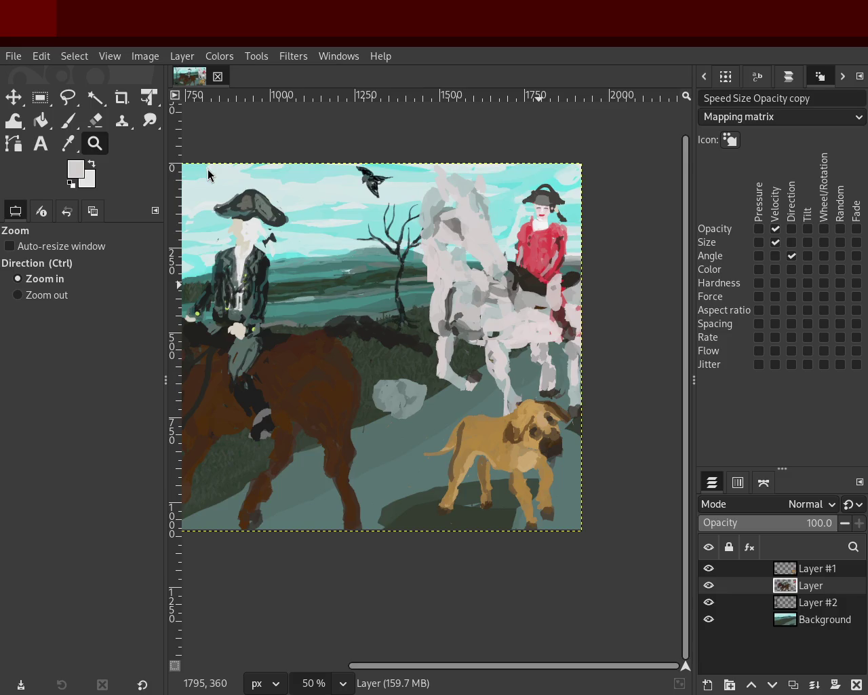
left_click(514, 234, "ctrl")
- Zoom in closely on the red rider's face and hat and sample dark grey
left_click(514, 234)
left_click(514, 234)
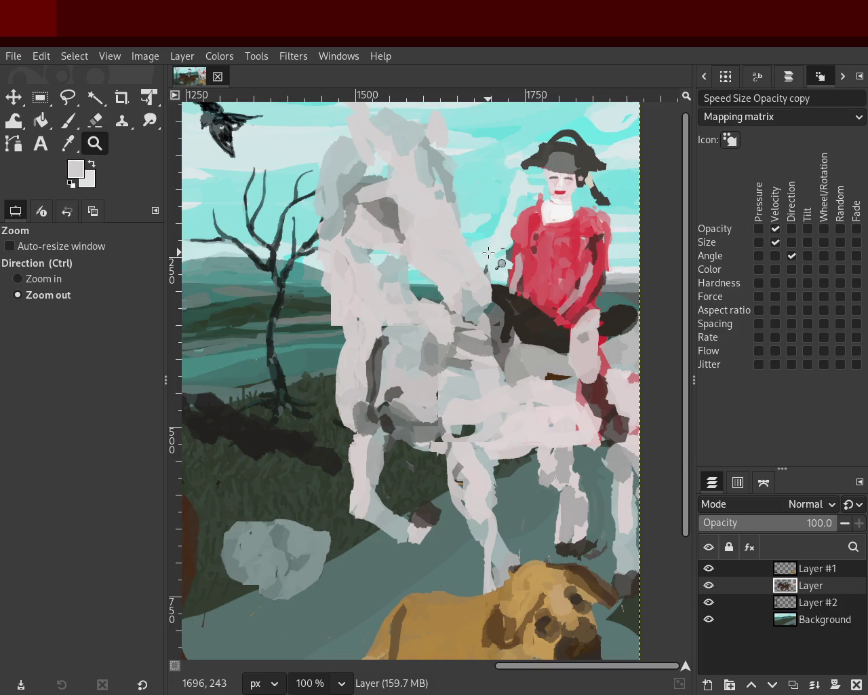
left_click(488, 252)
left_click(548, 199, "ctrl")
left_click(548, 199, "ctrl")
left_click(544, 208, "ctrl")
left_click(544, 207, "ctrl")
left_click(544, 208, "ctrl")
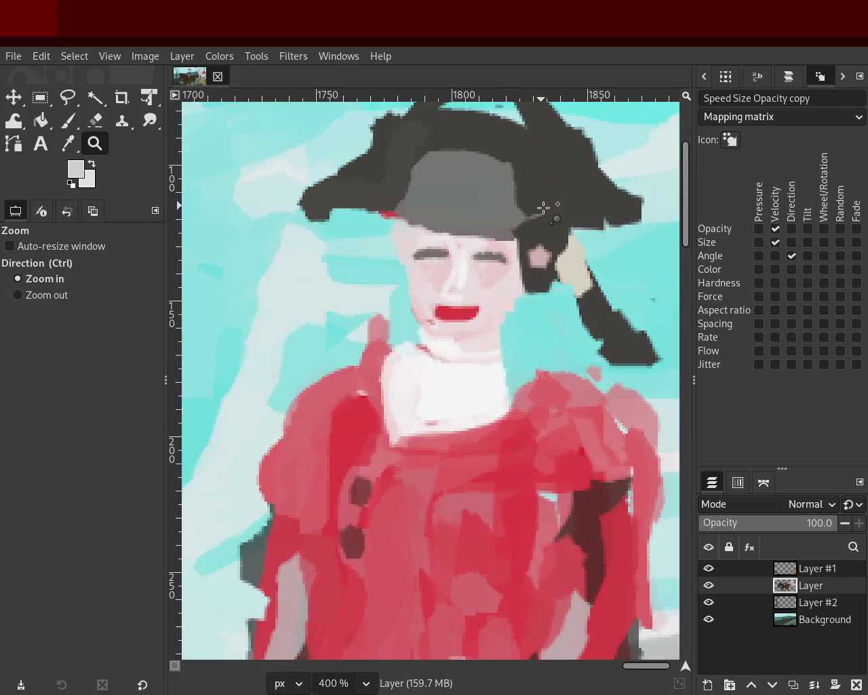
key("p")
left_click(548, 230, "ctrl")
- Paint dark grey at full opacity over the pink spot beside the hat, then zoom out
left_click_drag(547, 237, 544, 267)
key("ctrl+z")
left_click_drag(102, 266, 290, 266)
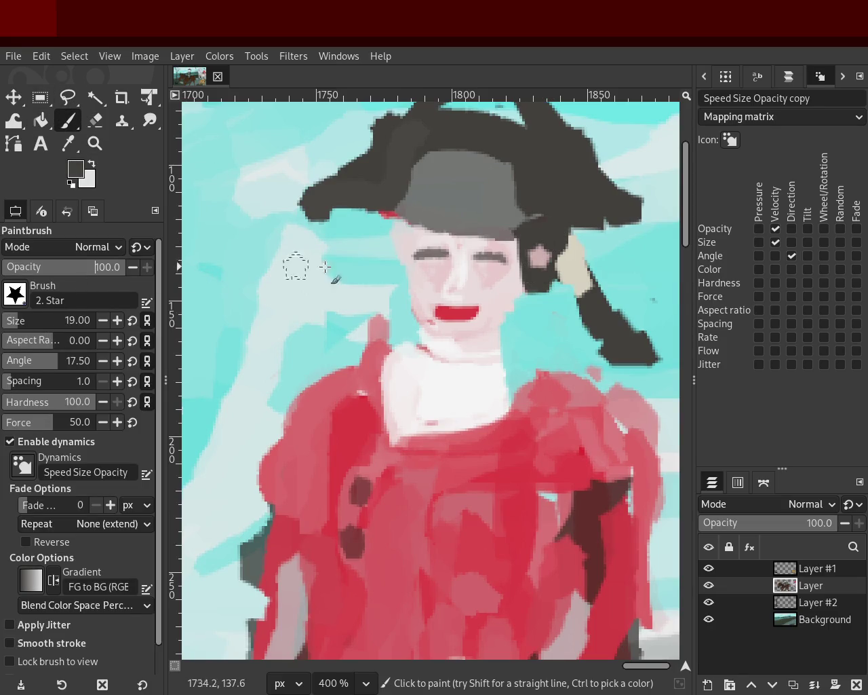
scroll(55, 320, "down", 4)
left_click_drag(533, 228, 536, 252)
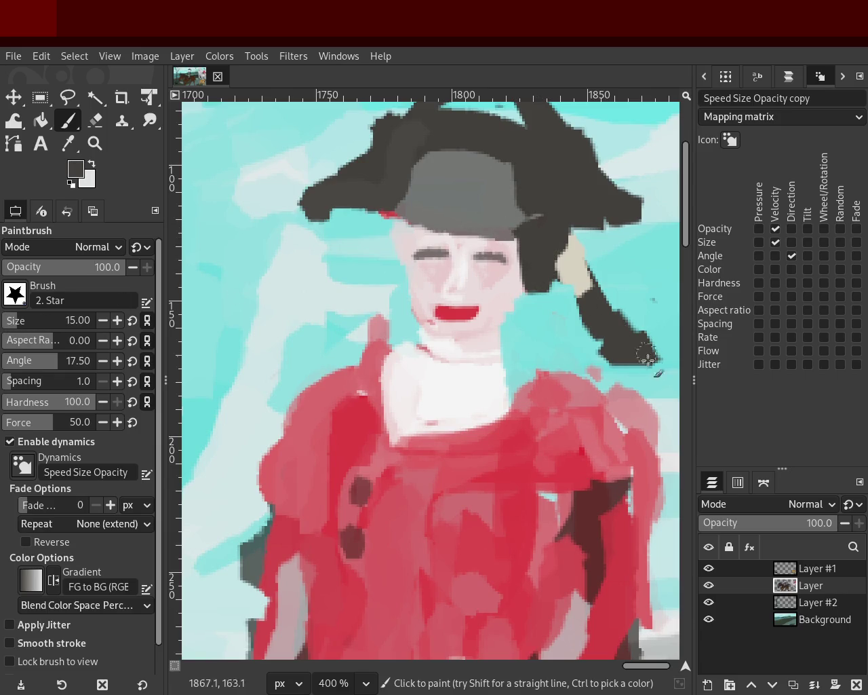
left_click(500, 213, "ctrl")
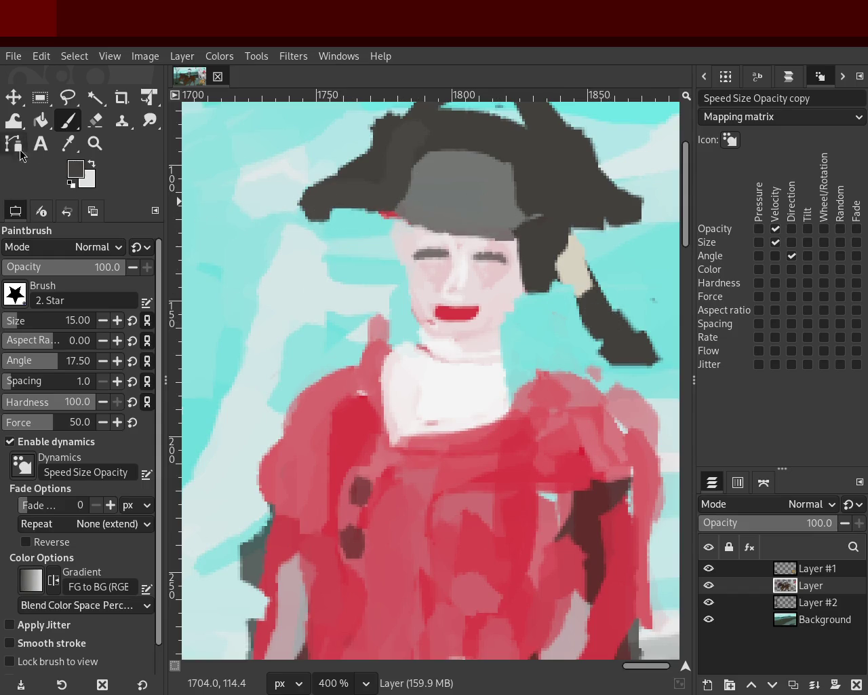
left_click(95, 143)
scroll(464, 275, "down", 2)
scroll(464, 274, "down", 3)
scroll(464, 275, "down", 3)
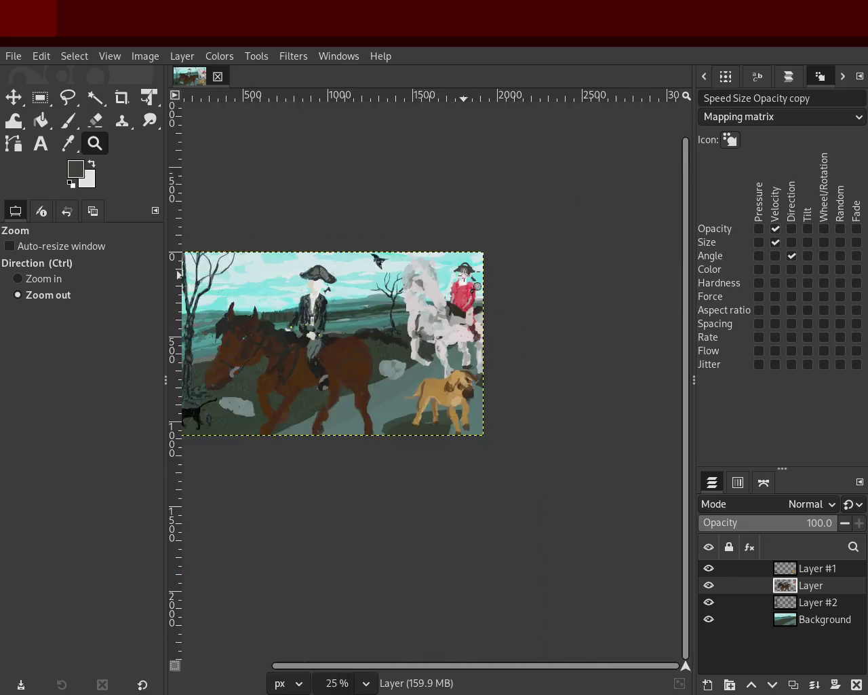
- Save the painting's current progress to its XCF project file
scroll(464, 274, "up", 2)
scroll(281, 332, "down", 1)
scroll(324, 310, "up", 1)
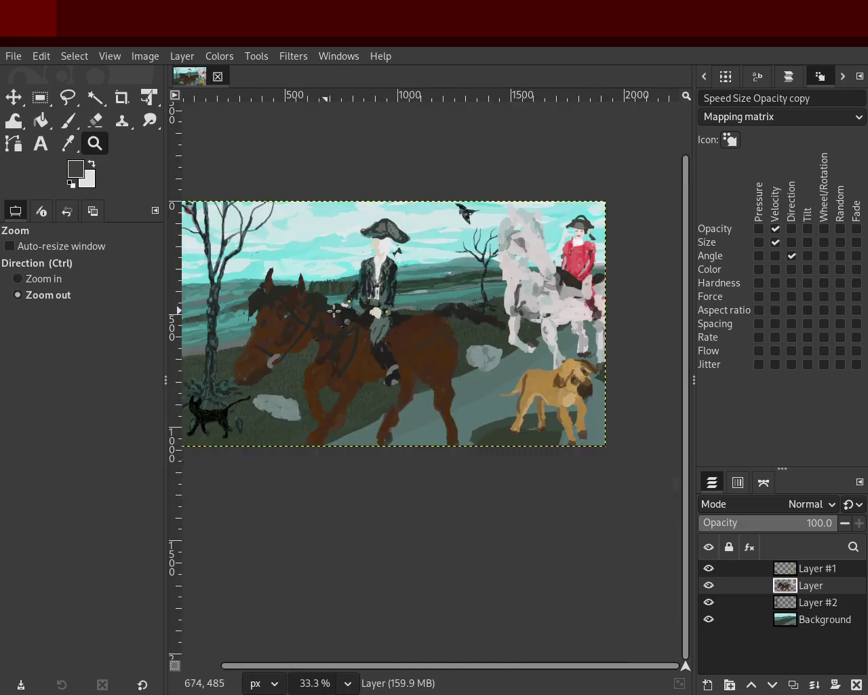
key("ctrl+s")
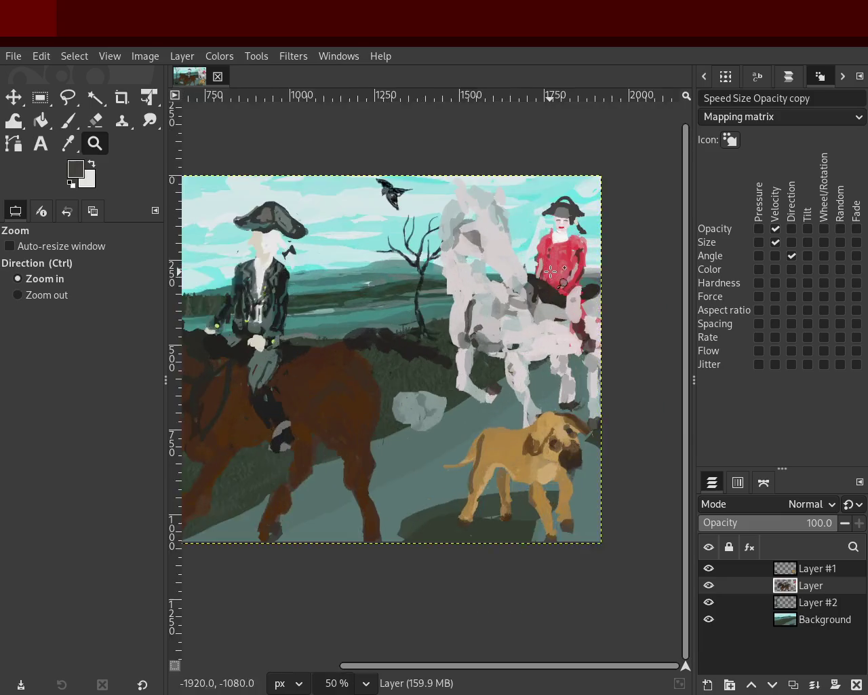
- Zoom in on the red rider's dress and paint light-pink strokes across it
scroll(299, 322, "up", 2)
scroll(299, 321, "up", 3)
scroll(298, 321, "down", 3)
left_click(363, 242)
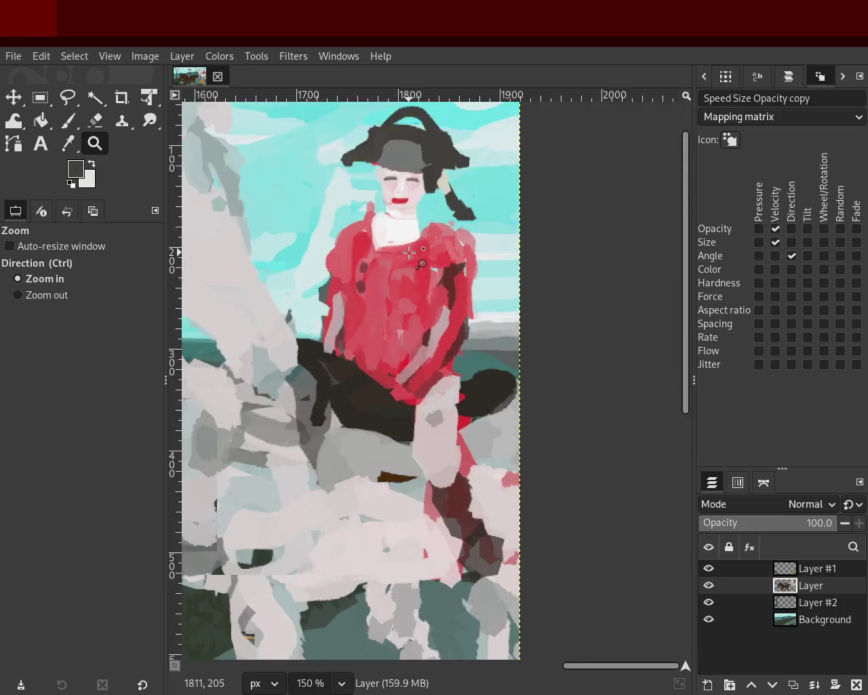
left_click(326, 210)
left_click(325, 210)
left_click(70, 122)
left_click(502, 285, "ctrl")
left_click(485, 268, "ctrl")
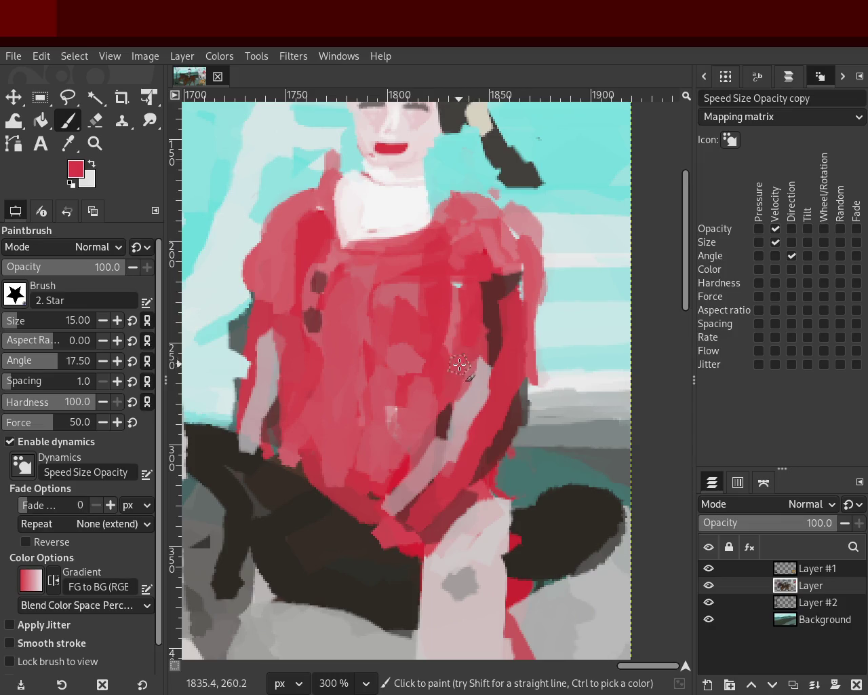
left_click(330, 264, "ctrl")
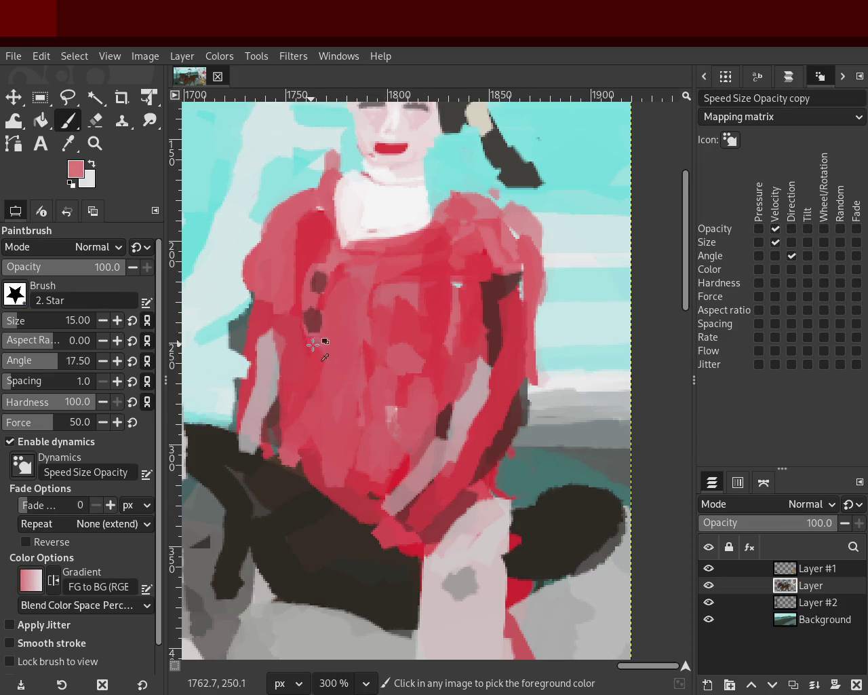
left_click_drag(305, 407, 387, 387)
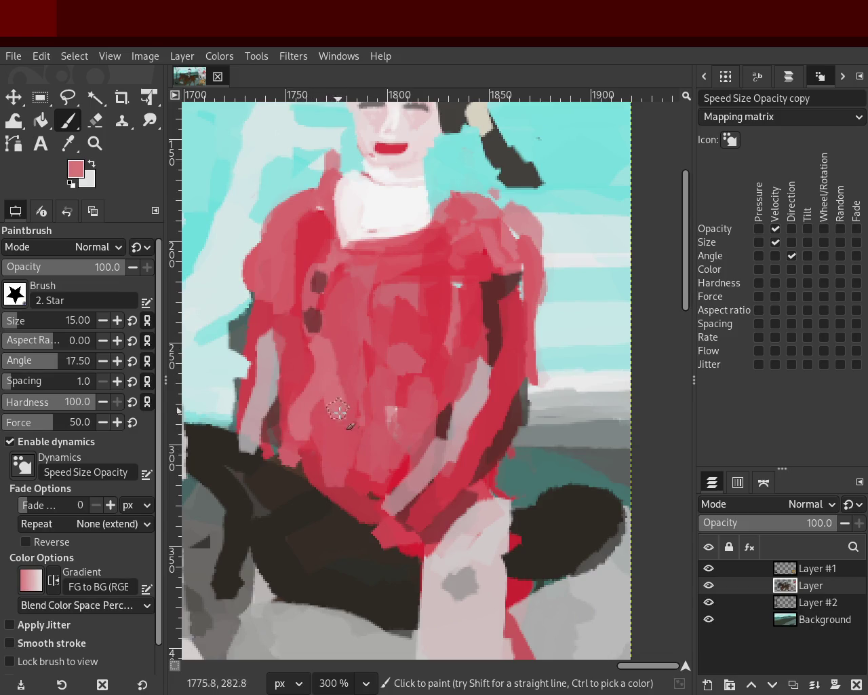
left_click_drag(436, 254, 415, 409)
- Add a diagonal saturated red stroke and light-pink strokes on the dress's right side
left_click(368, 331, "ctrl")
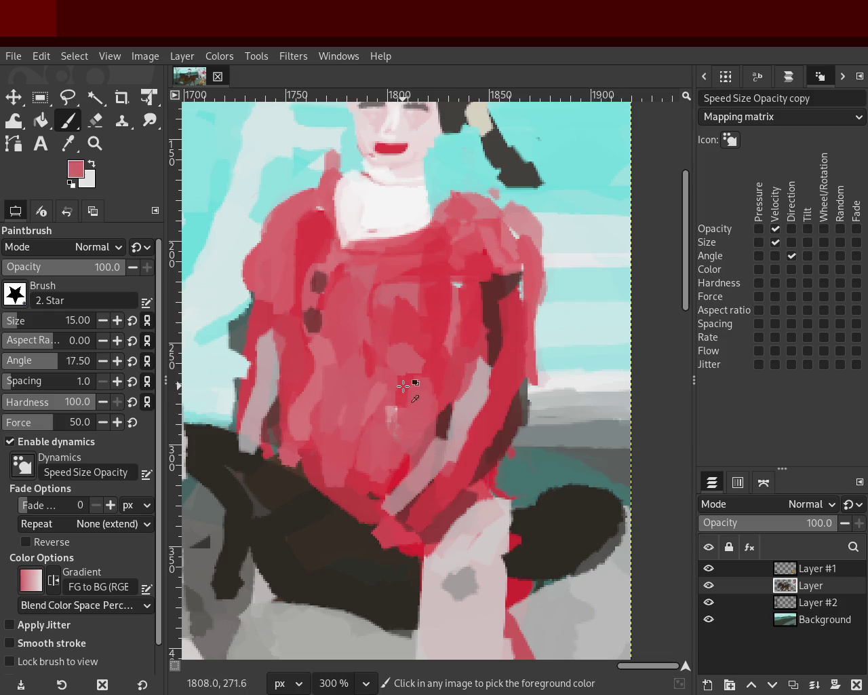
left_click(408, 381, "ctrl")
mouse_move(420, 377)
left_mouse_down()
mouse_move(335, 478)
mouse_move(402, 398)
mouse_move(378, 449)
mouse_move(335, 422)
mouse_move(336, 448)
left_mouse_up()
left_click(347, 326, "ctrl")
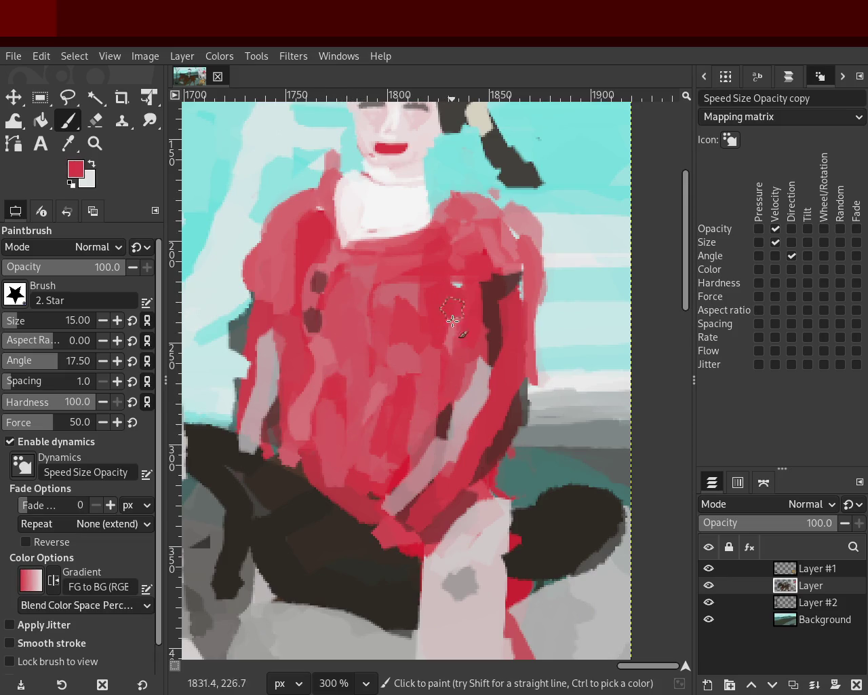
left_click(316, 201, "ctrl")
left_click(316, 201, "ctrl")
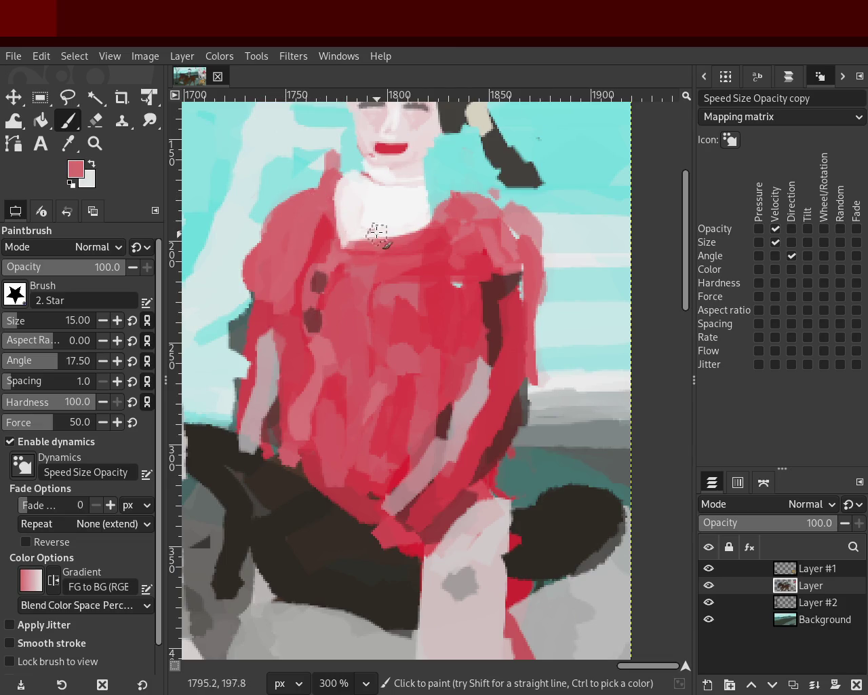
left_click(265, 329, "ctrl")
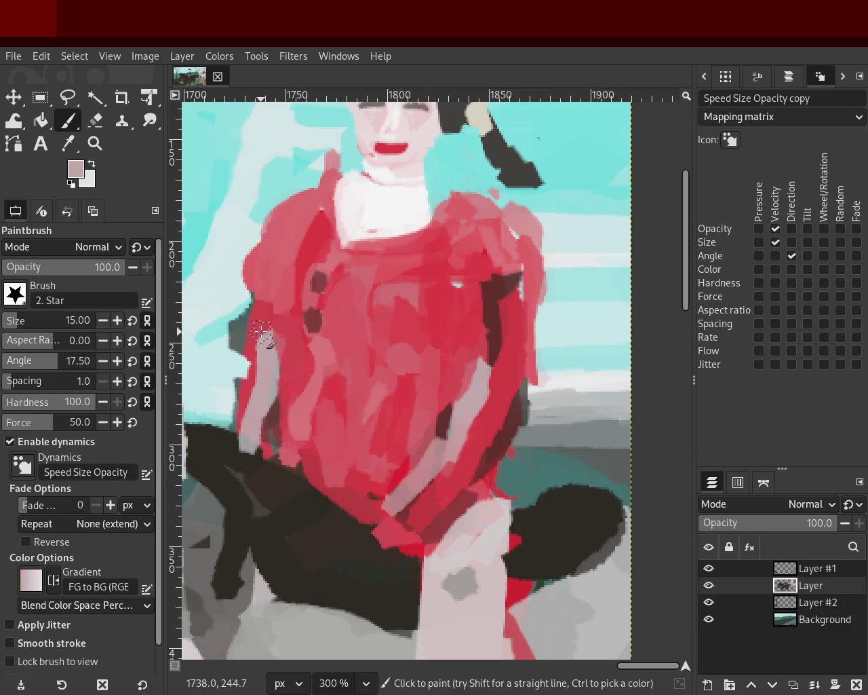
left_click_drag(474, 382, 429, 497)
key("ctrl+z")
left_click_drag(533, 382, 493, 474)
- Extend light pink along the dress's left edge and cover the dark mark with red
left_click_drag(250, 310, 260, 386)
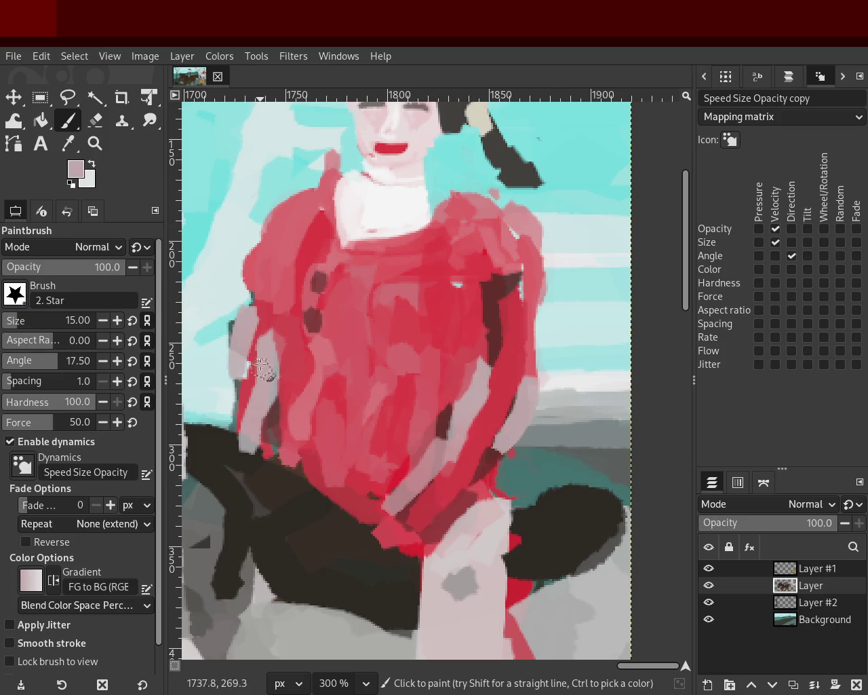
left_click_drag(238, 345, 231, 383)
left_click(434, 388, "ctrl")
left_click_drag(461, 355, 444, 435)
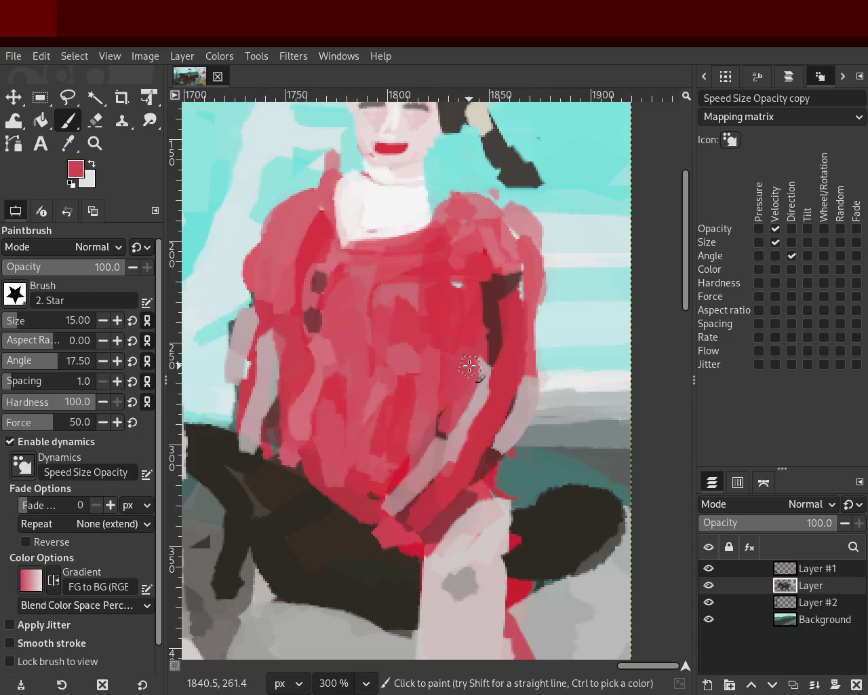
left_click(95, 120)
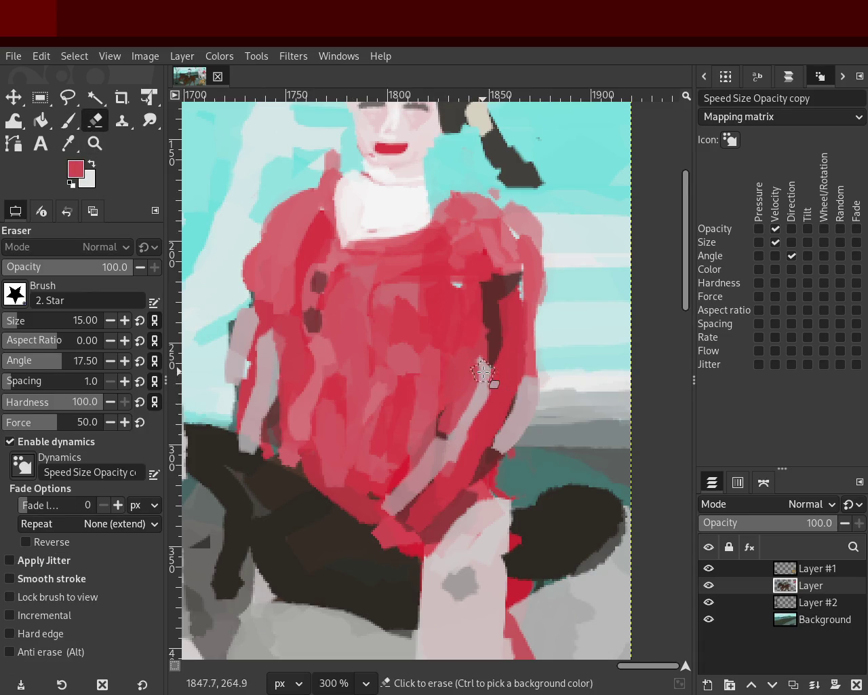
- Erase stray marks on the lower and left dress, and paint red over the dark-teal patch
left_click(453, 450)
mouse_move(453, 451)
left_mouse_down()
mouse_move(479, 368)
mouse_move(391, 513)
left_mouse_up()
key("ctrl+z")
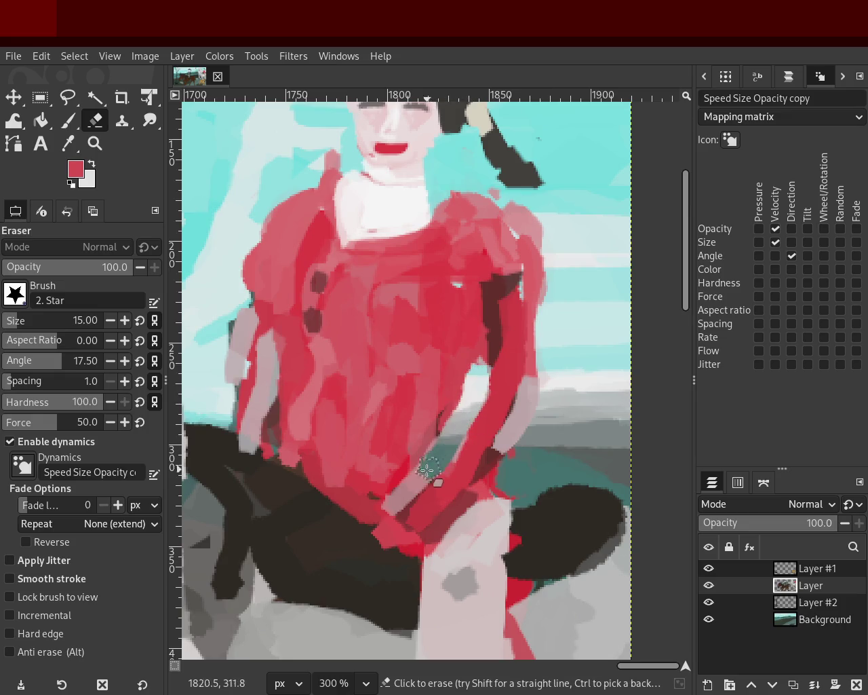
mouse_move(272, 336)
left_mouse_down()
mouse_move(284, 449)
mouse_move(271, 398)
mouse_move(272, 439)
mouse_move(287, 473)
left_mouse_up()
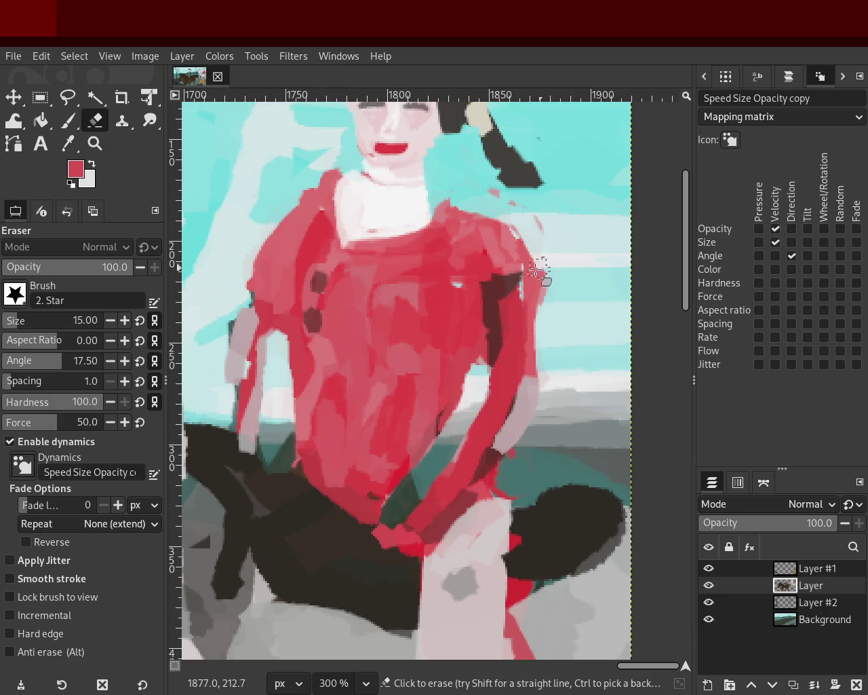
key("p")
left_click_drag(424, 462, 410, 485)
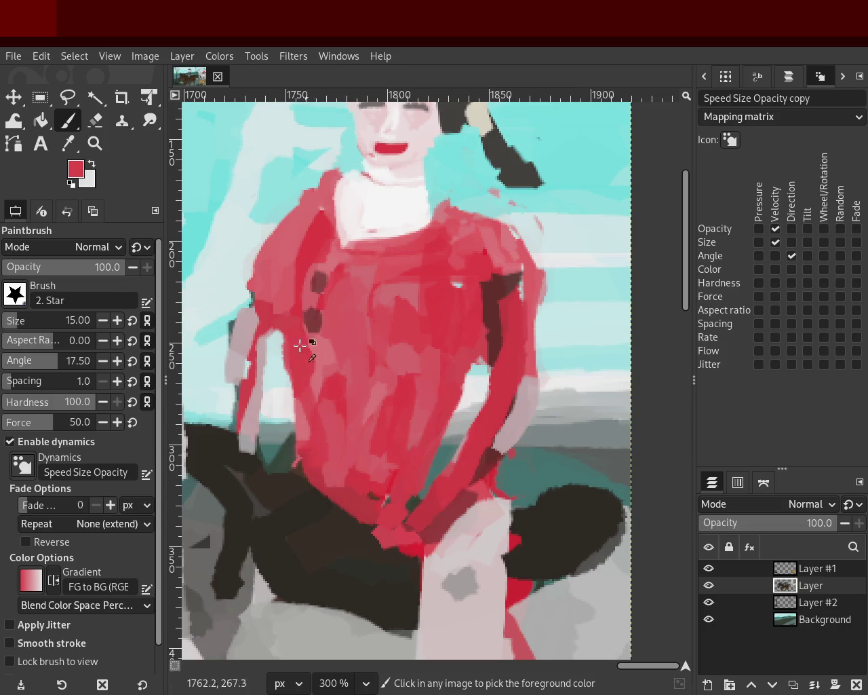
key("shift+e")
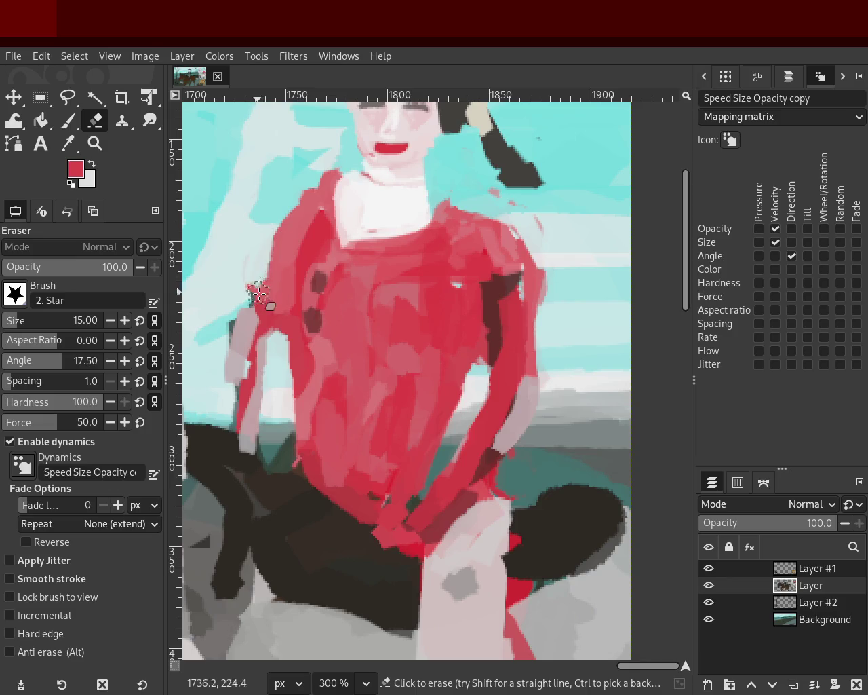
- Step back through recent strokes and erase along the left shoulder edge with red background
key("ctrl+z")
key("ctrl+z")
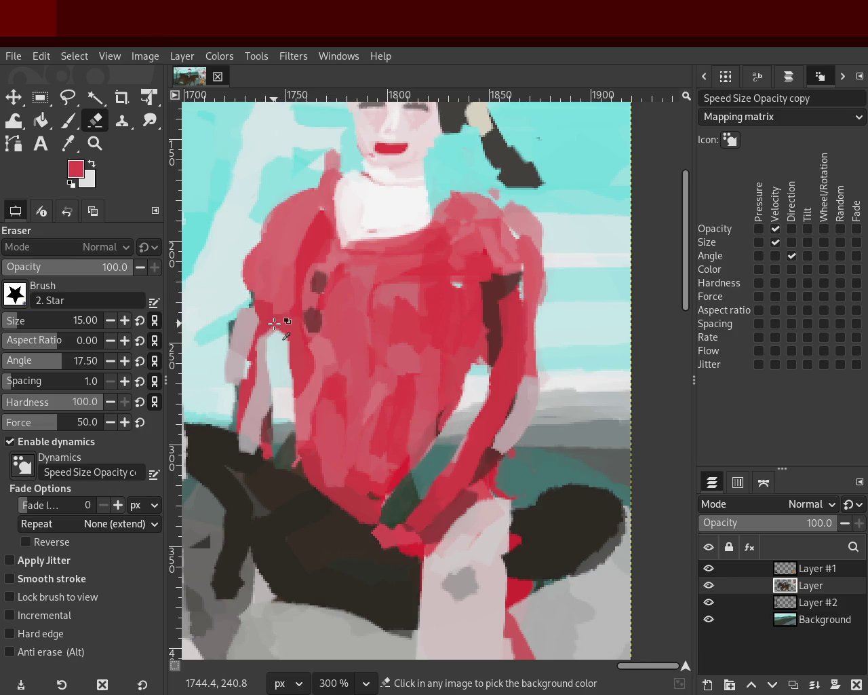
key("ctrl+z")
key("ctrl+z")
key("ctrl+z")
key("ctrl+z")
key("ctrl+z")
key("ctrl+z")
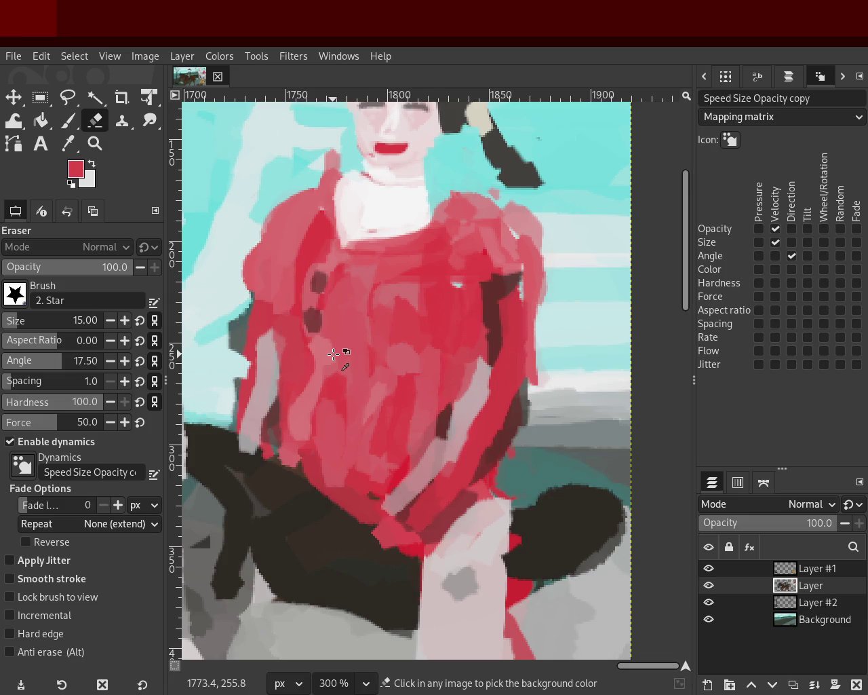
key("ctrl+z")
key("ctrl+z")
key("ctrl+y")
key("ctrl+y")
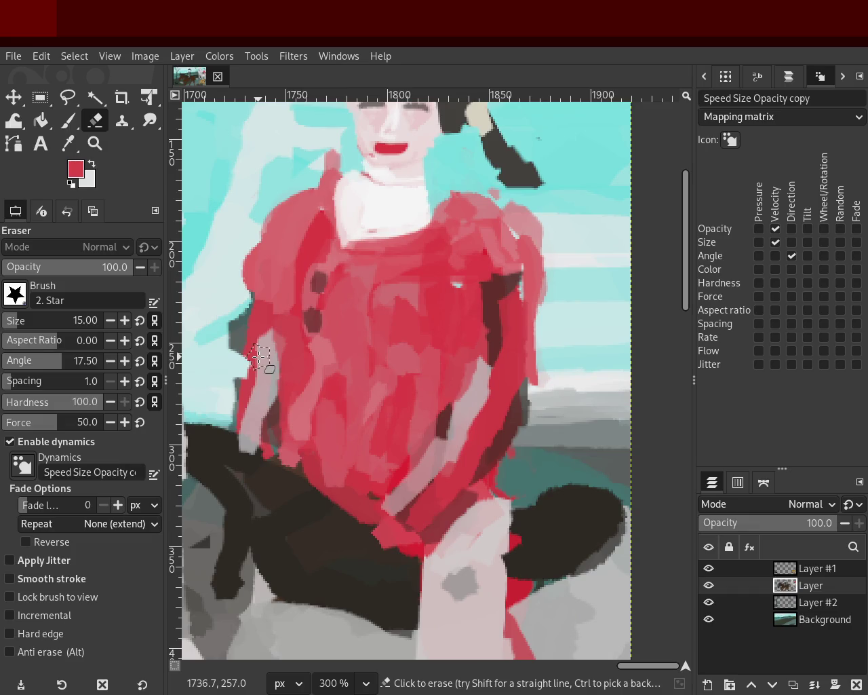
key("ctrl+z")
left_click(261, 357, "ctrl")
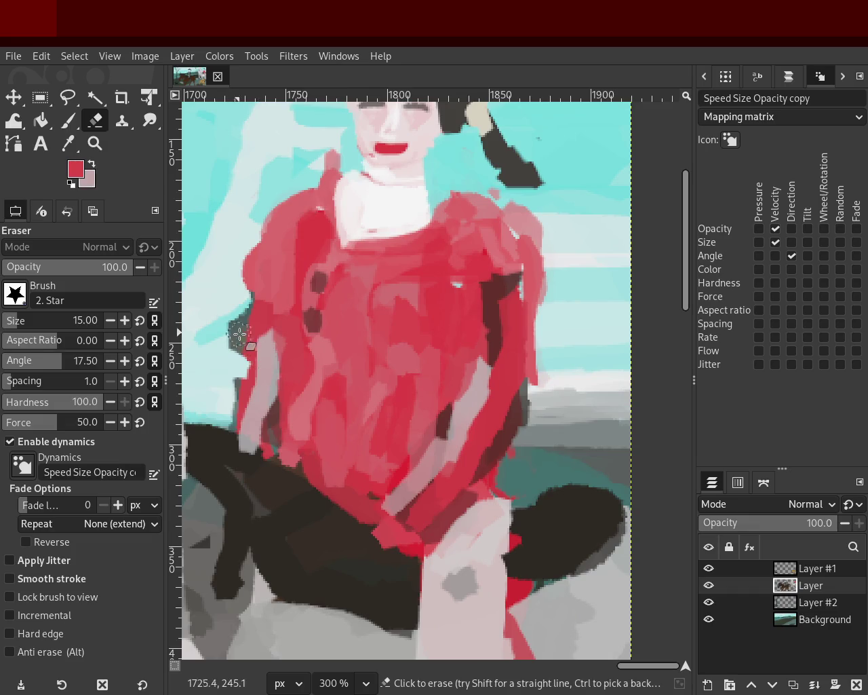
left_click_drag(257, 360, 247, 401)
key("ctrl+z")
key("ctrl+y")
- Rework the left shoulder edge, comparing versions of the strokes with undo and redo
left_click_drag(257, 333, 243, 377)
key("ctrl+z")
key("ctrl+y")
key("ctrl+z")
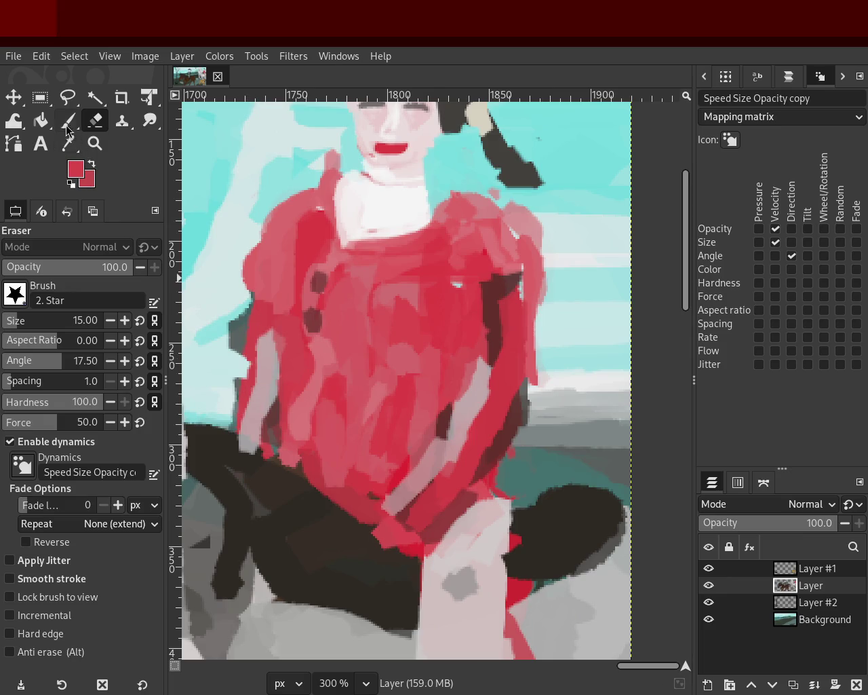
left_click(68, 122)
key("ctrl+z")
key("ctrl+y")
key("ctrl+z")
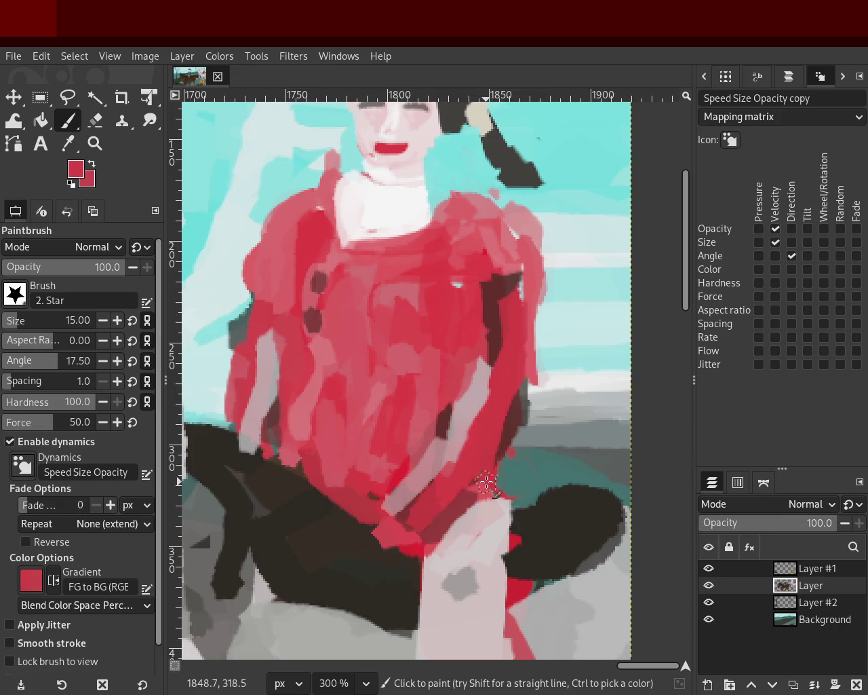
key("ctrl+z")
key("ctrl+y")
left_click(95, 144)
- Scroll-zoom around the rider's dress to review the brushwork
scroll(407, 339, "down", 4)
scroll(367, 380, "down", 2)
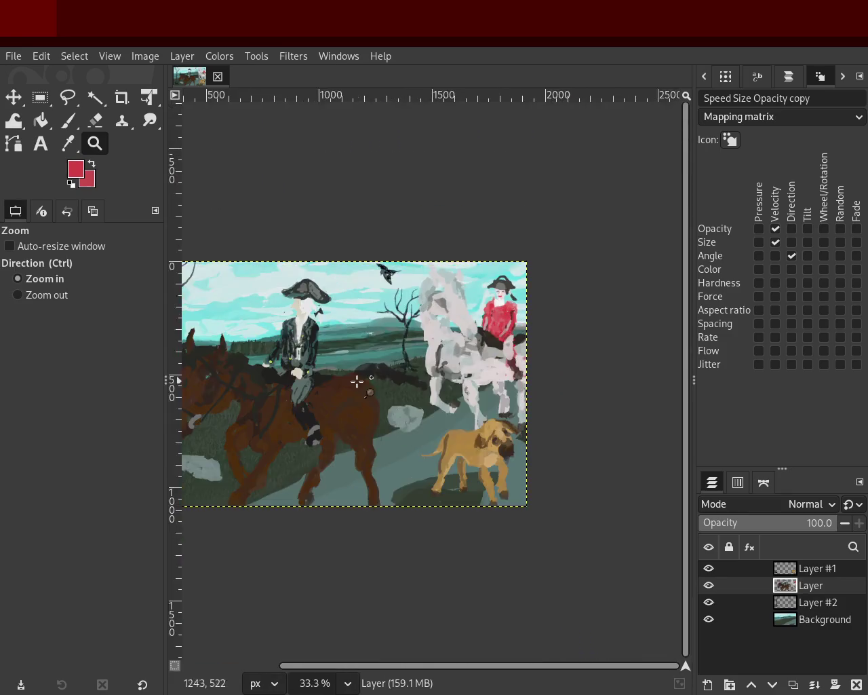
scroll(394, 366, "up", 1)
scroll(407, 340, "down", 1)
scroll(347, 329, "up", 2)
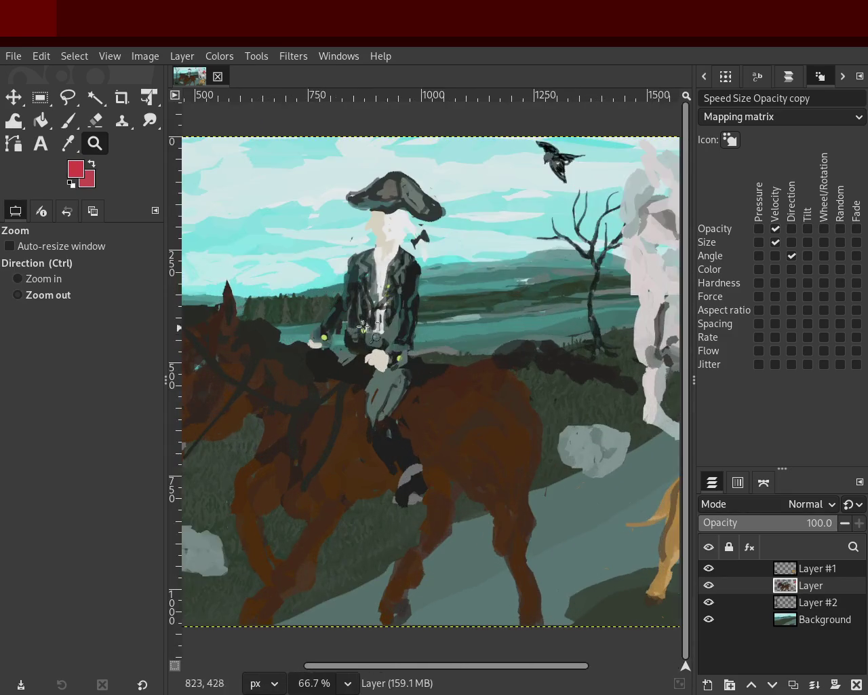
scroll(347, 329, "down", 2)
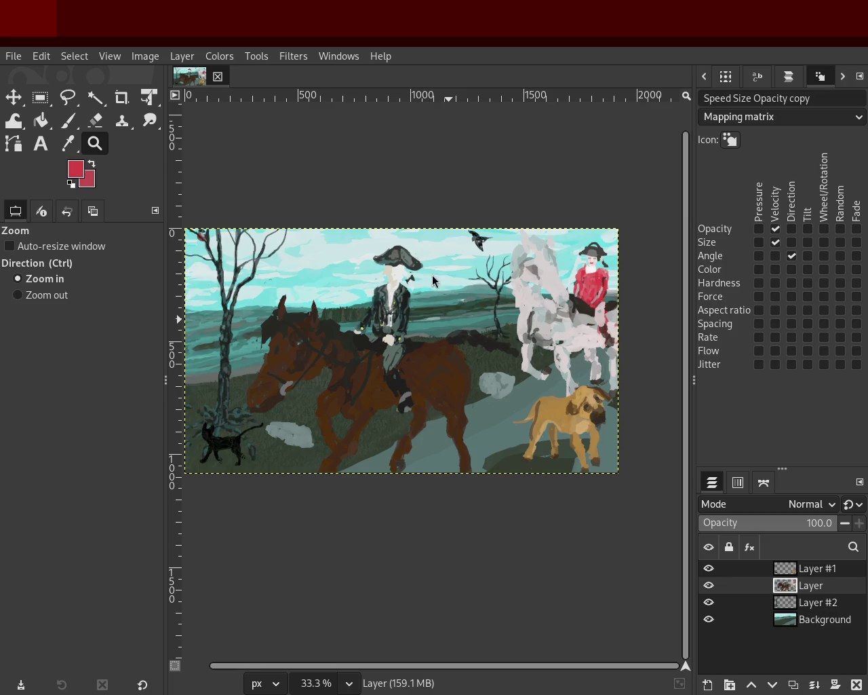
scroll(425, 278, "down", 1)
scroll(441, 272, "up", 2)
scroll(489, 263, "up", 2)
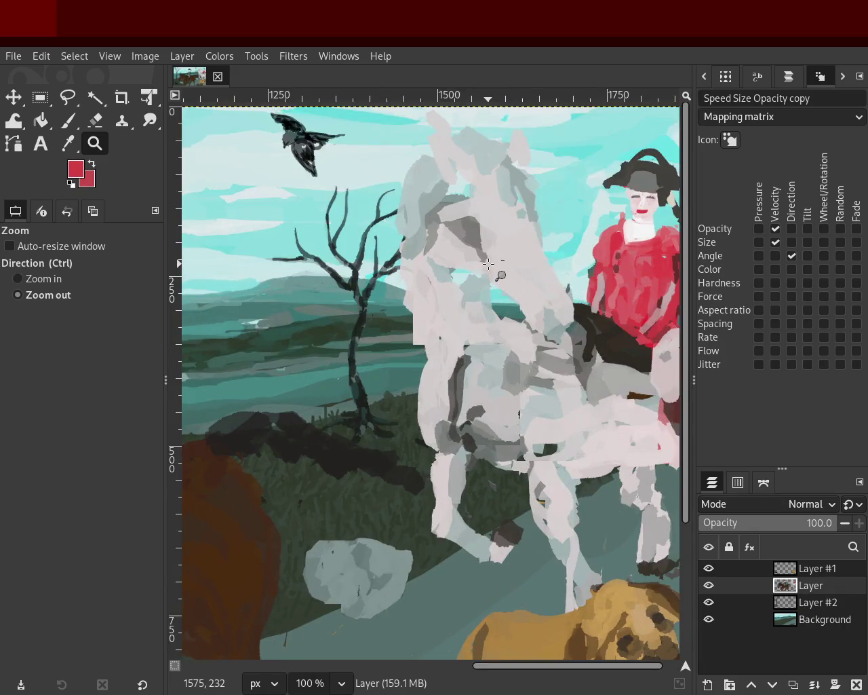
scroll(488, 263, "down", 1)
scroll(488, 263, "down", 2)
scroll(562, 264, "up", 1)
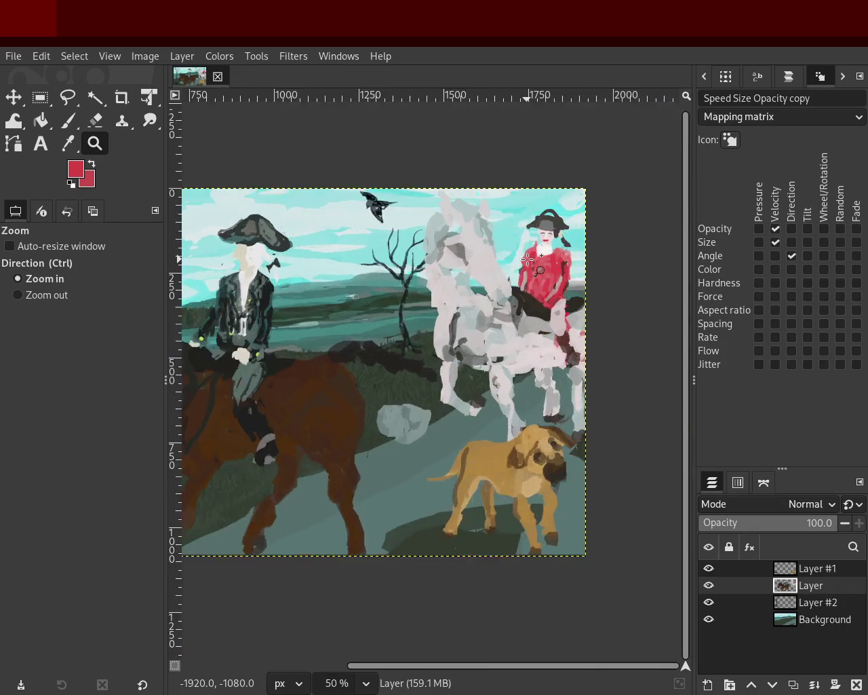
scroll(562, 263, "up", 1)
scroll(561, 263, "up", 3)
scroll(562, 263, "up", 1)
key("p")
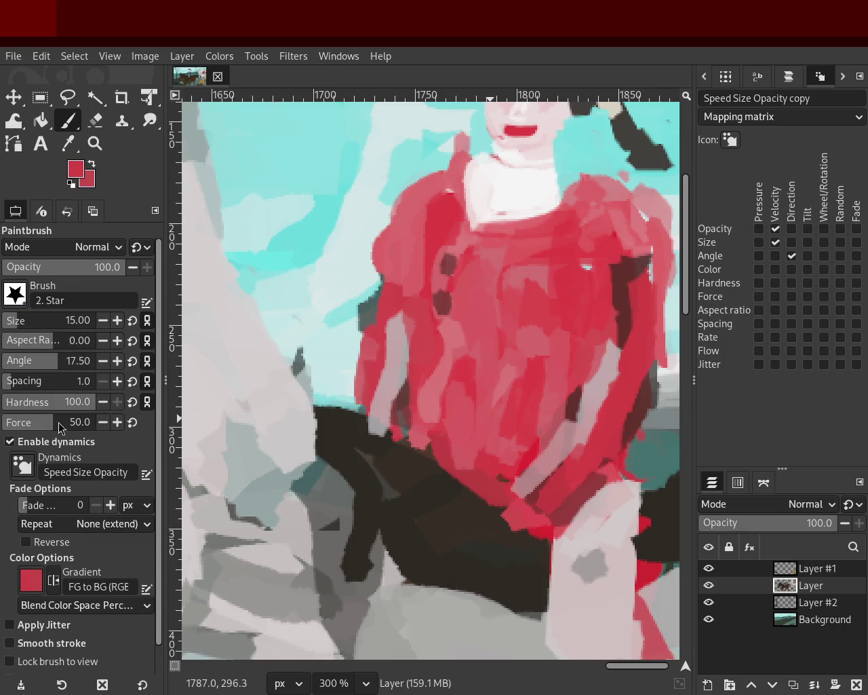
- Zoom out to the whole painting and hide Layer #1, Layer and Layer #2
left_click(96, 144)
left_click(339, 242, "ctrl")
left_click(332, 285, "ctrl")
left_click(326, 319, "ctrl")
left_click(322, 335, "ctrl")
left_click(321, 341, "ctrl")
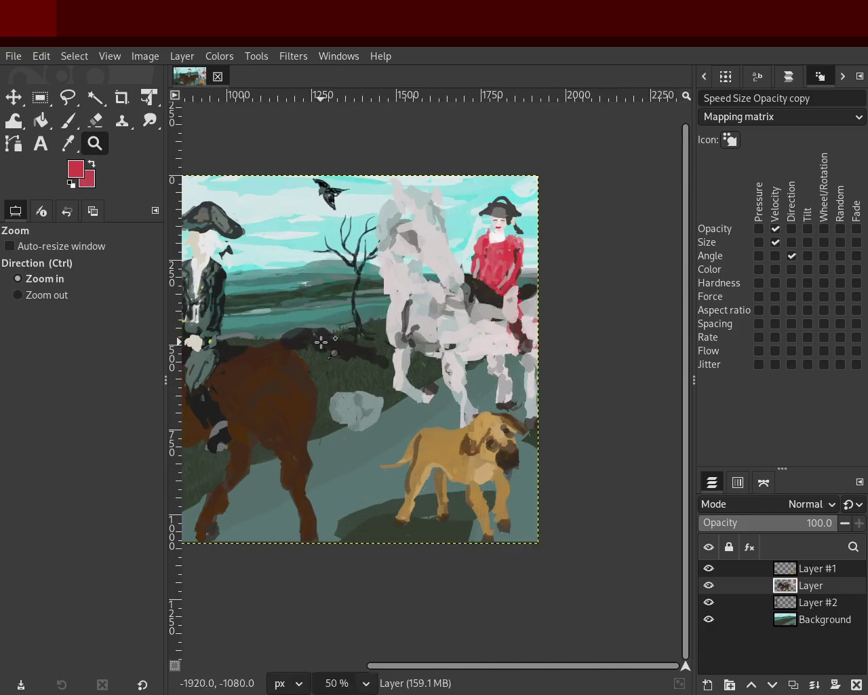
left_click(291, 311, "ctrl")
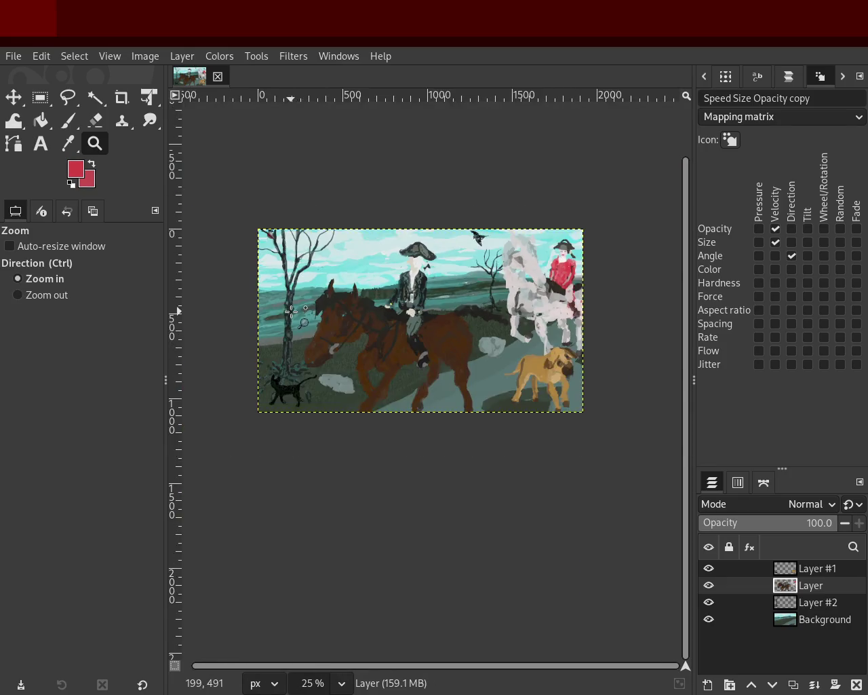
left_click(291, 311)
left_click_drag(709, 574, 709, 603)
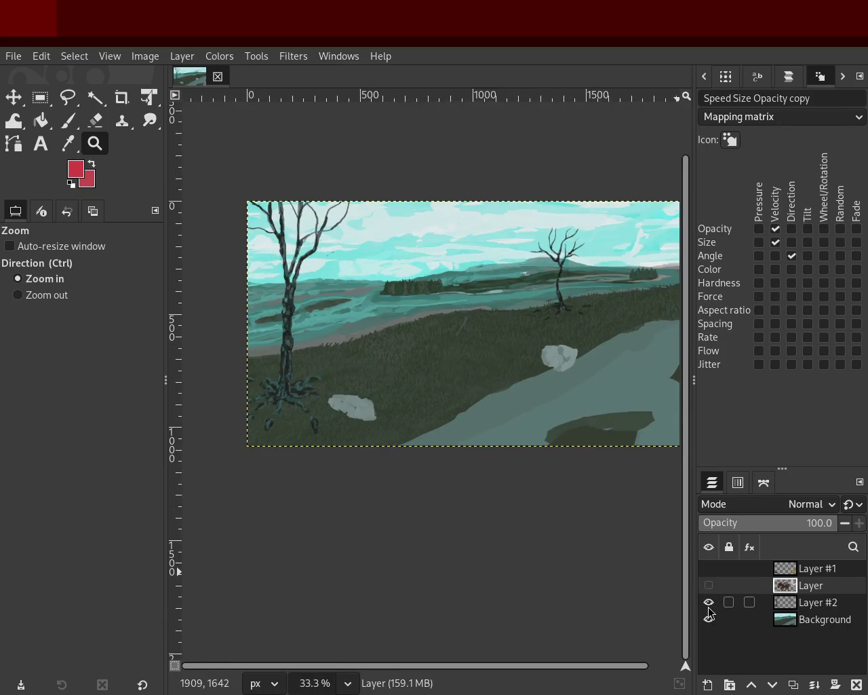
- Zoom in on the islands and make the Background layer active for painting
left_click(394, 335, "ctrl")
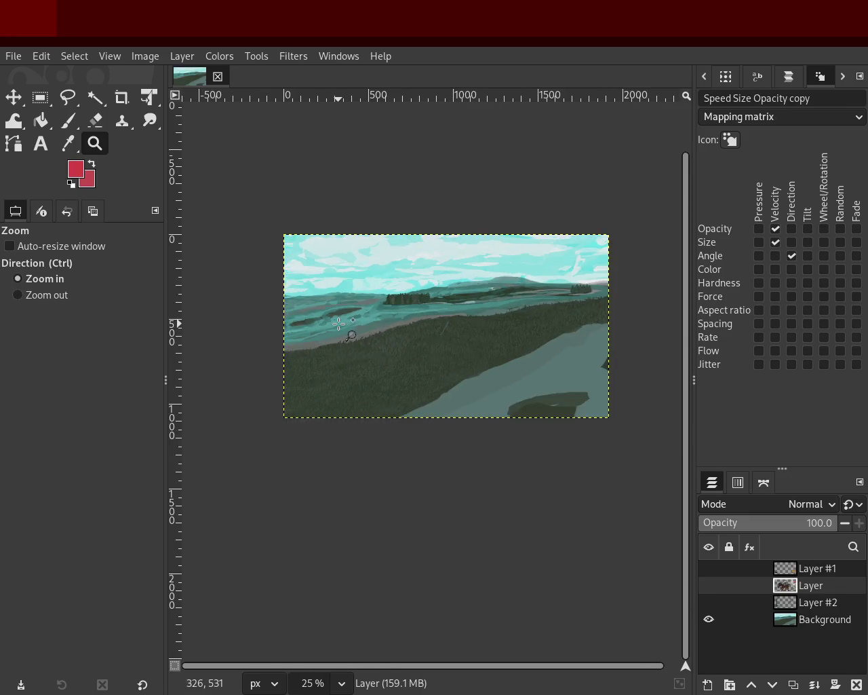
left_click(317, 322)
left_click(287, 323)
left_click(286, 323)
left_click(285, 324)
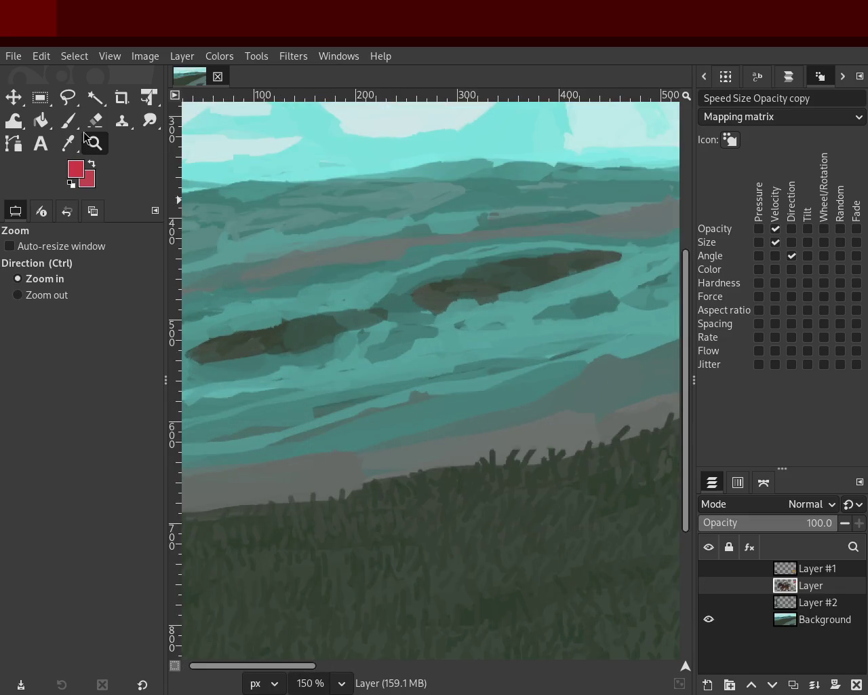
left_click(67, 121)
left_click(485, 287, "ctrl")
left_click(436, 304)
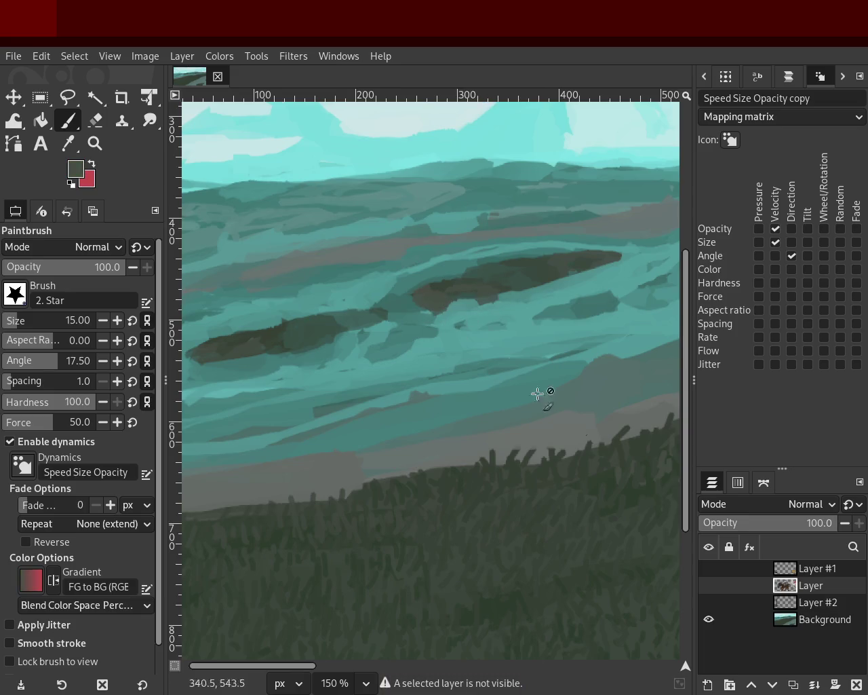
left_click(802, 620)
- Sample teal and grey tones from the water and islands, ending on a muted grey
left_click(470, 316, "ctrl")
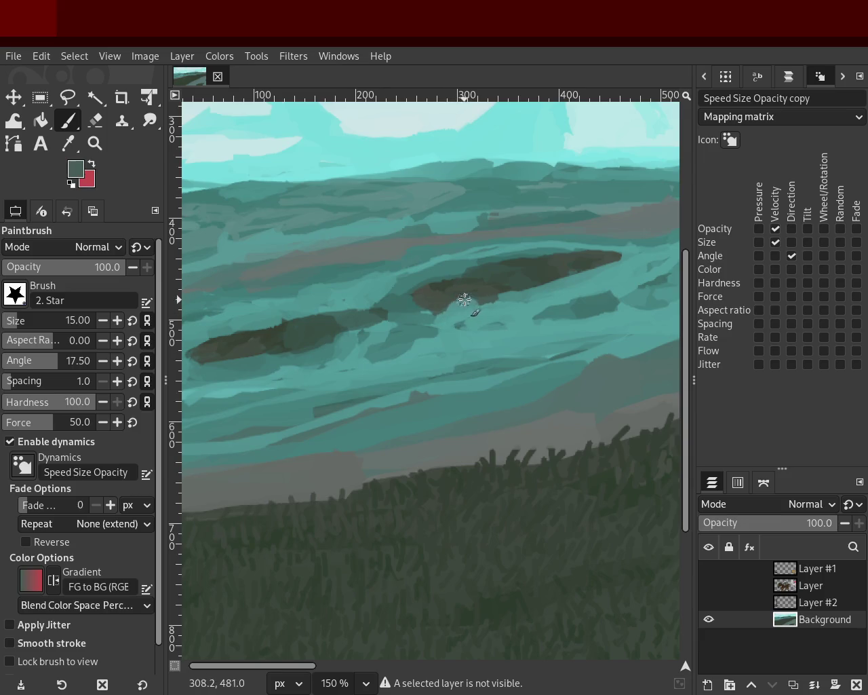
left_click(338, 330, "ctrl")
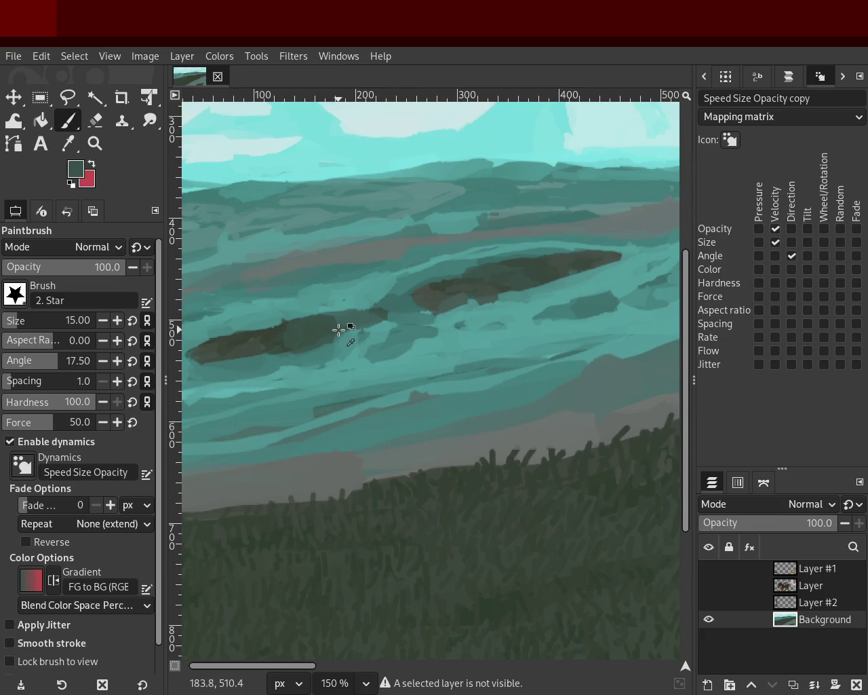
left_click(211, 352, "ctrl")
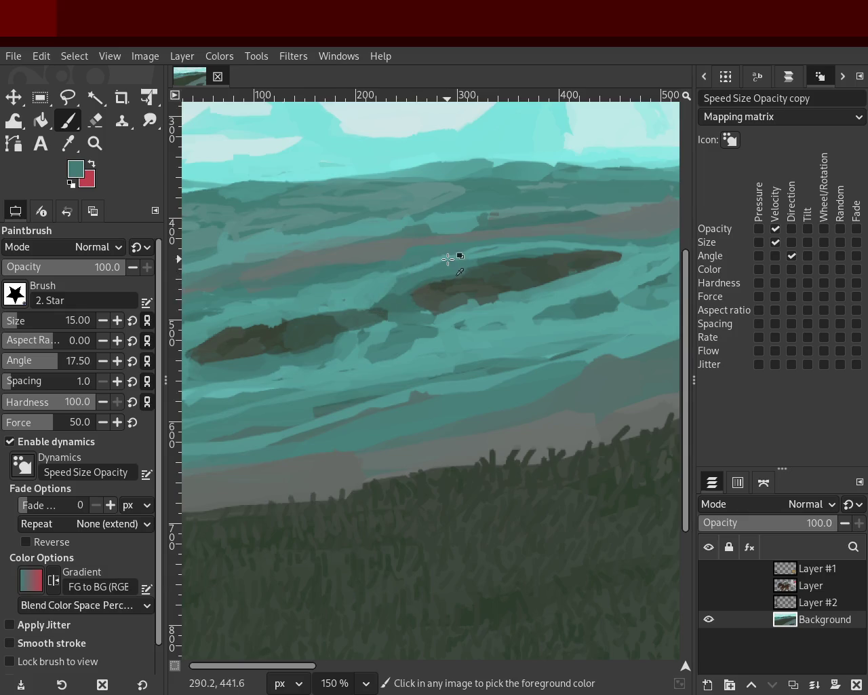
left_click(420, 272, "ctrl")
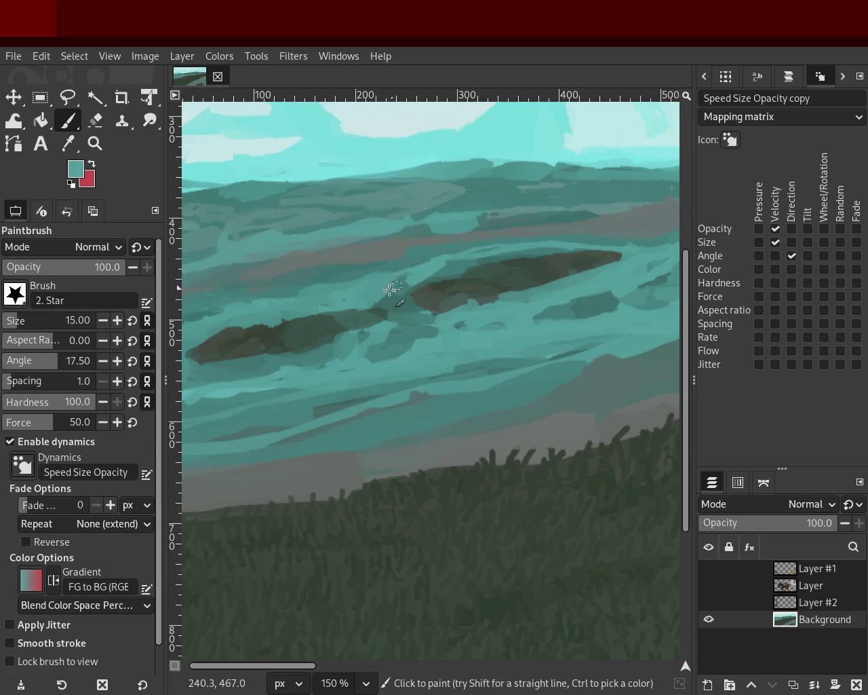
left_click(338, 267, "ctrl")
left_click(310, 267, "ctrl")
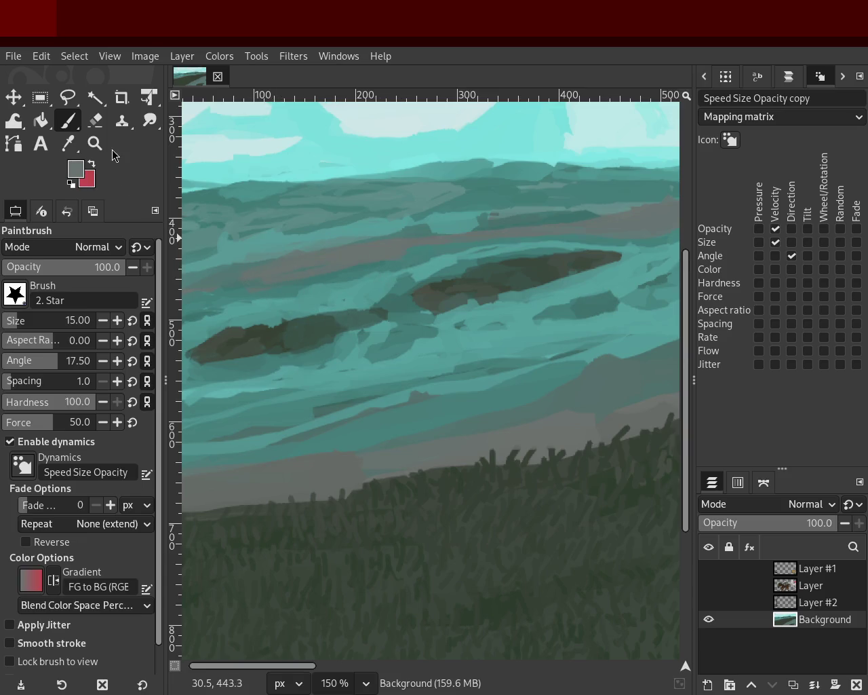
left_click(95, 143)
left_click(271, 248, "ctrl")
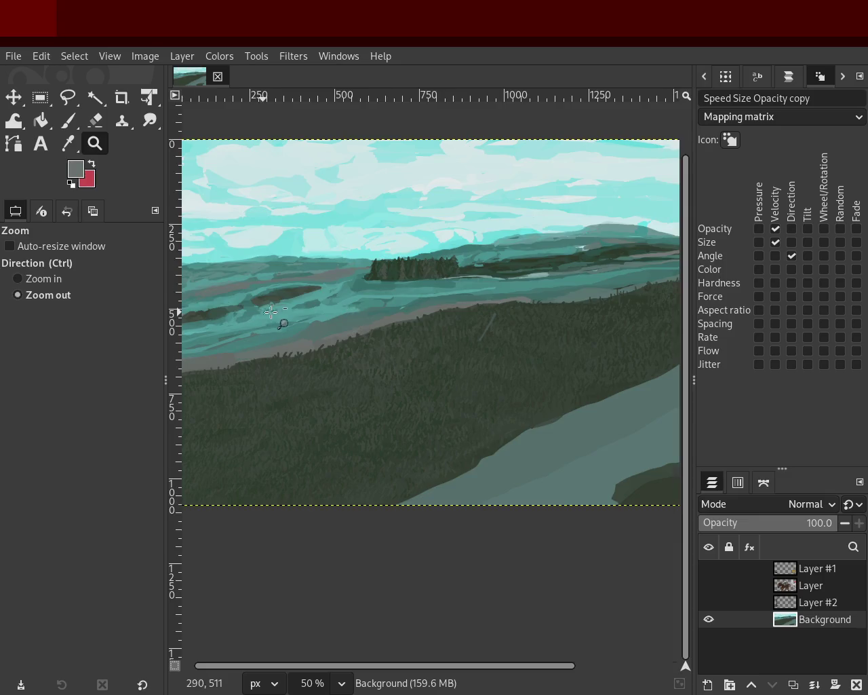
- Zoom in closely on the right-hand island in the teal water
scroll(501, 306, "right", 5)
left_click(553, 280, "ctrl")
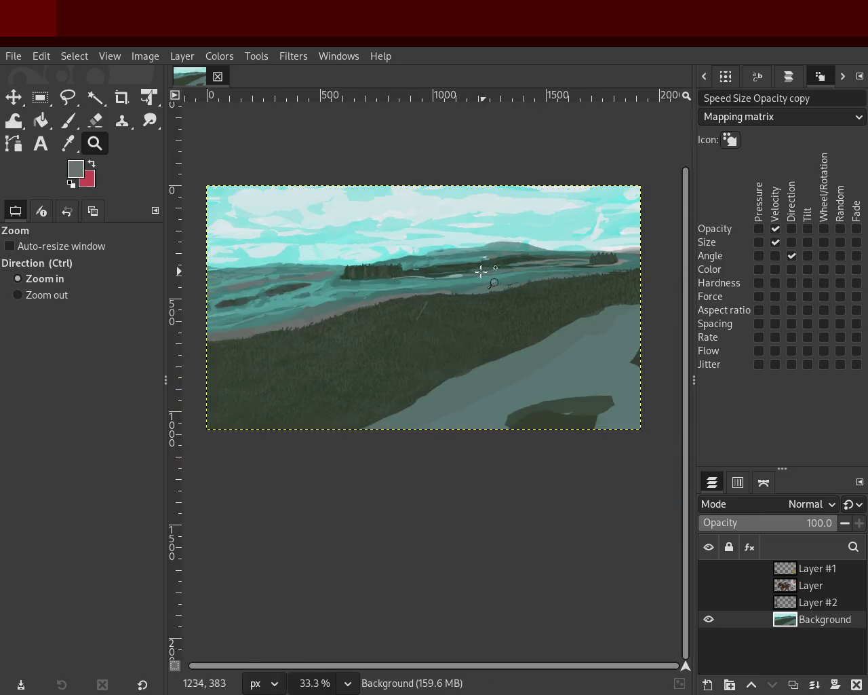
left_click(373, 273, "ctrl")
double_click(265, 290)
double_click(244, 282)
double_click(229, 277)
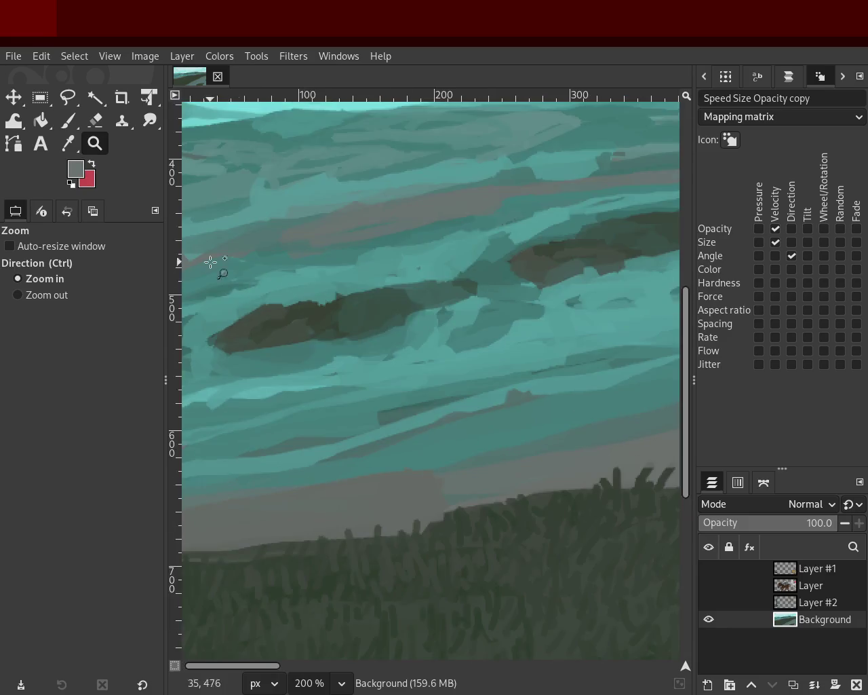
left_click(66, 122)
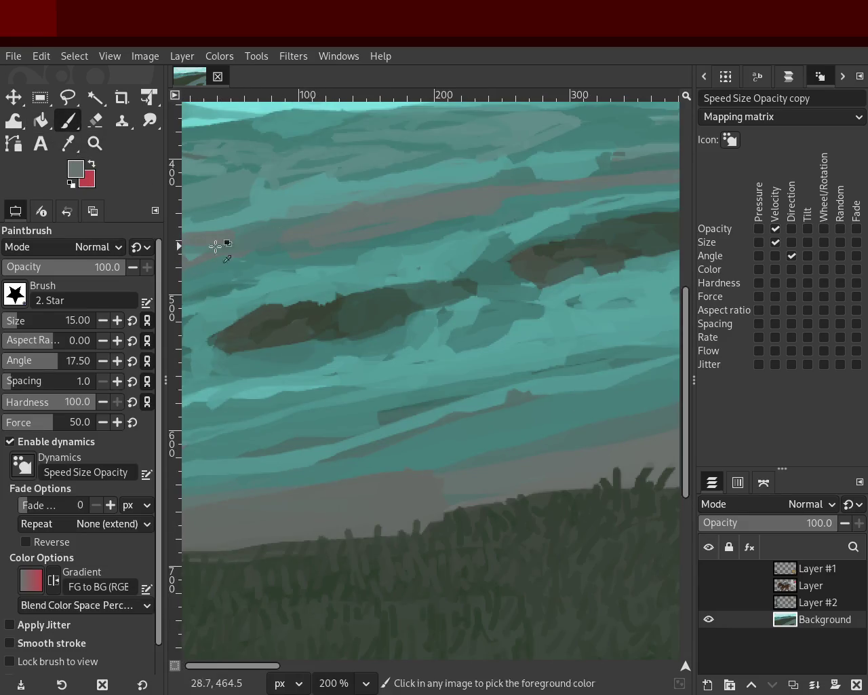
left_click(95, 143)
left_click(394, 308, "ctrl")
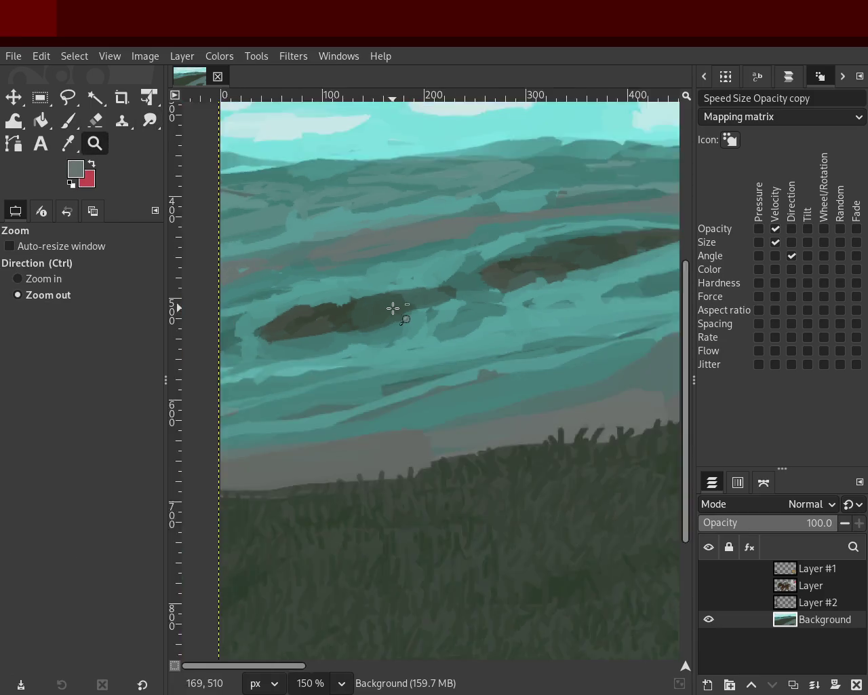
left_click(407, 307, "ctrl")
left_click(413, 308, "ctrl")
left_click(418, 308, "ctrl")
left_click(407, 291)
left_click(407, 290)
left_click(407, 290)
left_click(393, 306, "ctrl")
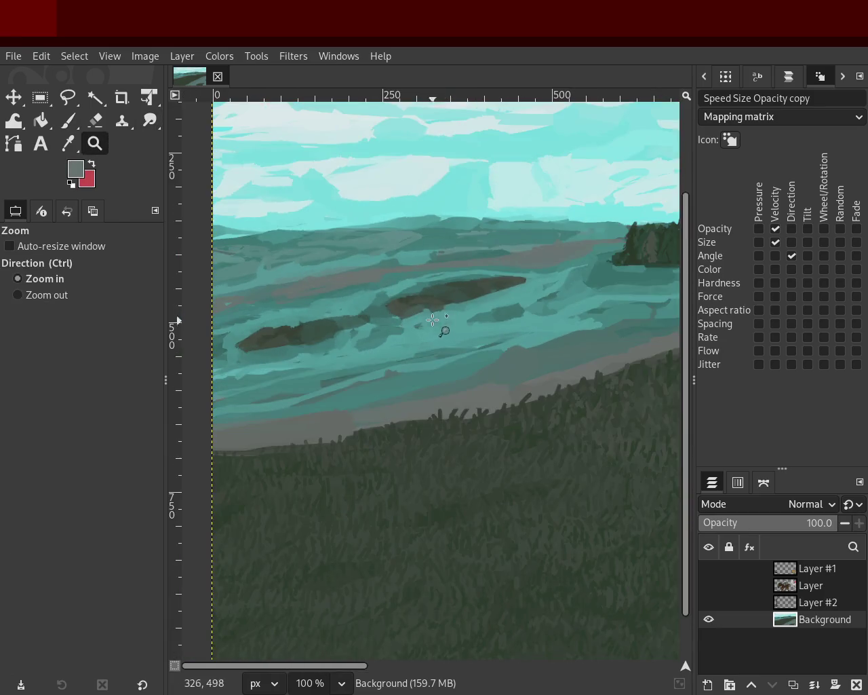
left_click(441, 329, "ctrl")
left_click(453, 322)
left_click(443, 311)
left_click(442, 310)
- Sample a dark island colour and try curved dark strokes along the island top, undoing them
left_click(67, 120)
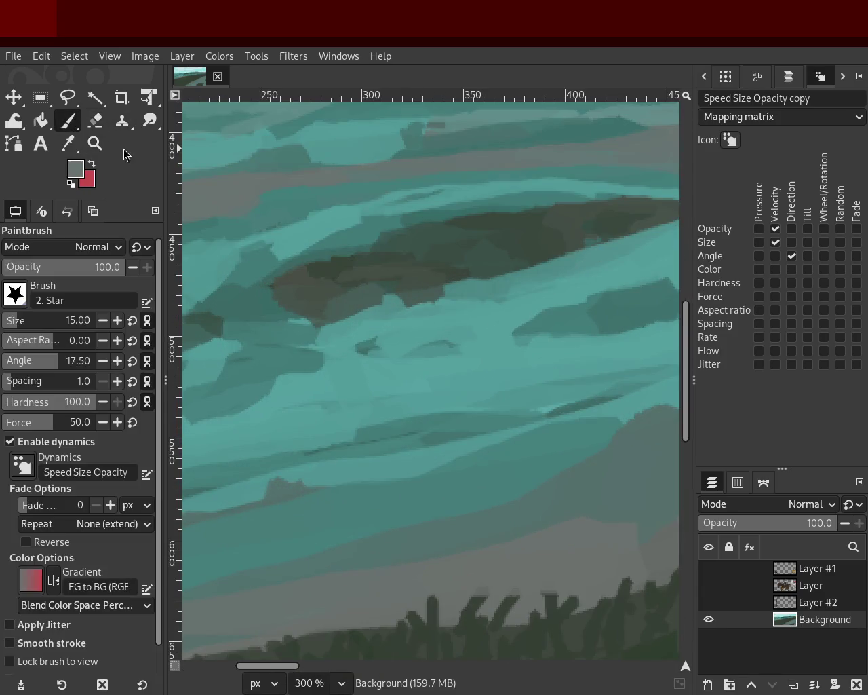
left_click(434, 303, "ctrl")
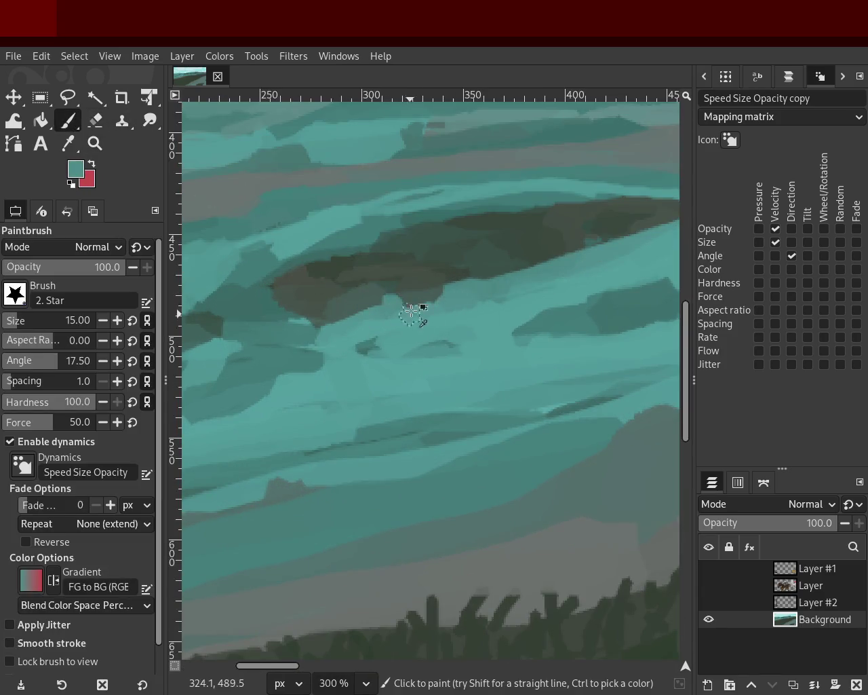
left_click(425, 292, "ctrl")
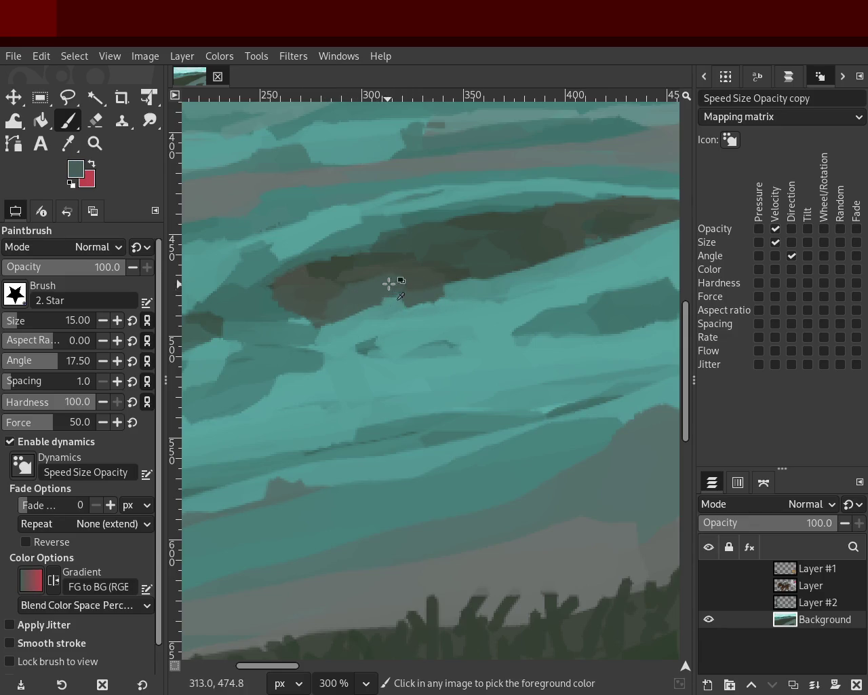
left_click(616, 236, "ctrl")
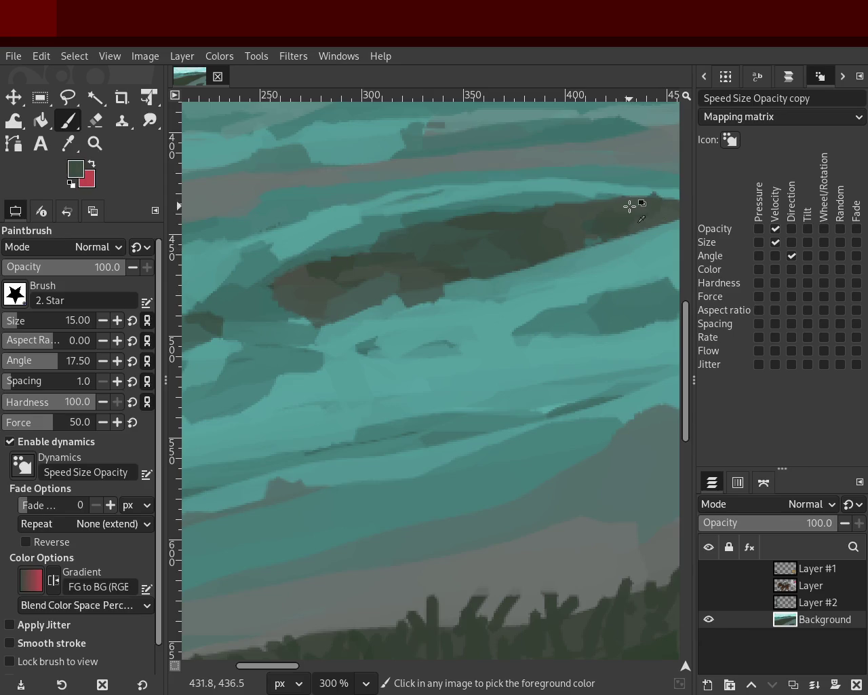
left_click_drag(630, 193, 319, 229)
key("ctrl+z")
left_click_drag(611, 217, 353, 254)
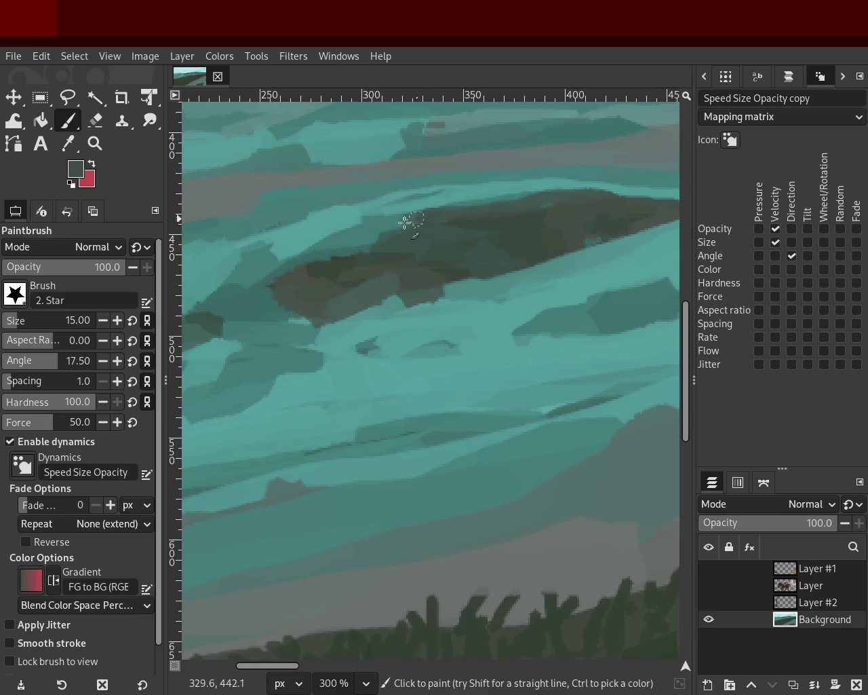
key("ctrl+z")
- Try more dark ridge strokes toward the island's right end, undoing each one
left_click_drag(630, 203, 375, 267)
key("ctrl+z")
left_click_drag(644, 177, 454, 247)
key("ctrl+z")
mouse_move(578, 217)
left_mouse_down()
mouse_move(436, 291)
mouse_move(330, 284)
mouse_move(626, 197)
mouse_move(420, 241)
left_mouse_up()
key("ctrl+z")
key("ctrl+z")
key("ctrl+z")
left_click_drag(495, 248, 688, 189)
key("ctrl+z")
left_click_drag(560, 198, 650, 200)
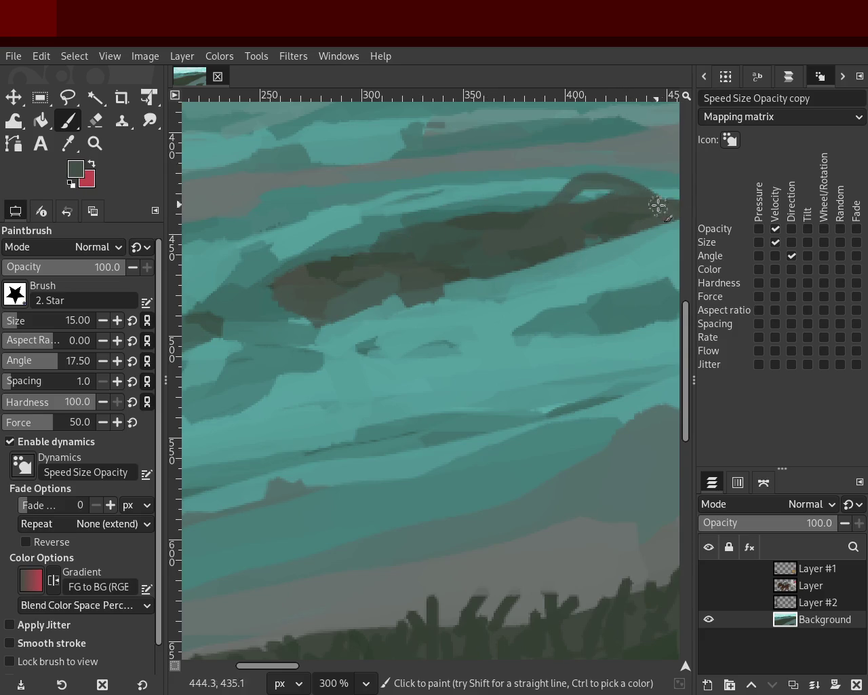
key("ctrl+z")
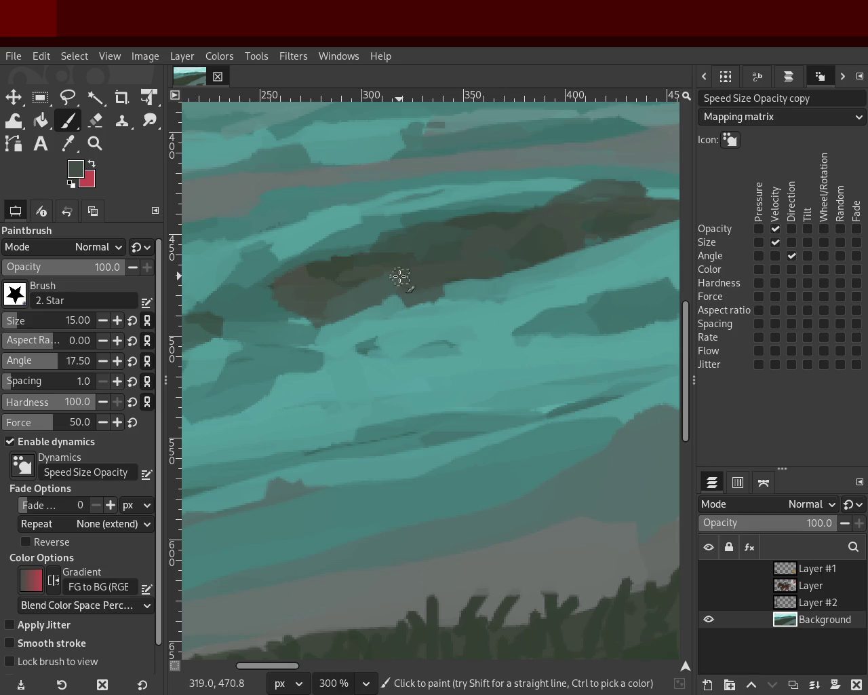
- Darken the teal band and left part of the island, then dab sampled teal along its edge
left_click_drag(418, 218, 339, 257)
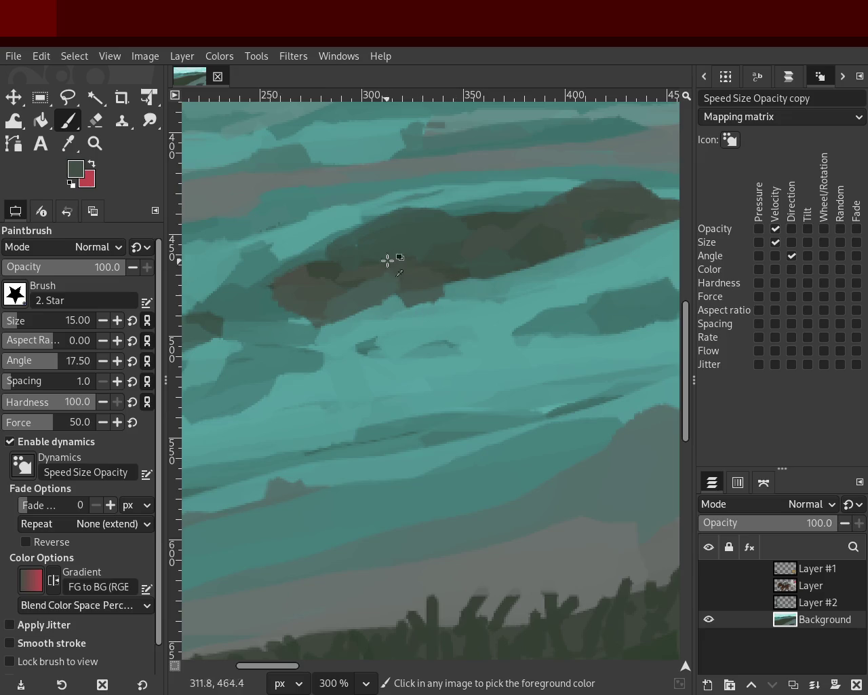
left_click_drag(335, 252, 291, 315)
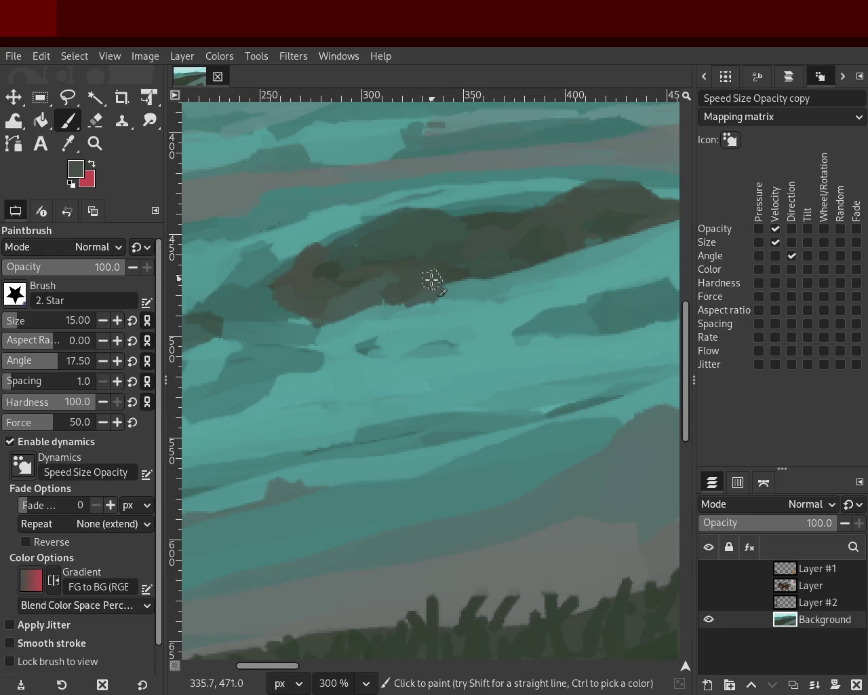
left_click(378, 282, "ctrl")
left_click_drag(377, 282, 333, 314)
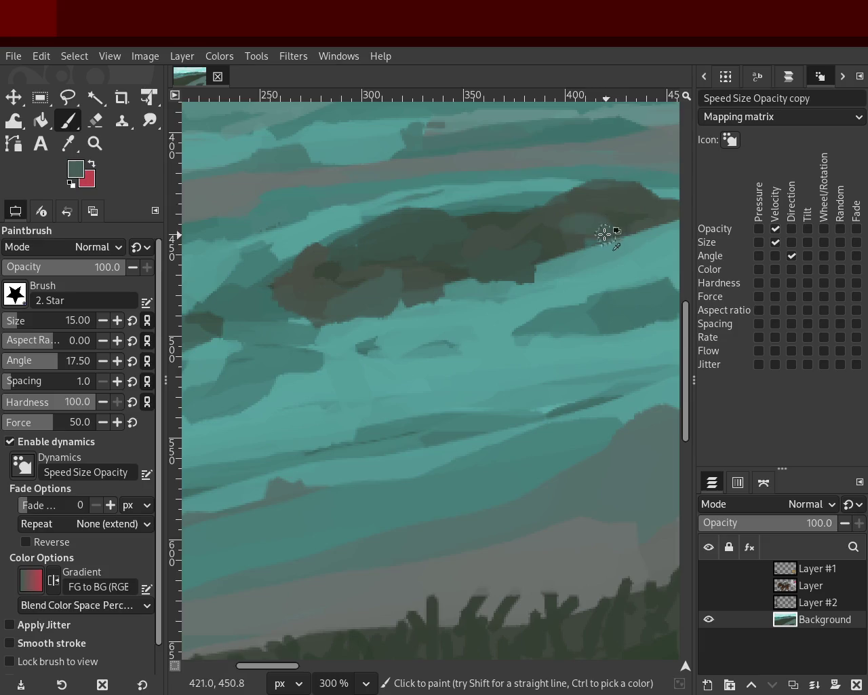
left_click(517, 218, "ctrl")
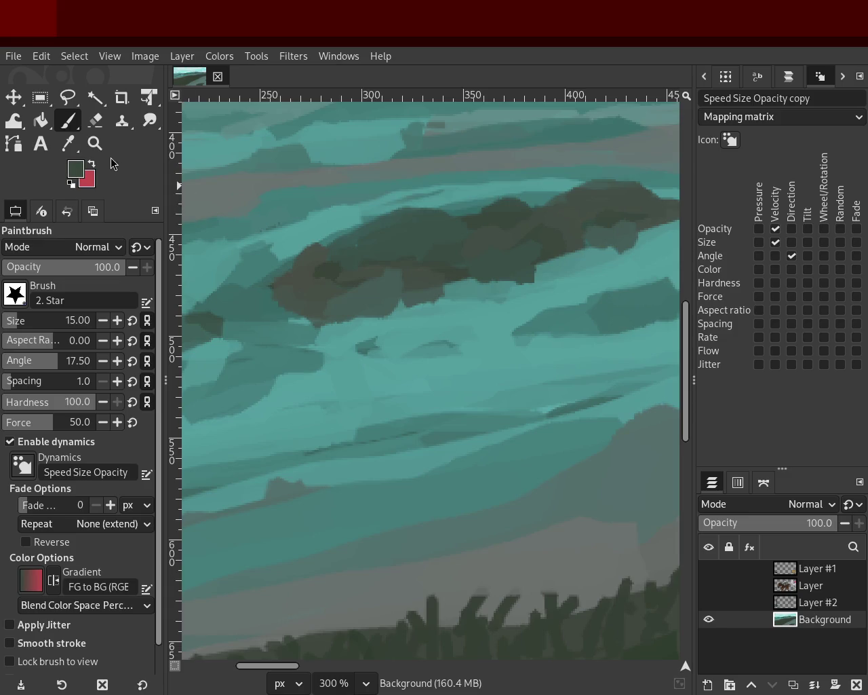
key("z")
scroll(295, 256, "down", 3)
- Extend the dark island shape downward and touch up its lower edge with sampled colours
scroll(380, 256, "down", 1)
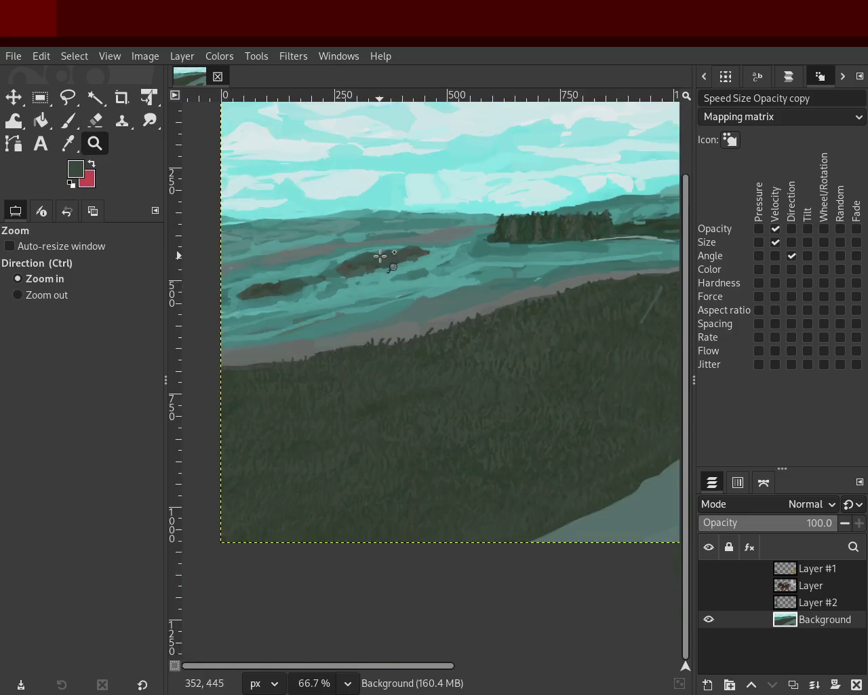
scroll(380, 256, "up", 4)
left_click(68, 120)
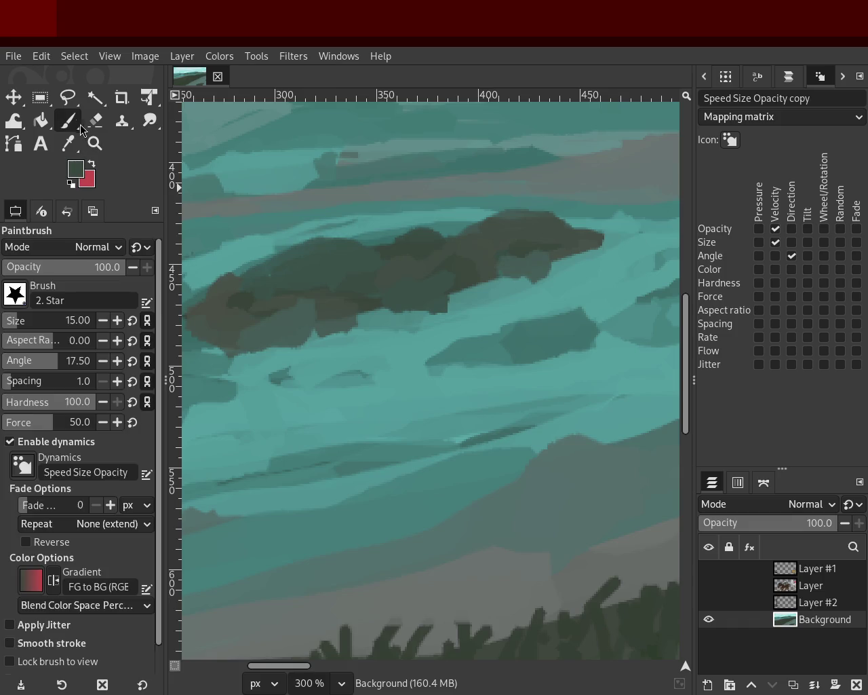
left_click_drag(523, 258, 521, 261)
mouse_move(447, 289)
left_mouse_down()
mouse_move(430, 296)
mouse_move(460, 271)
mouse_move(412, 299)
left_mouse_up()
left_click(430, 296, "ctrl")
left_click(346, 304, "ctrl")
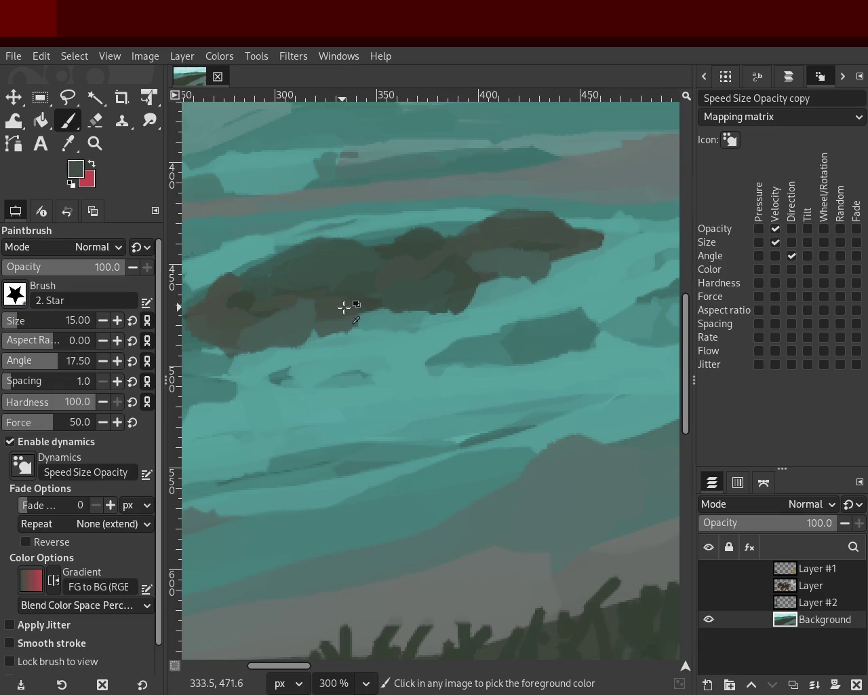
left_click_drag(322, 333, 255, 341)
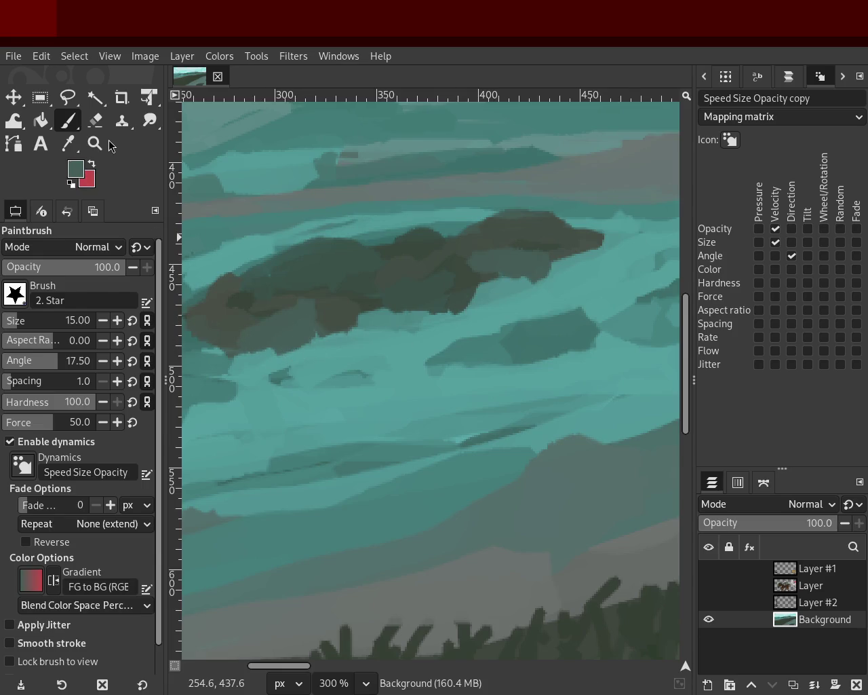
- Save the painting and zoom in on the dark rock islands
left_click(95, 143)
key("minus")
key("minus")
key("minus")
key("ctrl+s")
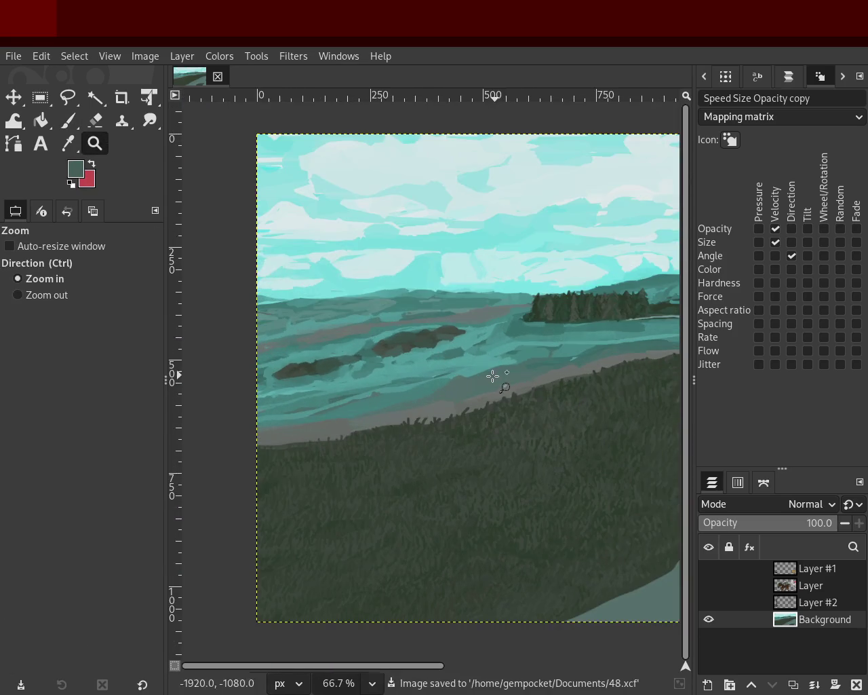
left_click(426, 346)
left_click(371, 296, "ctrl")
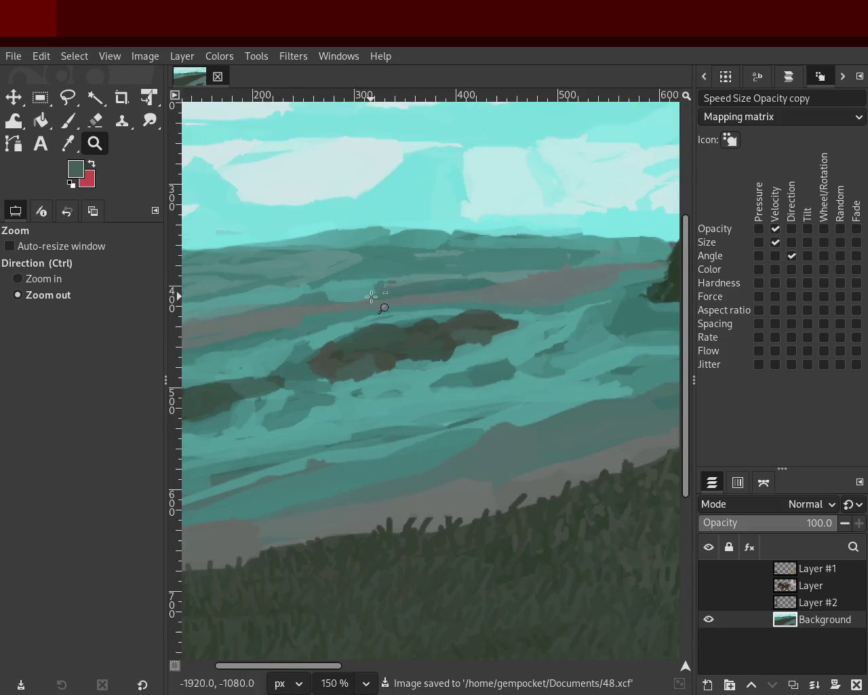
left_click(372, 296)
key("p")
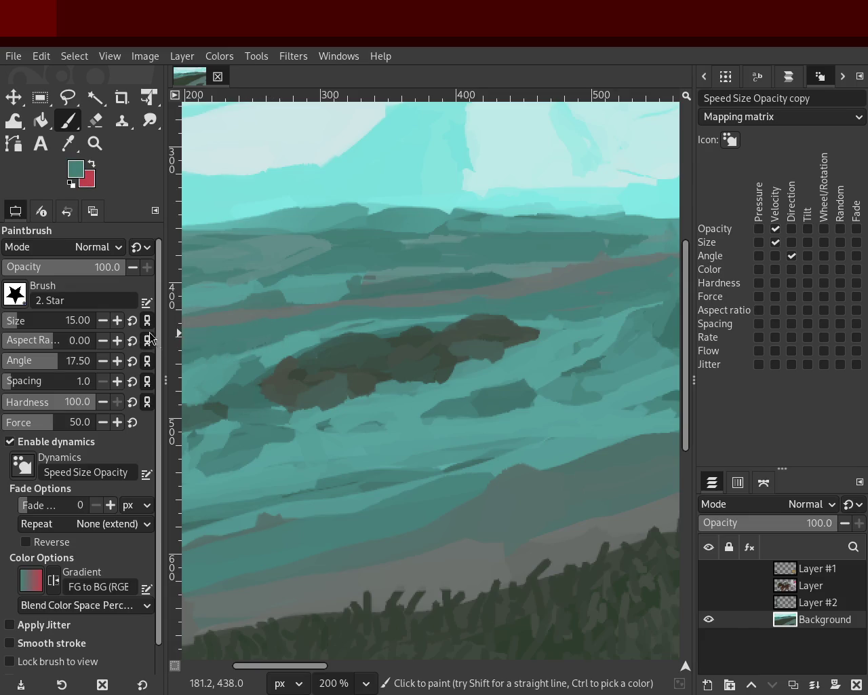
- Frame the left rock island and paint dark strokes darkening its left part
key("z")
left_click(476, 315, "ctrl")
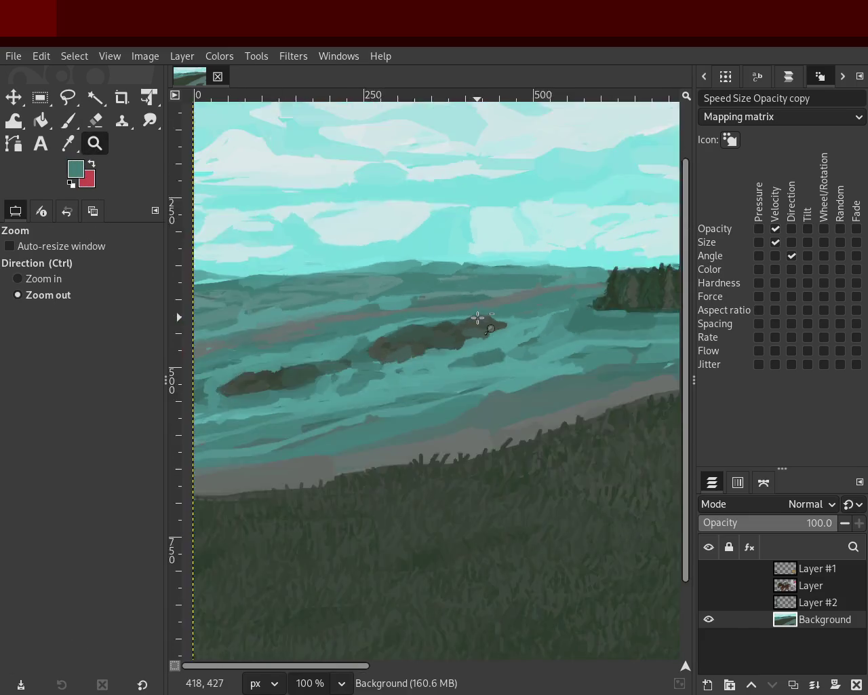
scroll(269, 327, "left", 3)
left_click(355, 319, "ctrl")
left_click(359, 348)
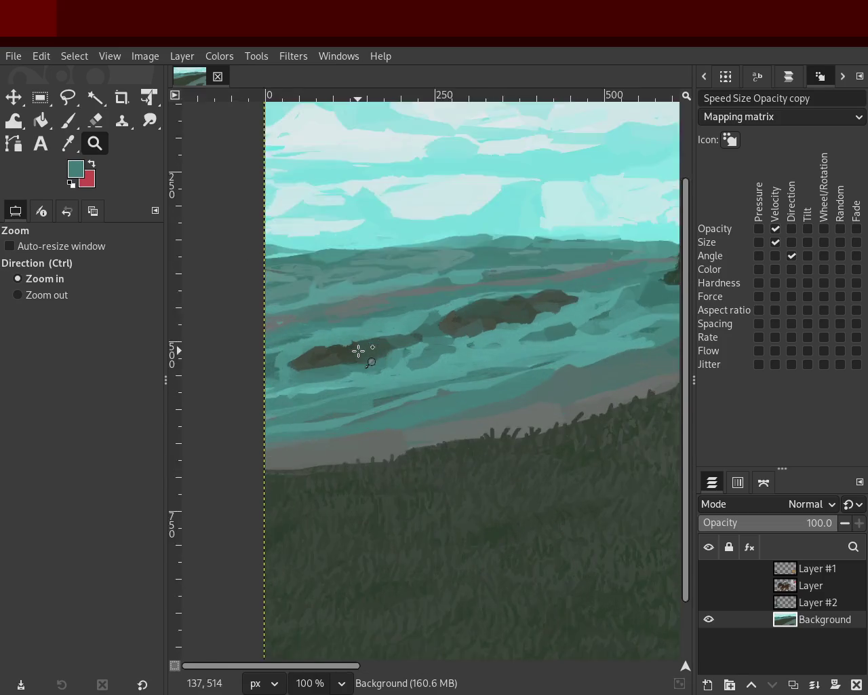
left_click(360, 347)
left_click(479, 355, "ctrl")
left_click(484, 357, "ctrl")
left_click(484, 360)
left_click(485, 360)
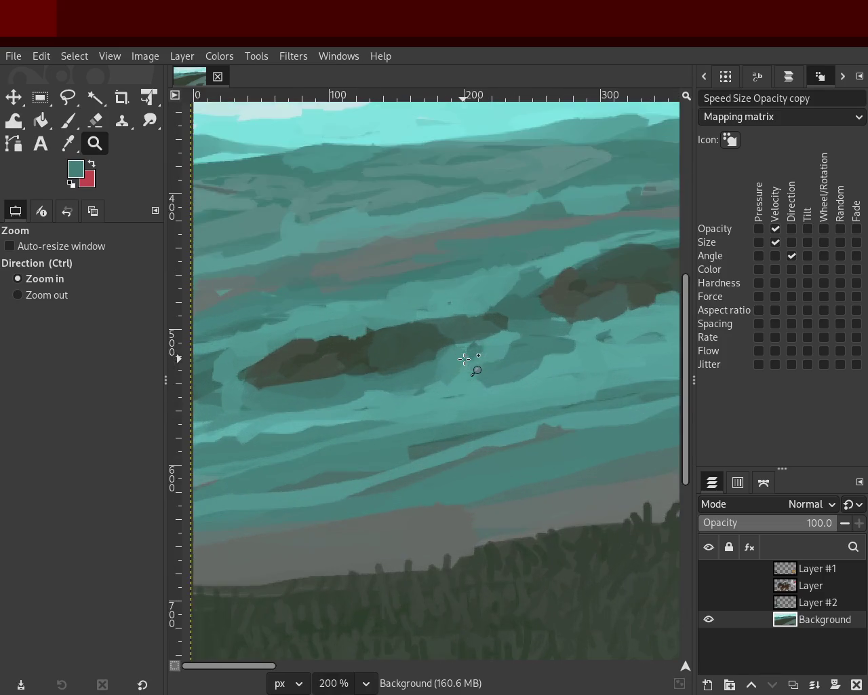
left_click(75, 128)
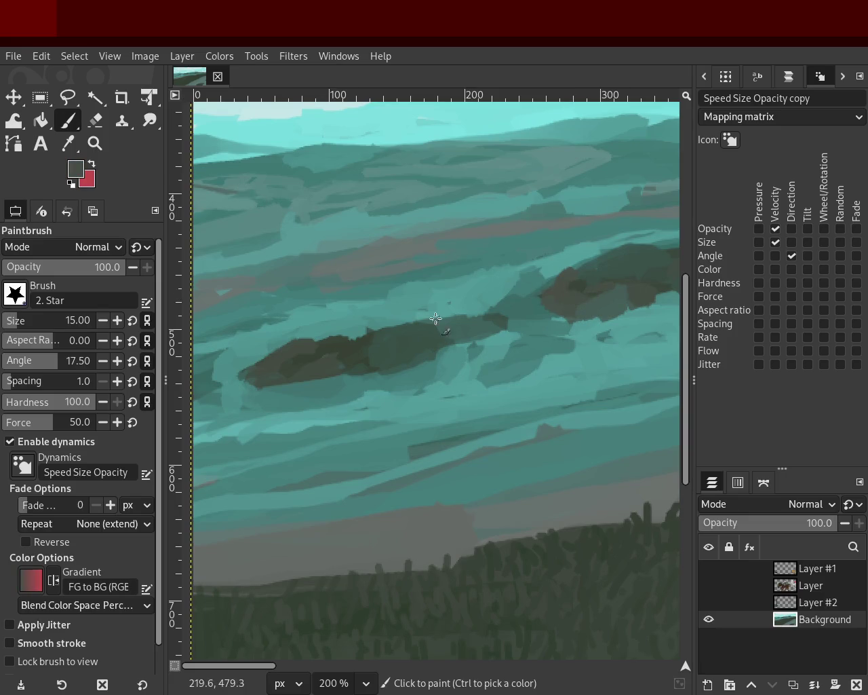
left_click_drag(435, 321, 392, 321)
left_click(475, 330, "ctrl")
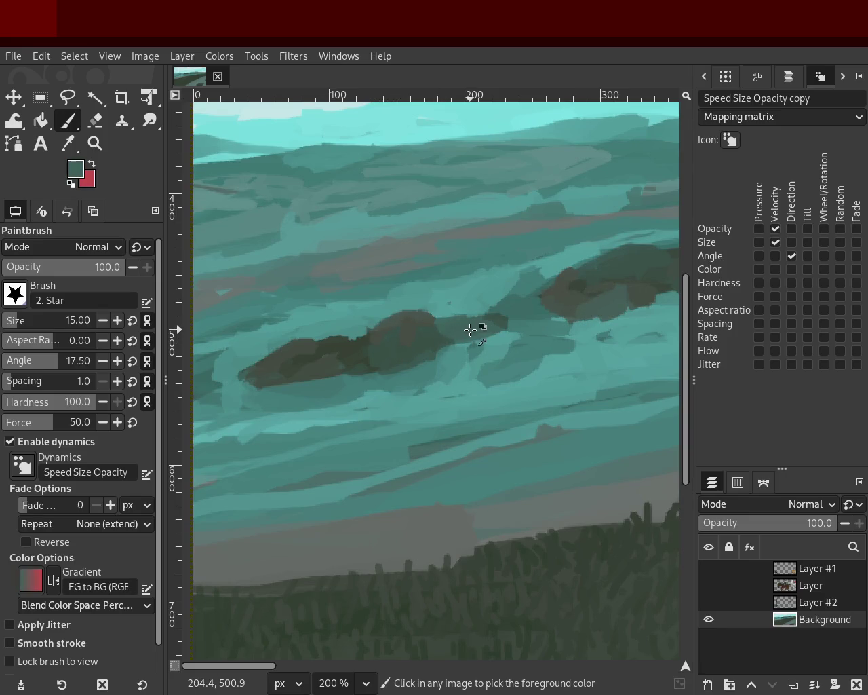
left_click(354, 343, "ctrl")
left_click_drag(310, 345, 280, 364)
- Shade the rock with darker brown strokes and a dark upright shape
left_click(415, 360, "ctrl")
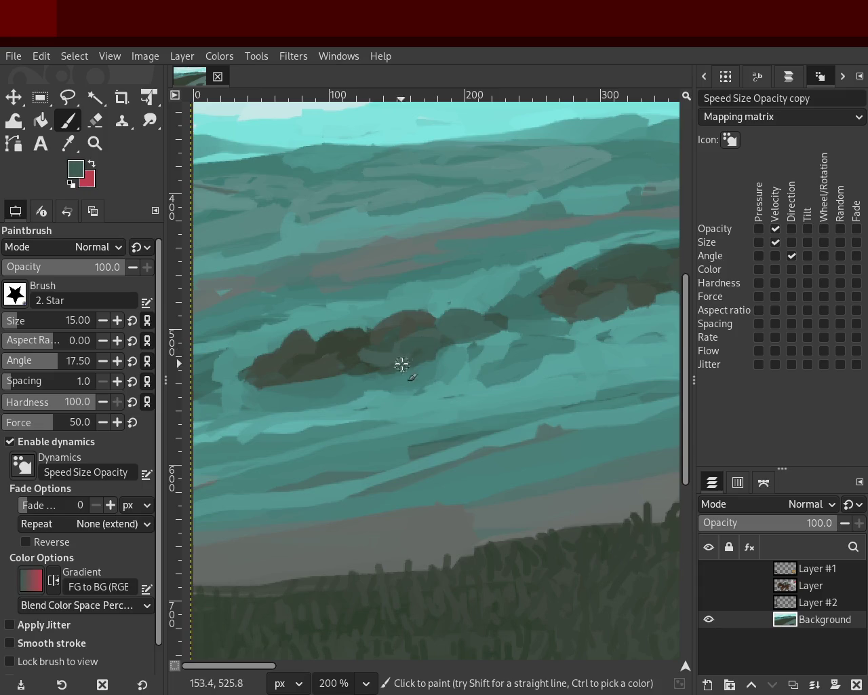
left_click(566, 294, "ctrl")
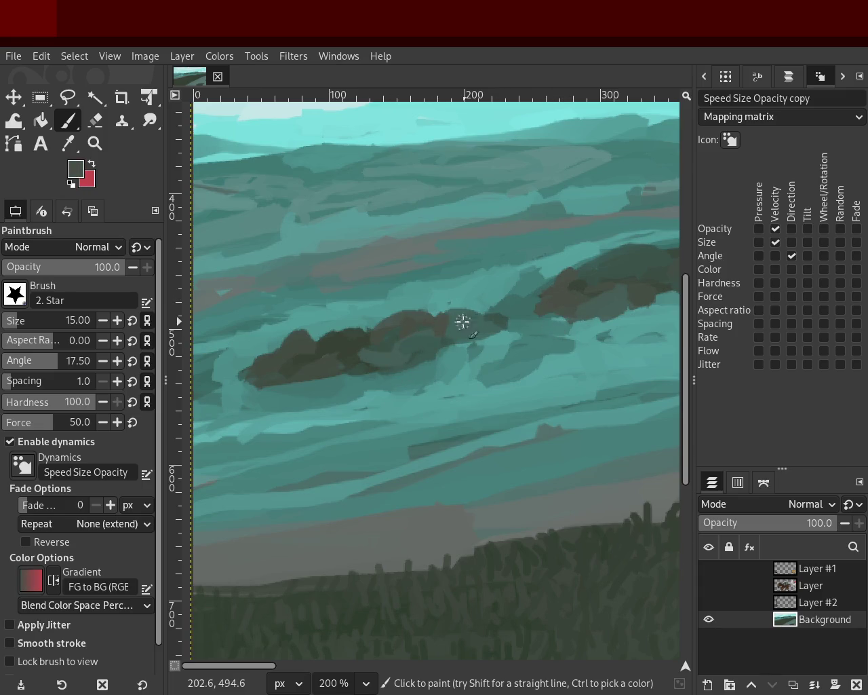
left_click_drag(468, 322, 359, 362)
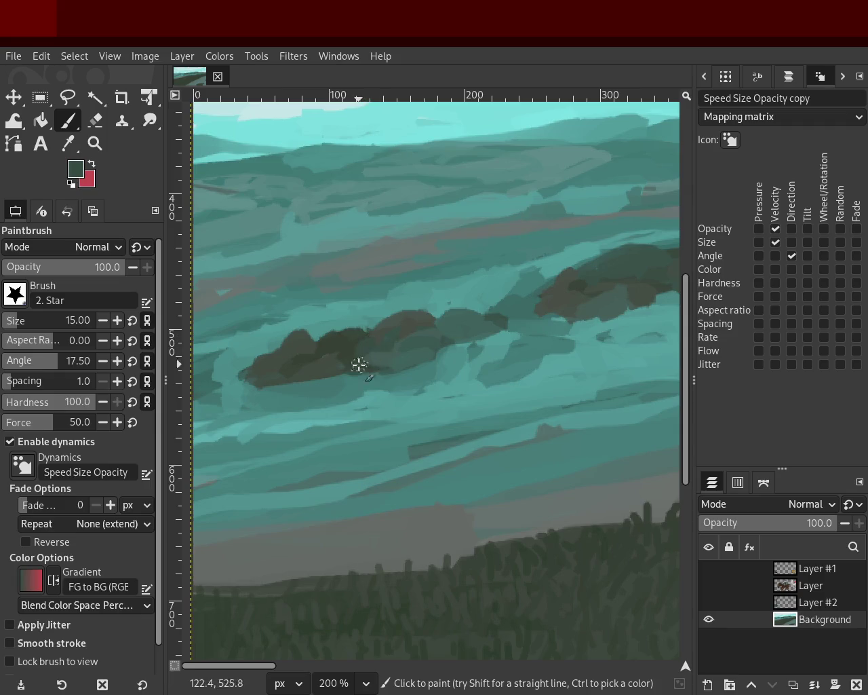
left_click(440, 324, "ctrl")
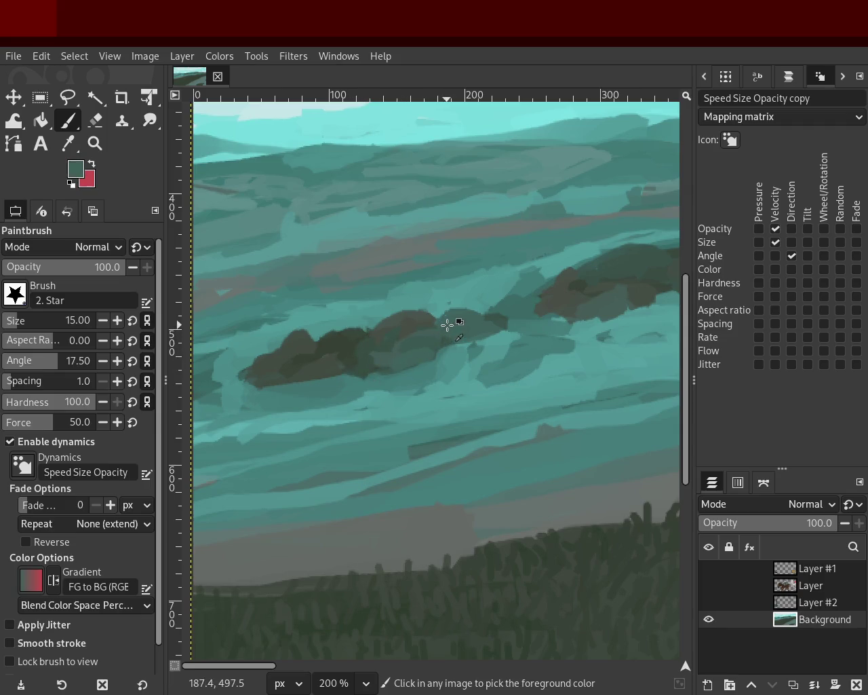
left_click(360, 347, "ctrl")
left_click_drag(437, 317, 451, 344)
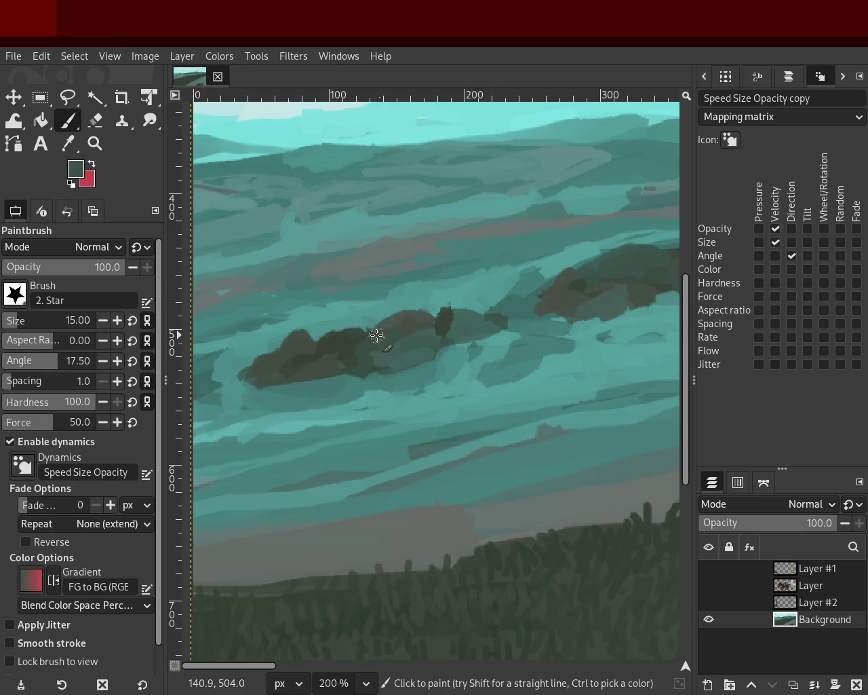
left_click(319, 357, "ctrl")
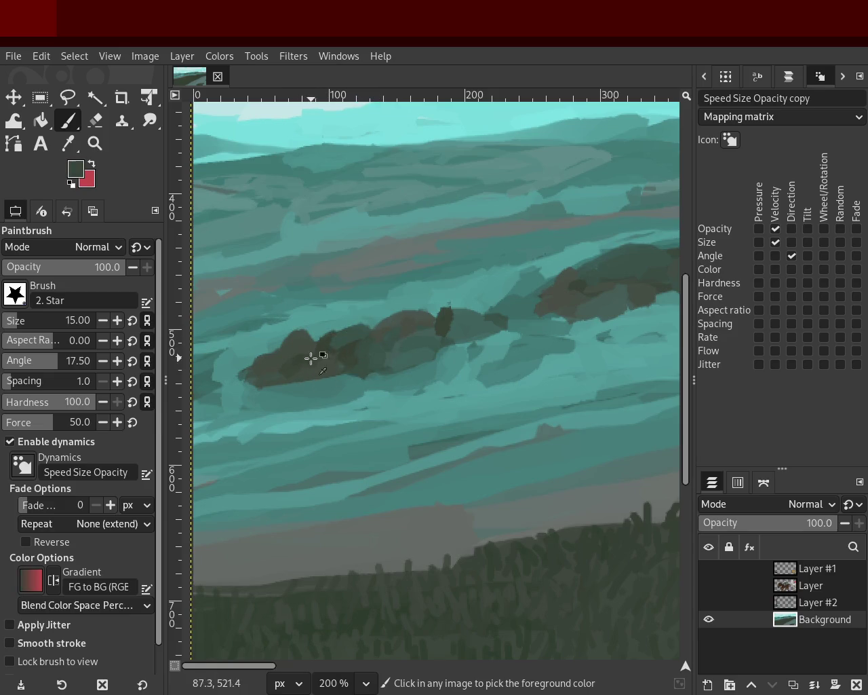
- Re-zoom closely on the rocks and sample teal colours from the water
left_click(94, 144)
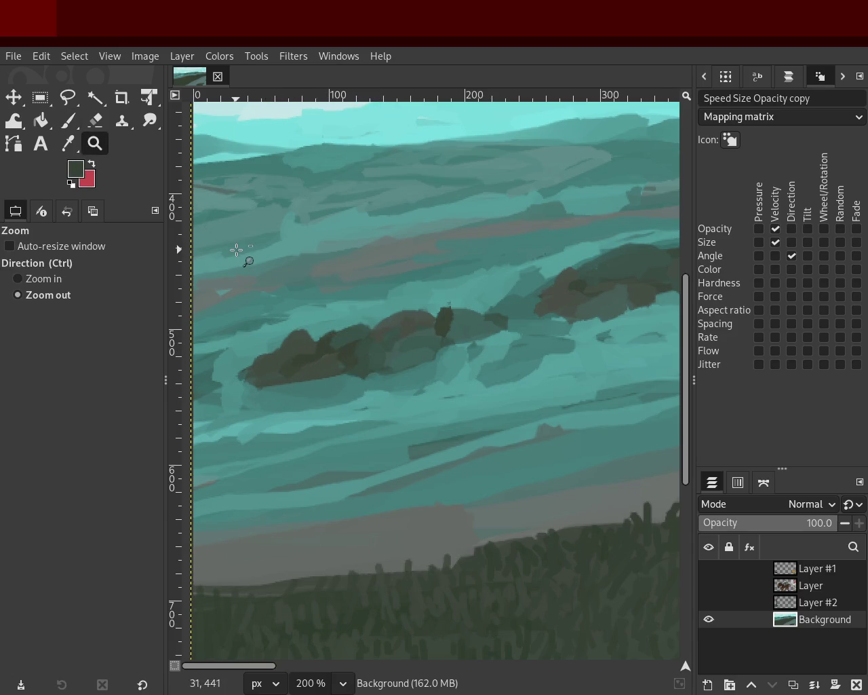
scroll(240, 252, "down", 3)
scroll(411, 261, "down", 1)
left_click(359, 264)
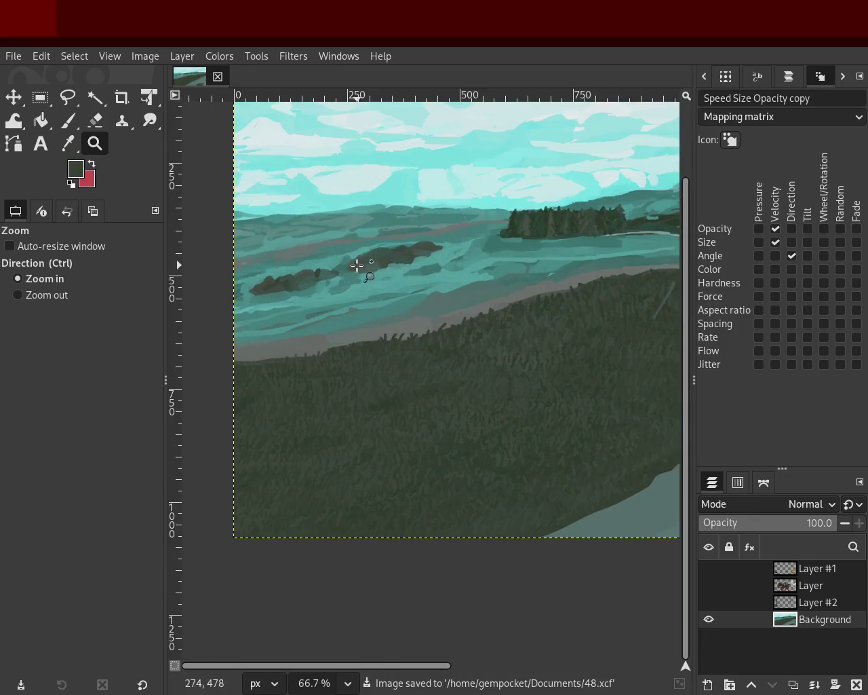
left_click(319, 271)
left_click(323, 285)
left_click(325, 293)
left_click(327, 300)
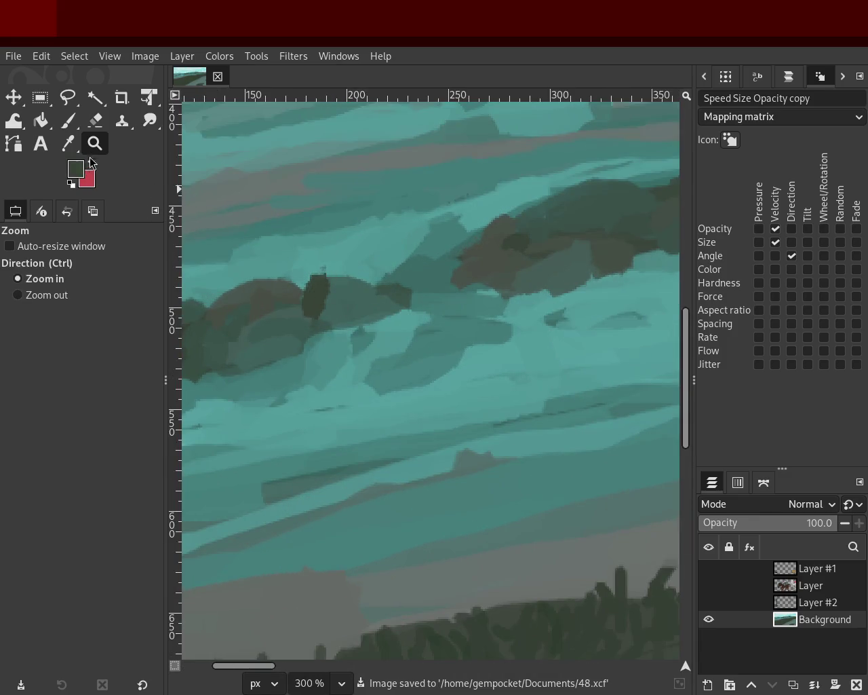
key("p")
left_click(401, 241, "ctrl")
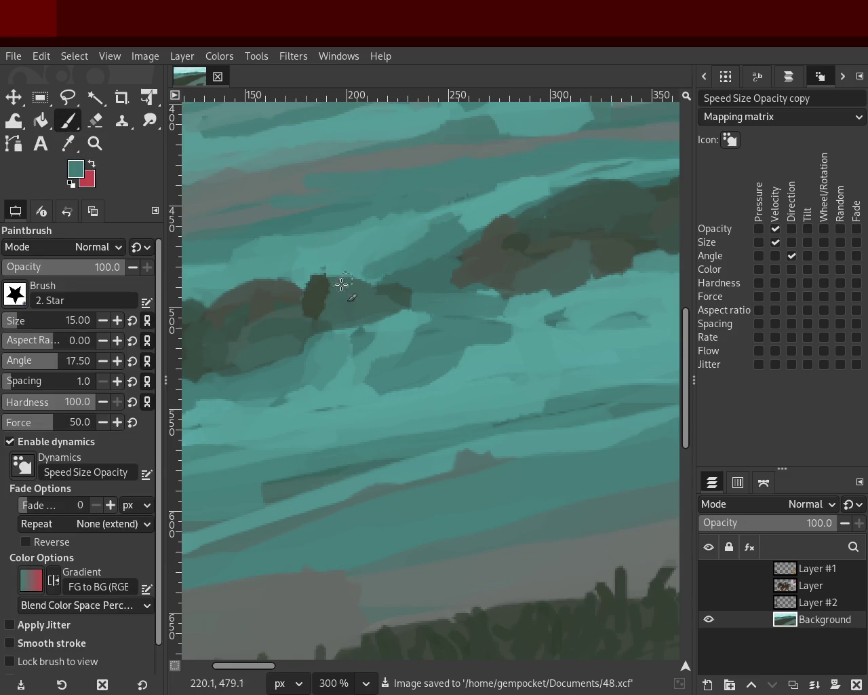
left_click(438, 183, "ctrl")
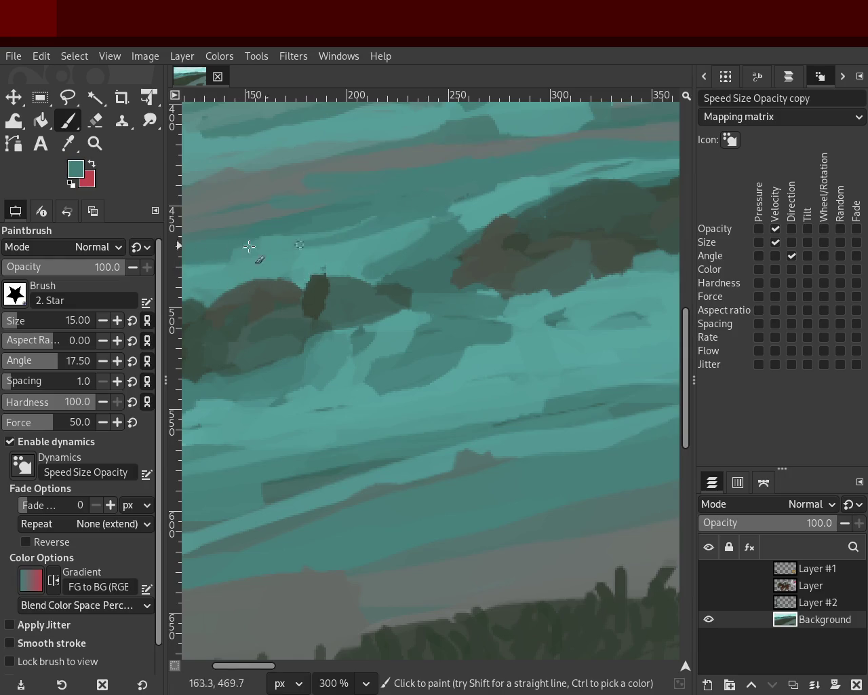
- Try a lighter teal stroke above the rock, undo it, and pick a grey-blue
left_click(417, 226, "ctrl")
left_click_drag(416, 227, 356, 232)
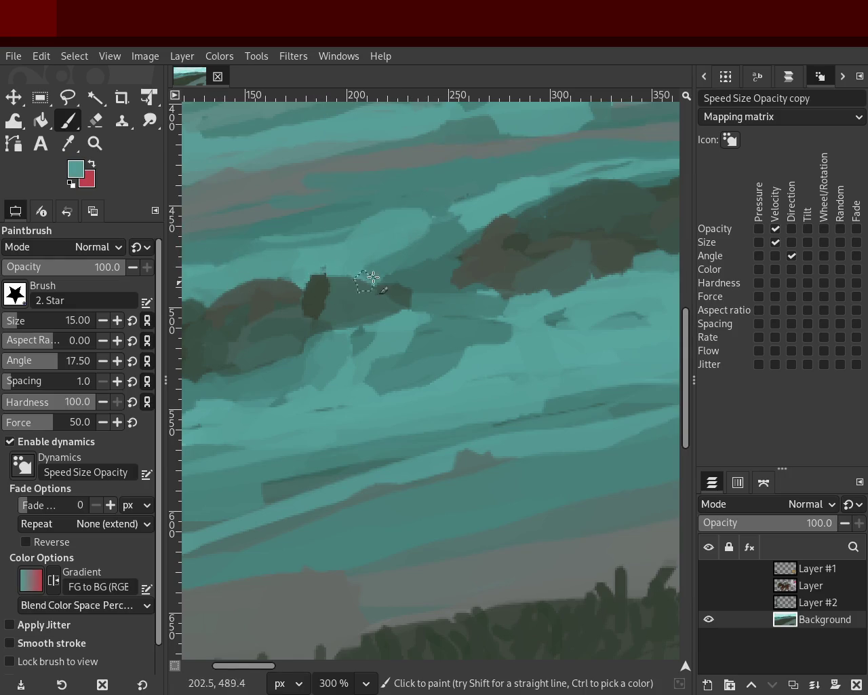
key("ctrl+z")
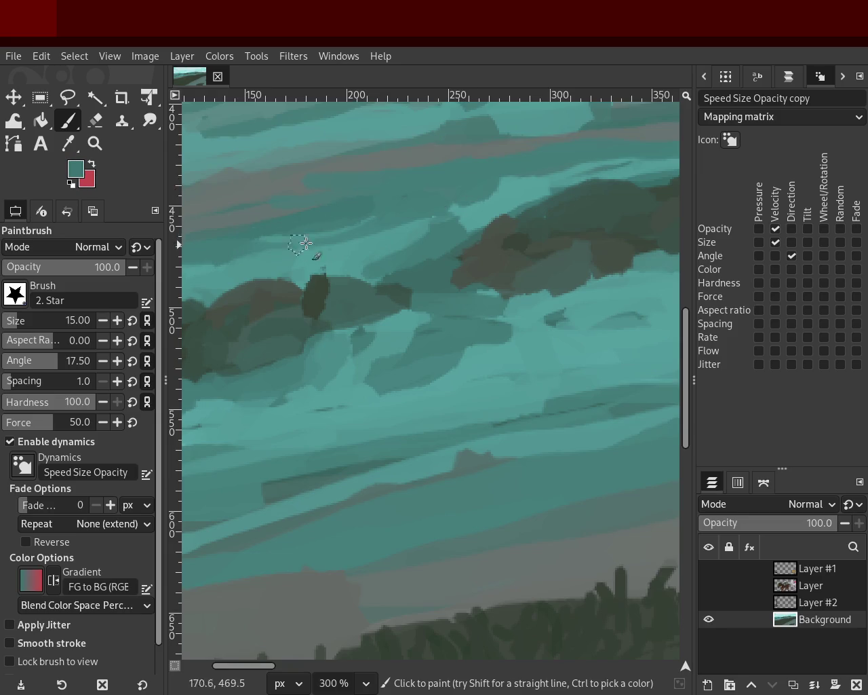
left_click(310, 170, "ctrl")
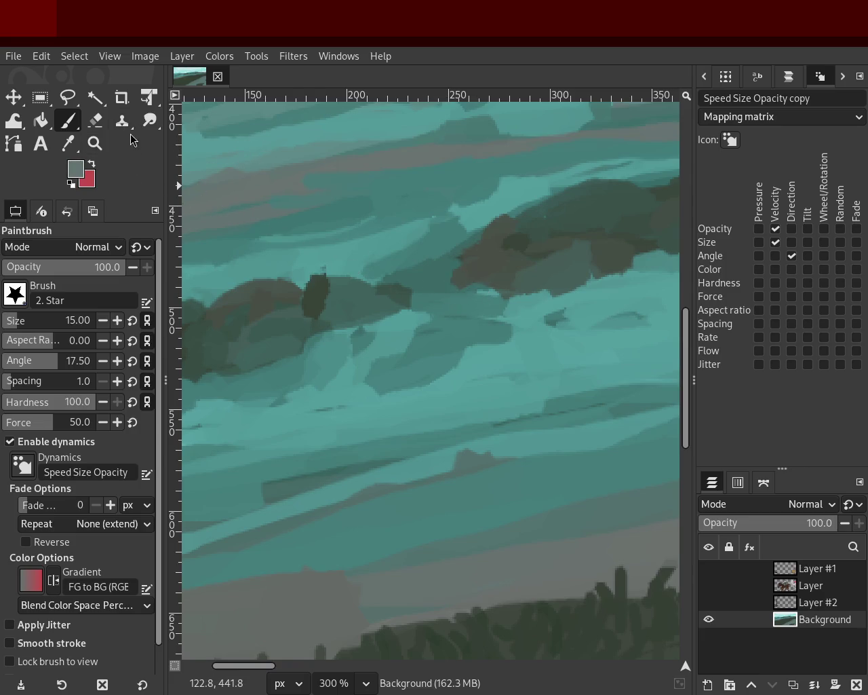
key("z")
scroll(462, 291, "down", 1, "ctrl")
- Zoom out over the whole painting, then close in on the far shoreline of the distant water
scroll(461, 291, "down", 4, "ctrl")
left_click(546, 277)
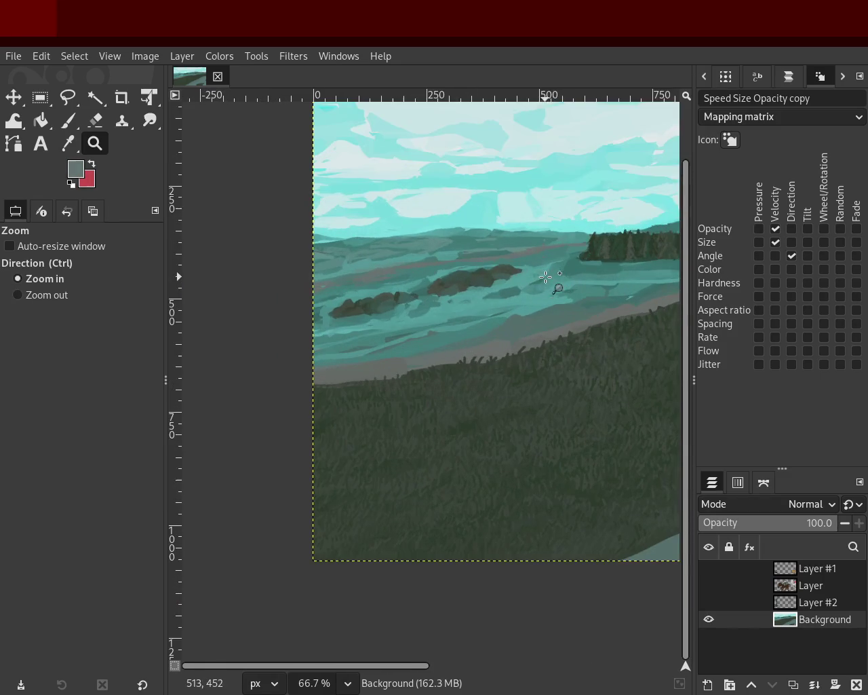
left_click(536, 275, "ctrl")
left_click(409, 291, "ctrl")
left_click(573, 283)
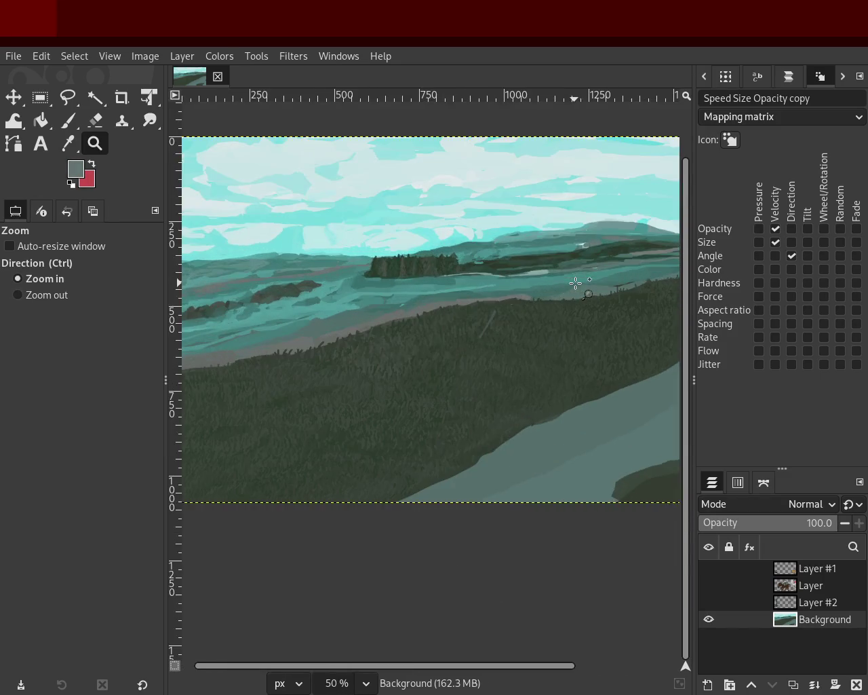
left_click(468, 278, "ctrl")
left_click(382, 300)
left_click(397, 278, "ctrl")
left_click(432, 273)
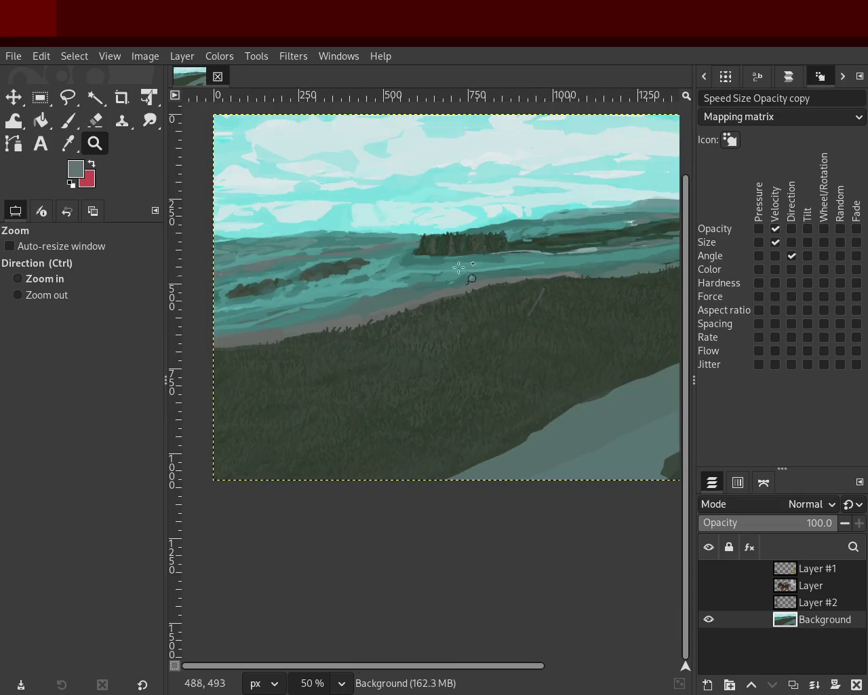
left_click(547, 247)
left_click(369, 281)
left_click(368, 281, "ctrl")
double_click(573, 239)
double_click(474, 221)
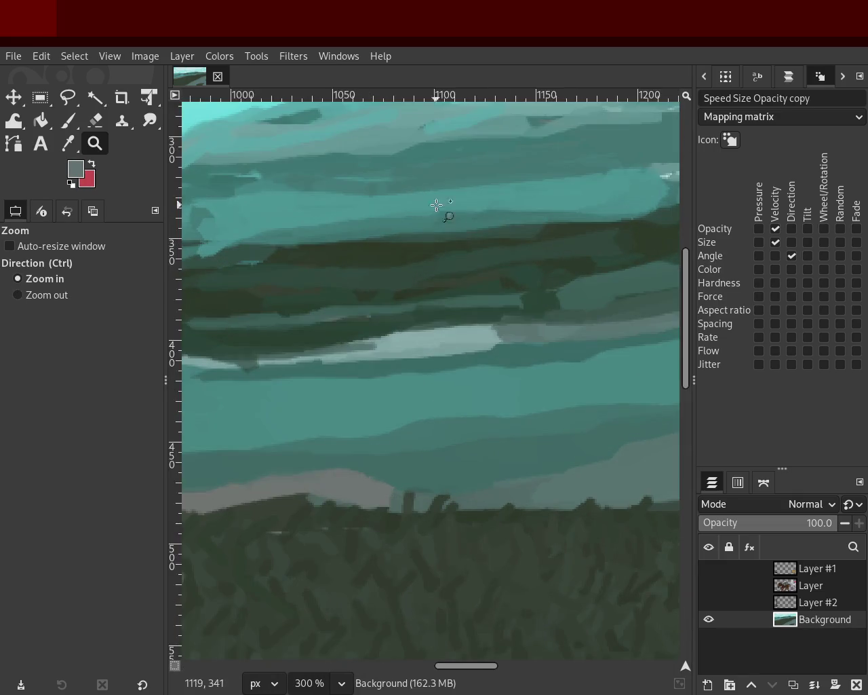
- Paint a dark green band along the far shore, redoing the first stroke
left_click(68, 121)
left_click(497, 229, "ctrl")
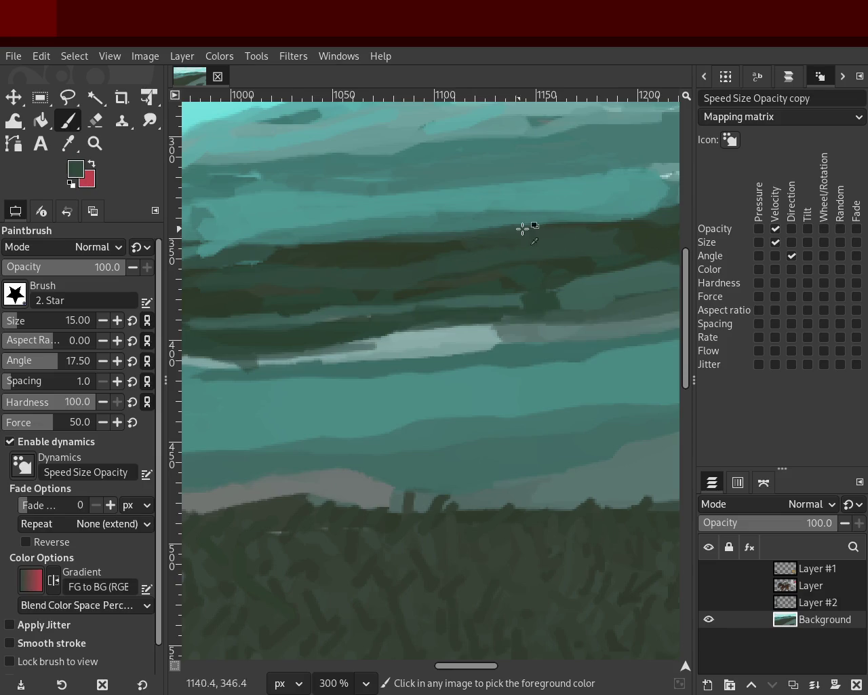
left_click_drag(555, 231, 330, 258)
key("ctrl+z")
left_click_drag(446, 233, 366, 250)
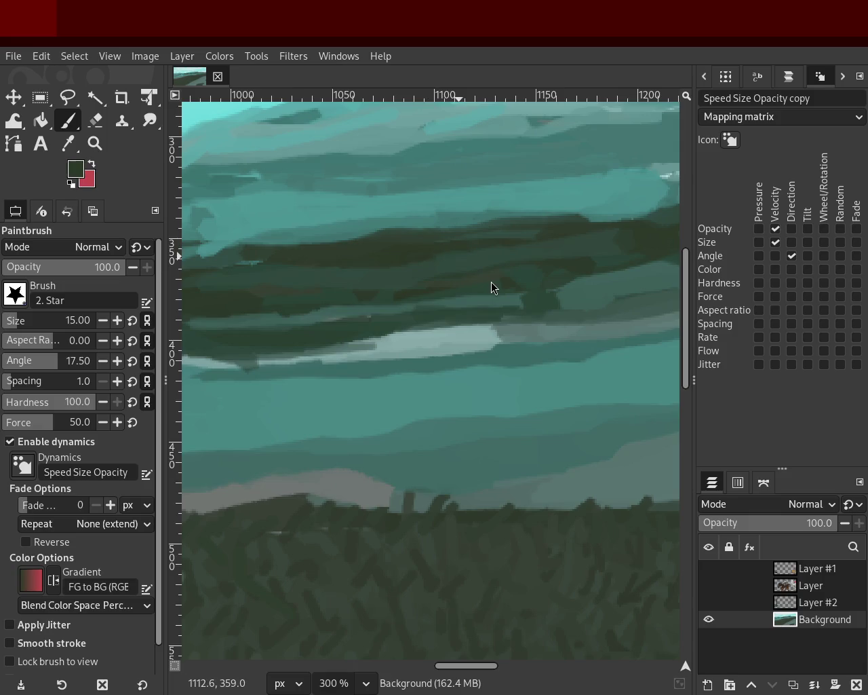
- Zoom out to check the band, then try erasing a patch of distant water and undo it
left_click(95, 143)
left_click(442, 209, "ctrl")
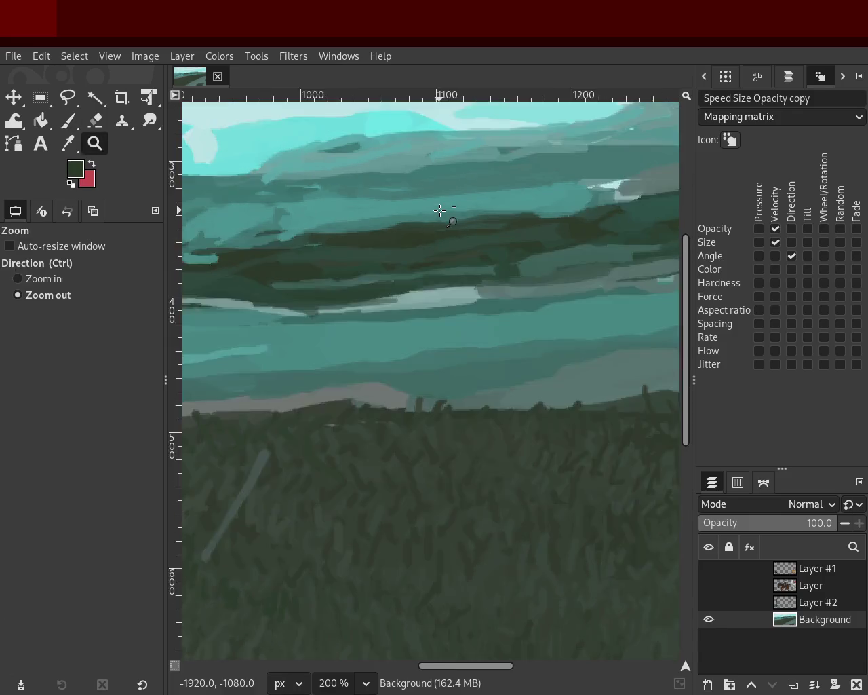
left_click(550, 256, "ctrl")
left_click(550, 256, "ctrl")
left_click(527, 248, "ctrl")
left_click(444, 246, "ctrl")
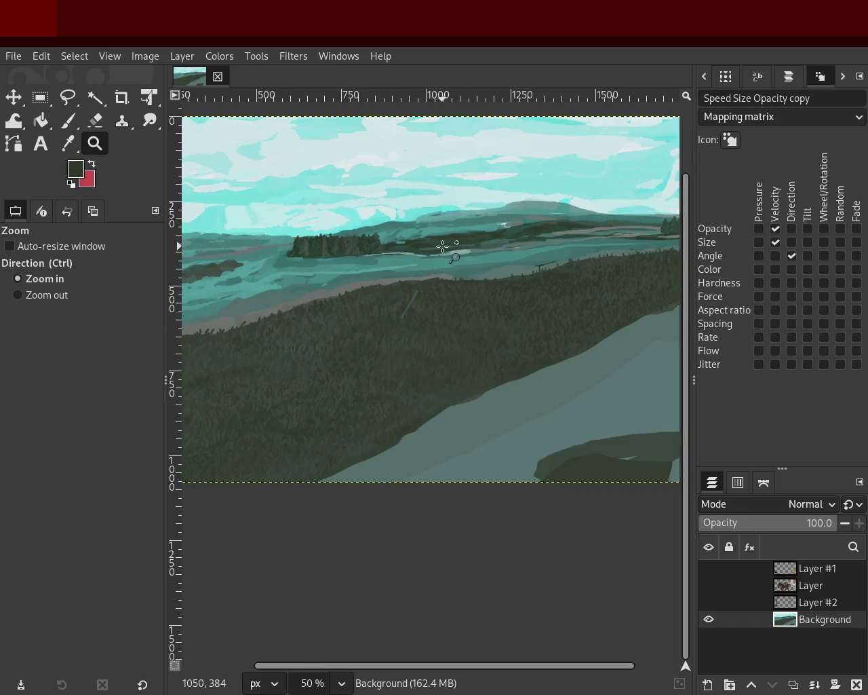
left_click(420, 247)
left_click(389, 248)
double_click(310, 185)
key("shift+e")
left_click(447, 221, "ctrl")
left_click(436, 212, "ctrl")
left_click_drag(434, 208, 393, 207)
key("ctrl+z")
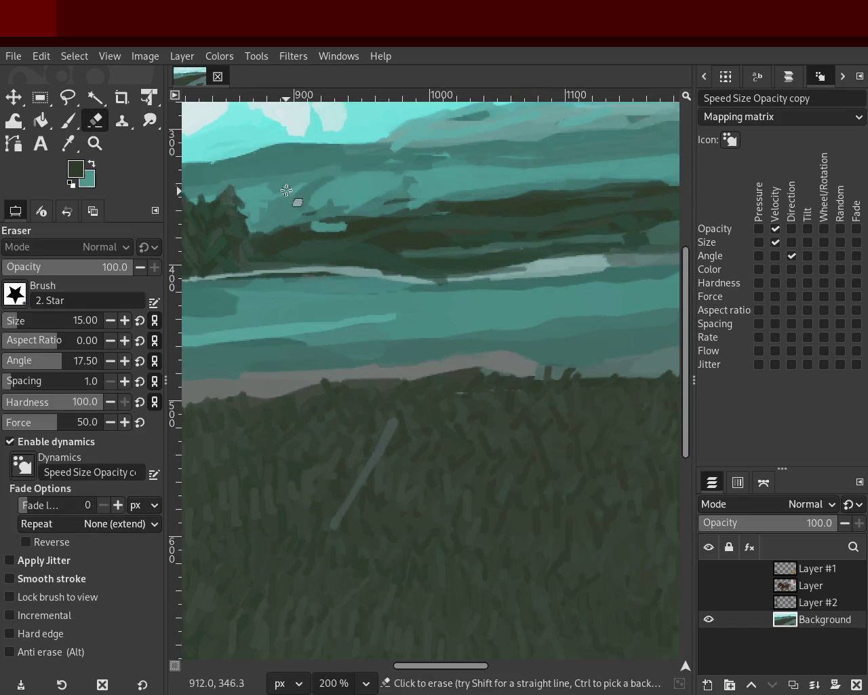
- Return to the Paintbrush and sample a light teal from the water
key("p")
left_click(292, 203, "ctrl")
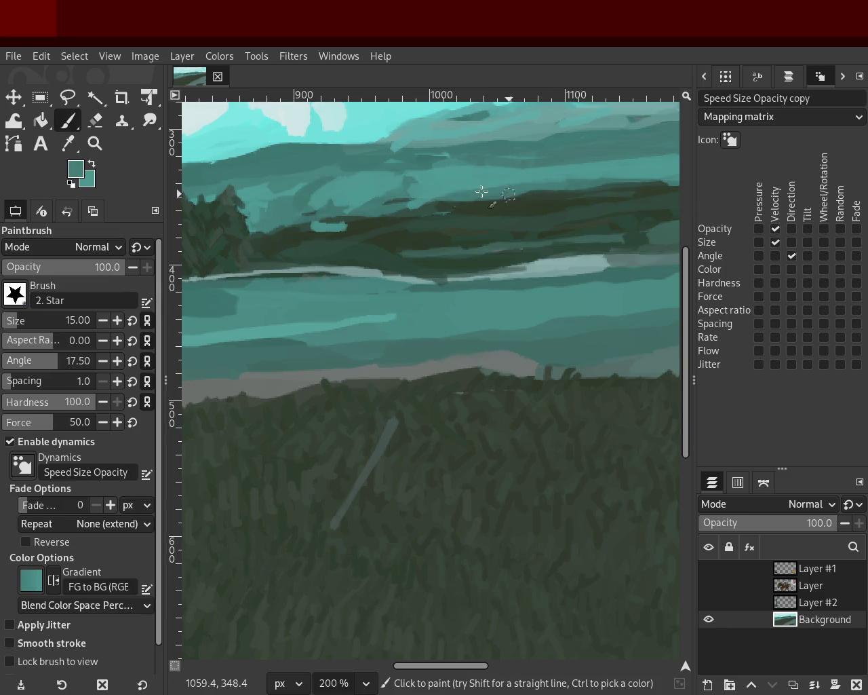
left_click(266, 201, "ctrl")
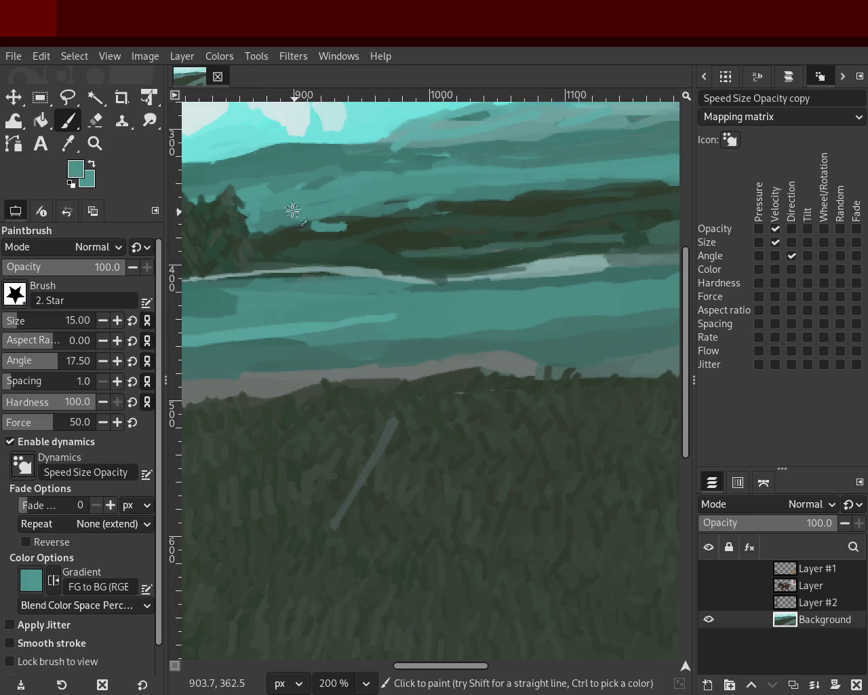
- Zoom back and forth between the whole image and the distant islands to review the landscape
left_click(95, 144)
left_click(407, 262, "ctrl")
scroll(430, 258, "down", 3)
left_click(484, 251)
left_click(431, 270, "ctrl")
left_click(530, 237, "ctrl")
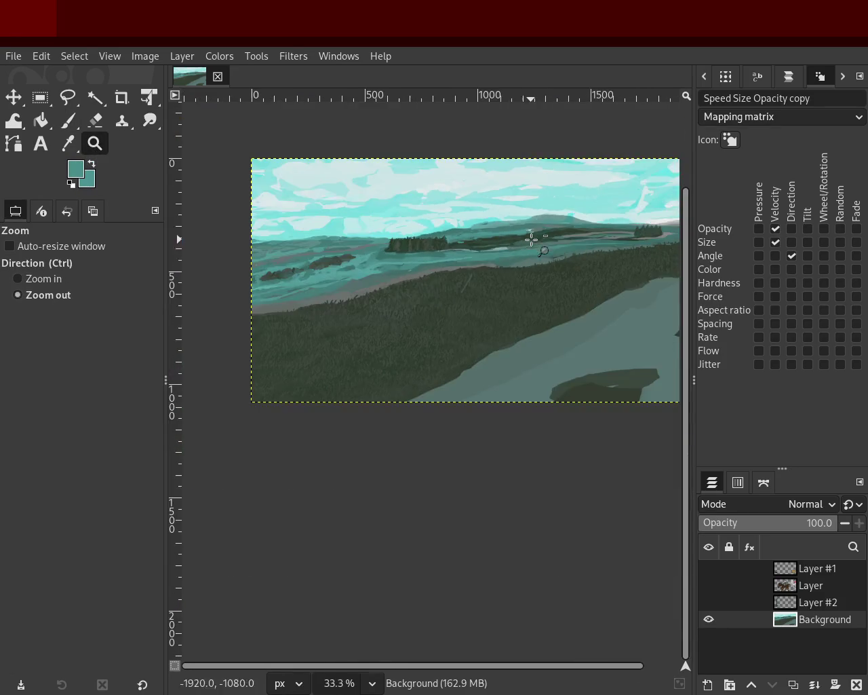
left_click(529, 234)
left_click(375, 255, "ctrl")
left_click(376, 255)
left_click(352, 258, "ctrl")
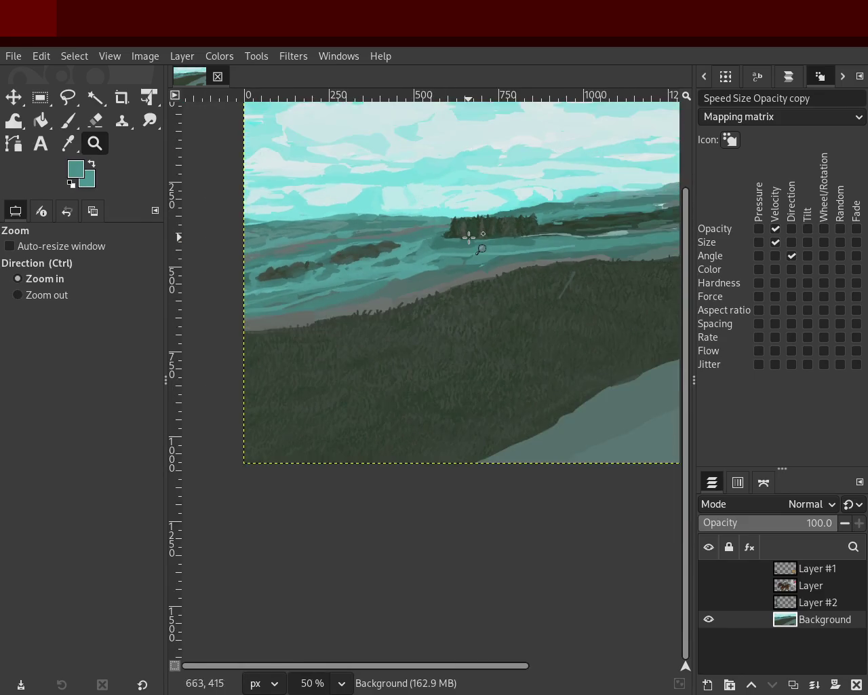
left_click(468, 242)
left_click(461, 244, "ctrl")
left_click(427, 247, "ctrl")
left_click(428, 247)
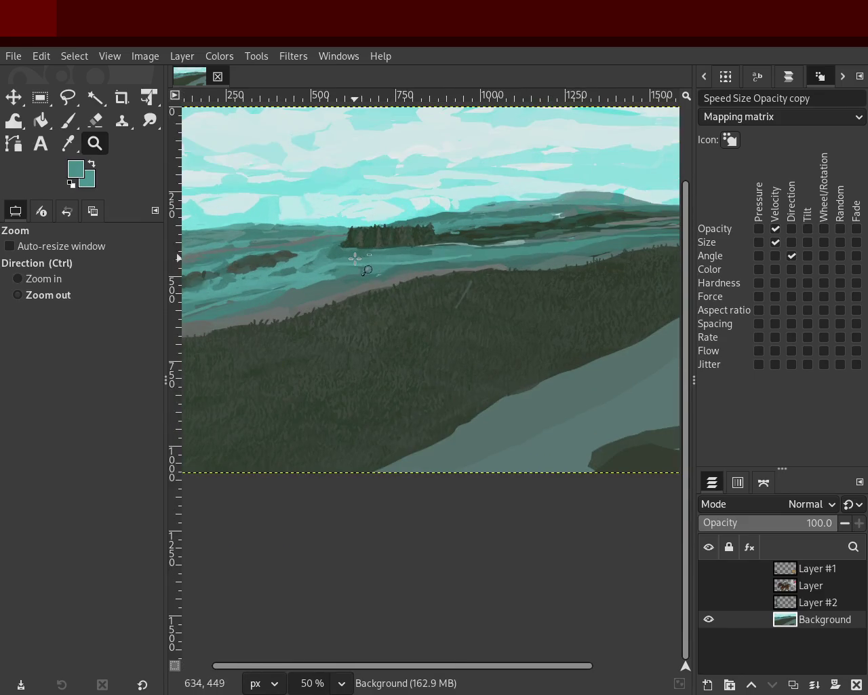
left_click(407, 258, "ctrl")
left_click(434, 252, "ctrl")
left_click(505, 236)
left_click(498, 268, "ctrl")
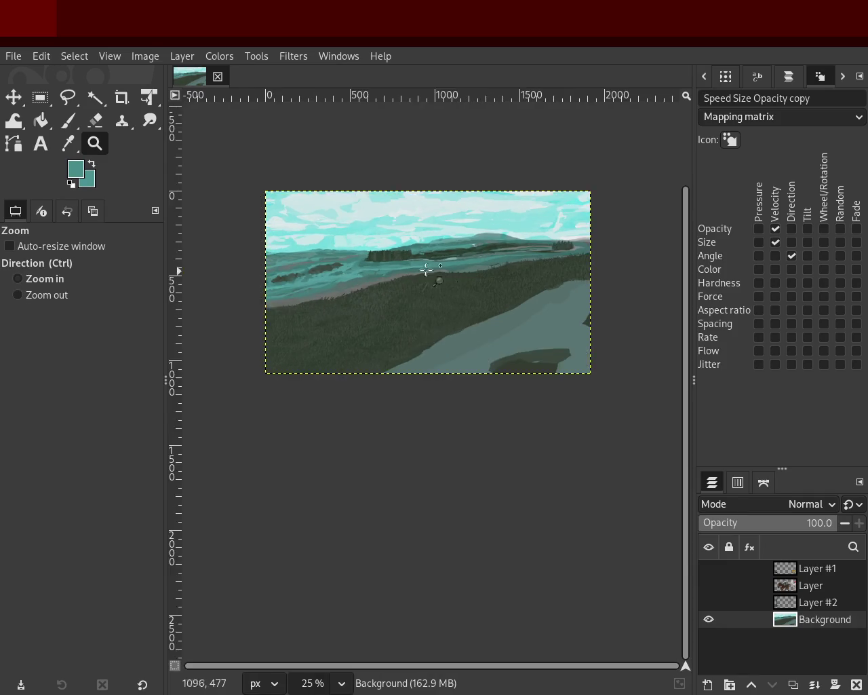
left_click(478, 266)
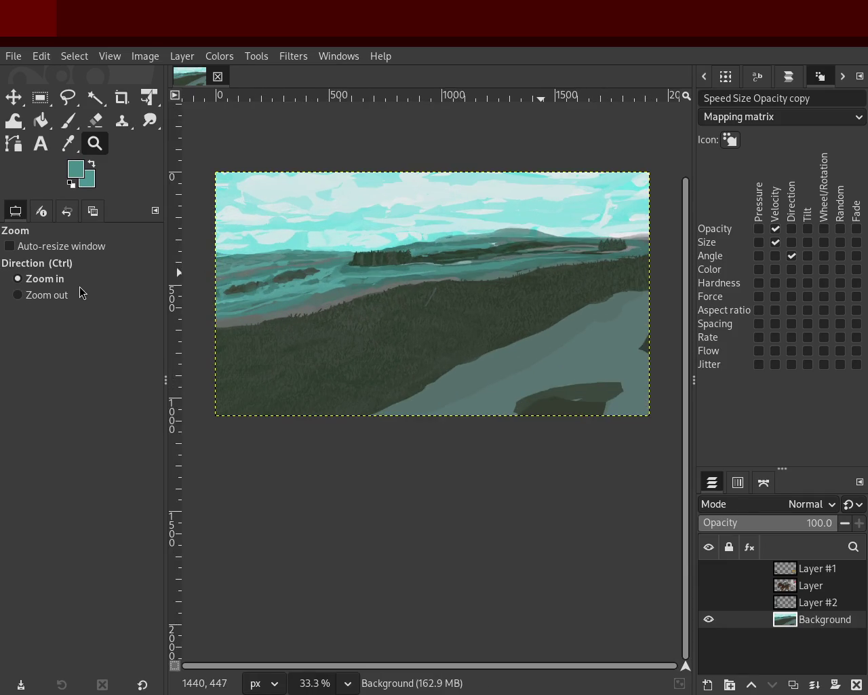
key("2")
left_click(64, 129)
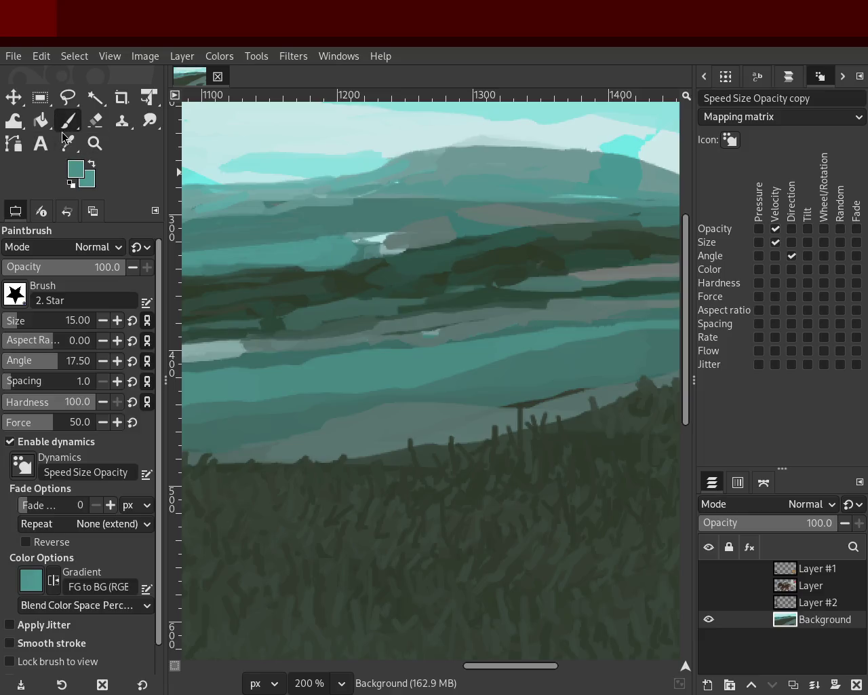
- Set the brush size to 7 and touch up the island bands with sampled dark green and teals
left_click(8, 324)
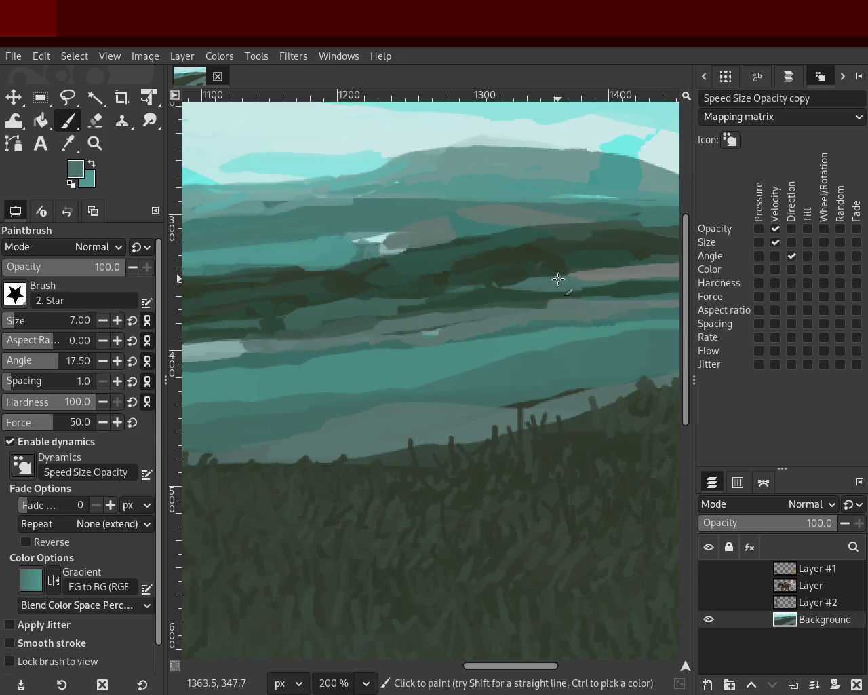
left_click(521, 275, "ctrl")
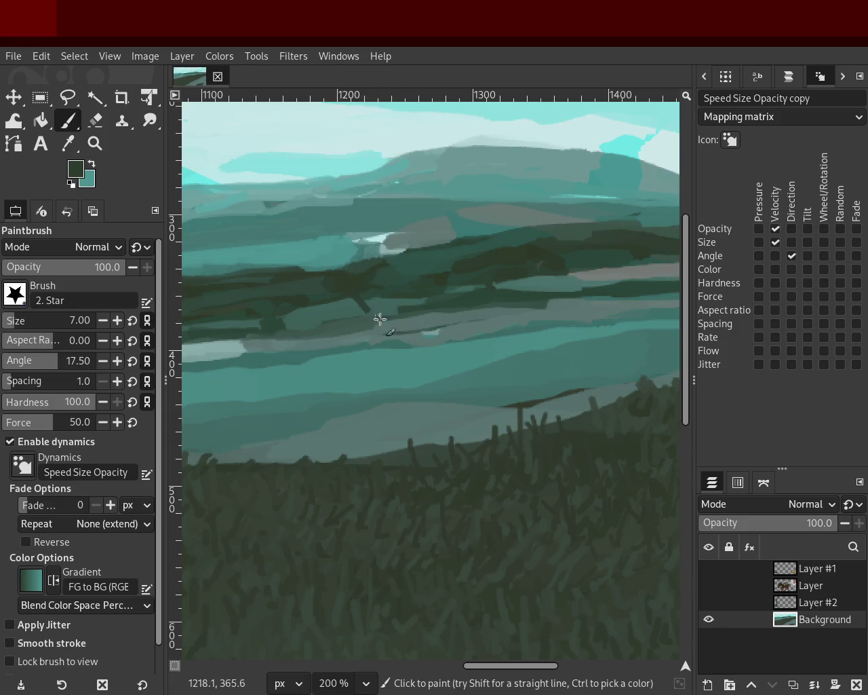
left_click(407, 293, "ctrl")
left_click(346, 299, "ctrl")
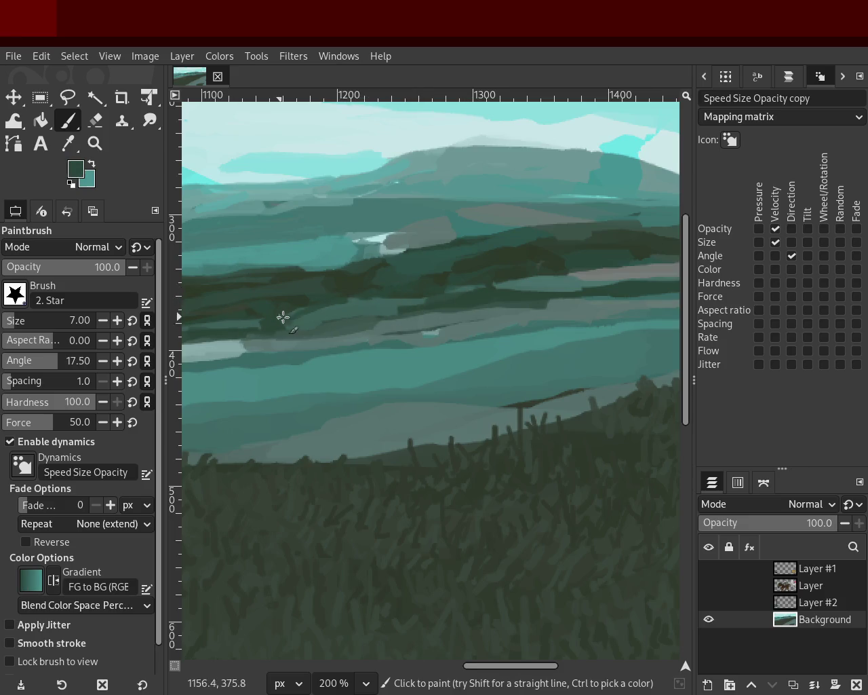
left_click(337, 307, "ctrl")
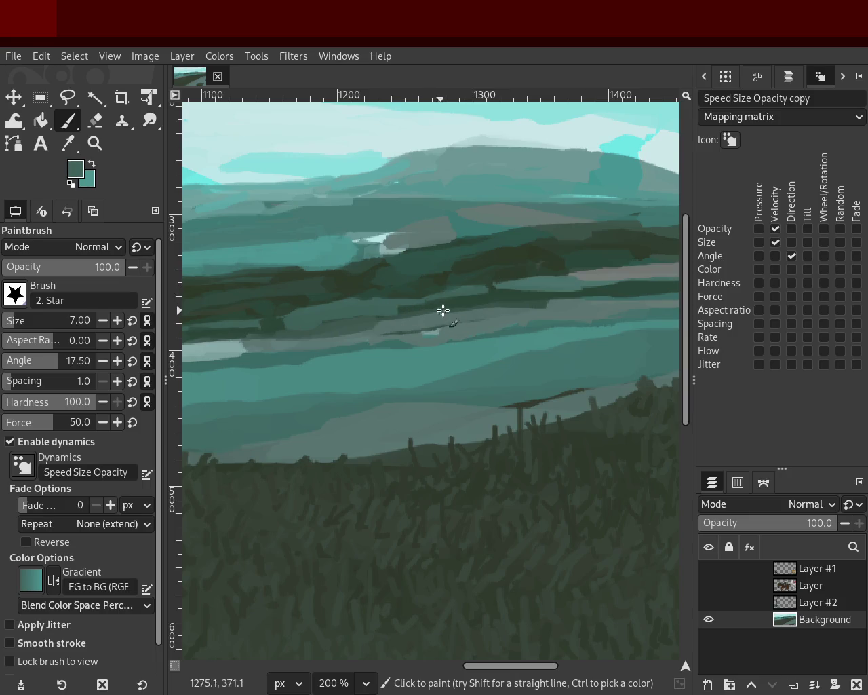
left_click(502, 293, "ctrl")
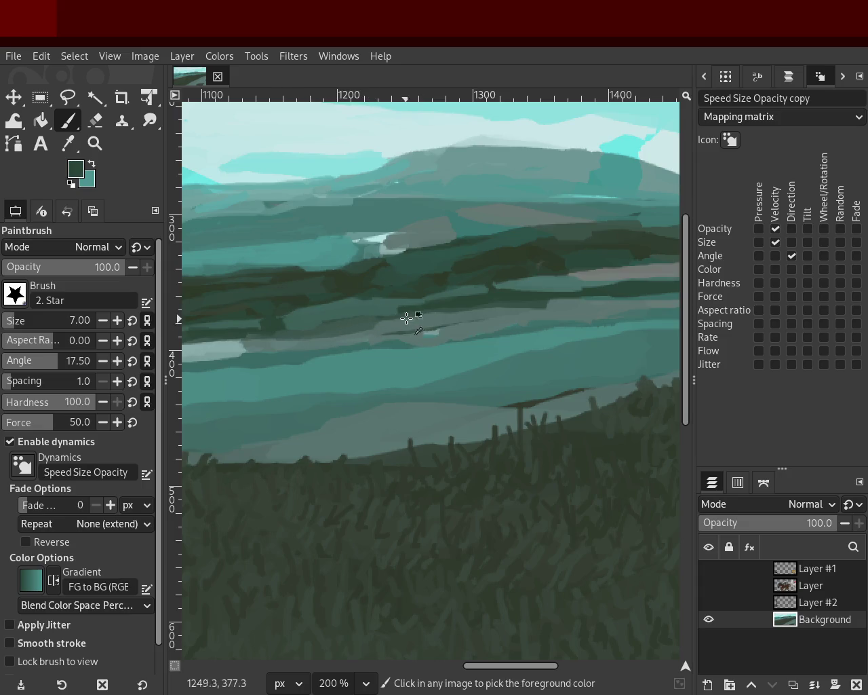
left_click(394, 304, "ctrl")
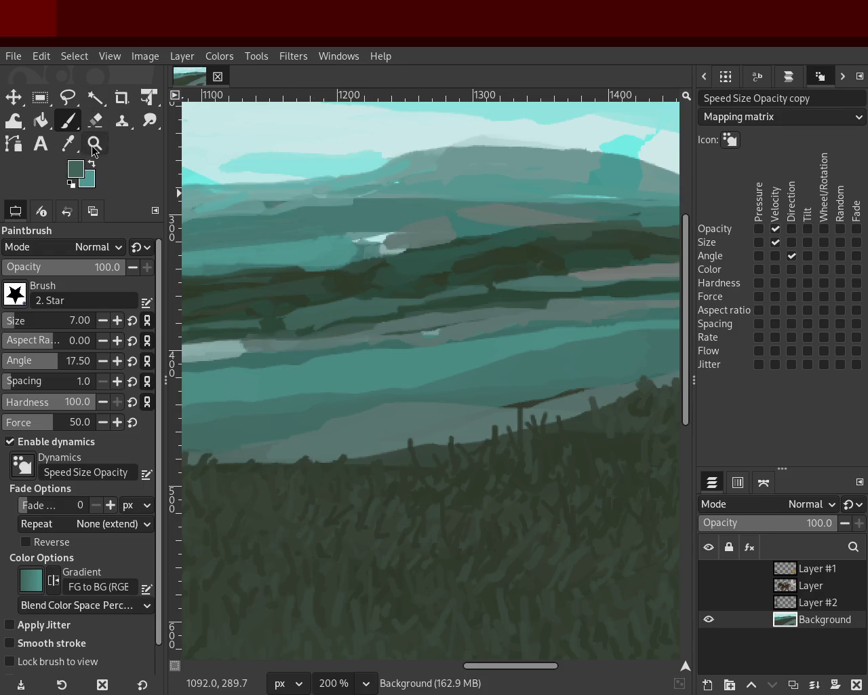
- Zoom in and out over the hills and shoreline, closing in on the wooded island
left_click(95, 143)
left_click(407, 325, "ctrl")
left_click(477, 333, "ctrl")
left_click(477, 333, "ctrl")
left_click(477, 333, "ctrl")
left_click(468, 325)
left_click(461, 322, "ctrl")
left_click(489, 305)
left_click(430, 316)
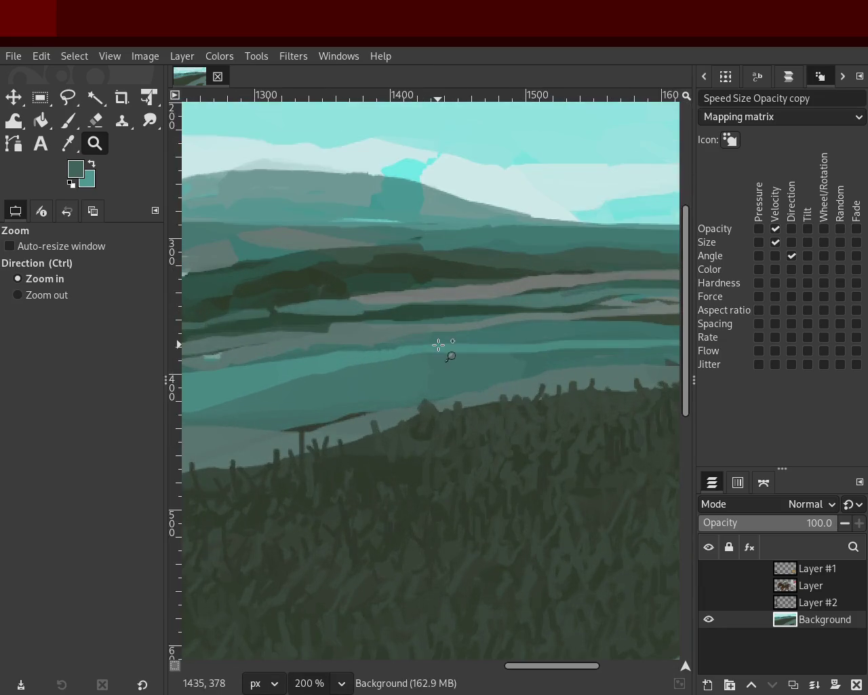
left_click(420, 336, "ctrl")
left_click(407, 332, "ctrl")
left_click(445, 332)
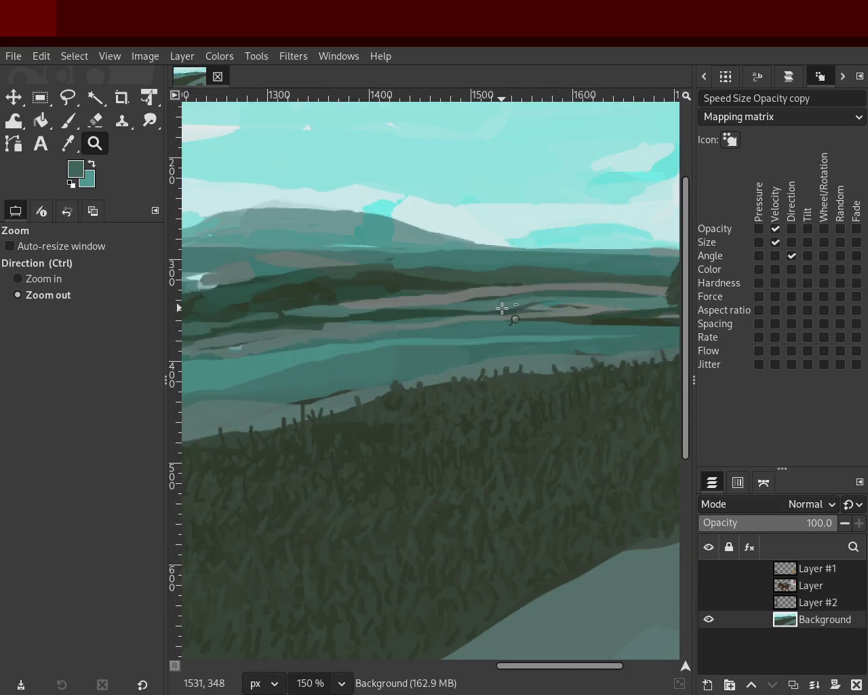
left_click(524, 306, "ctrl")
left_click(574, 306)
left_click(552, 310)
left_click(388, 294, "ctrl")
left_click(400, 295, "ctrl")
left_click(401, 294)
left_click(423, 297)
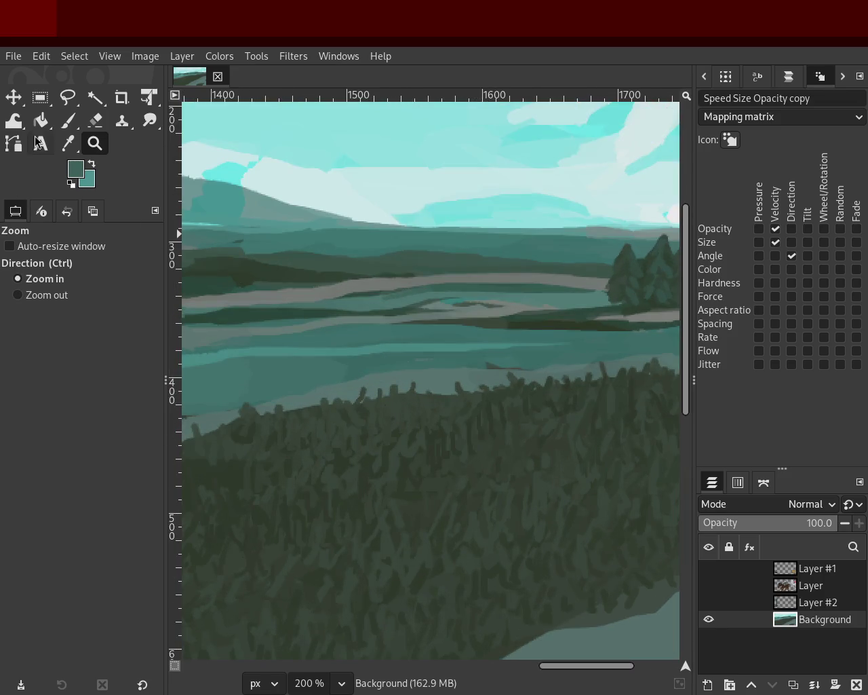
left_click(75, 124)
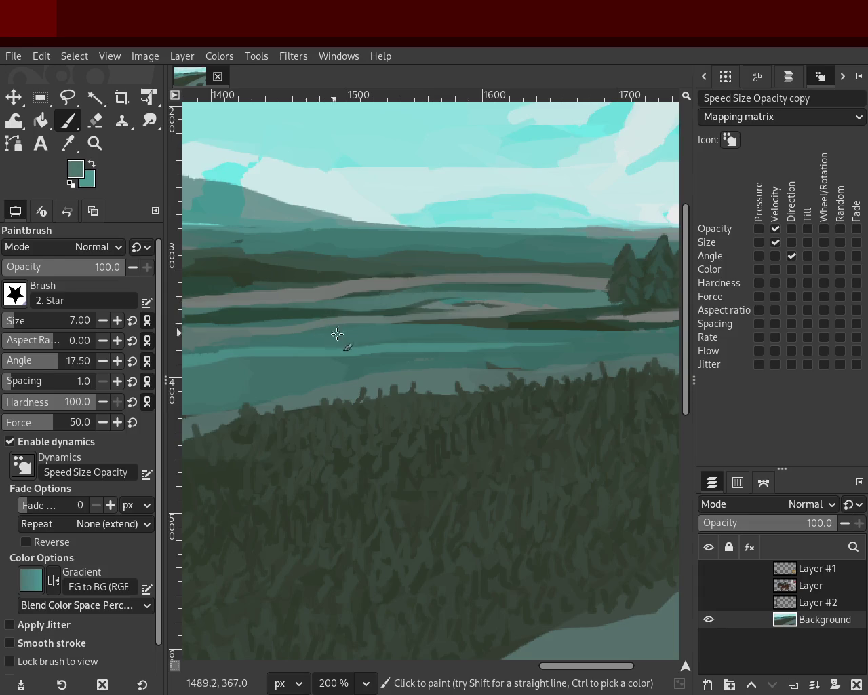
- Review the landscape again, zoom in on the left shoreline, and pick a light teal from the water
left_click(100, 146)
left_click(485, 349, "ctrl")
left_click(422, 351, "ctrl")
left_click(437, 353)
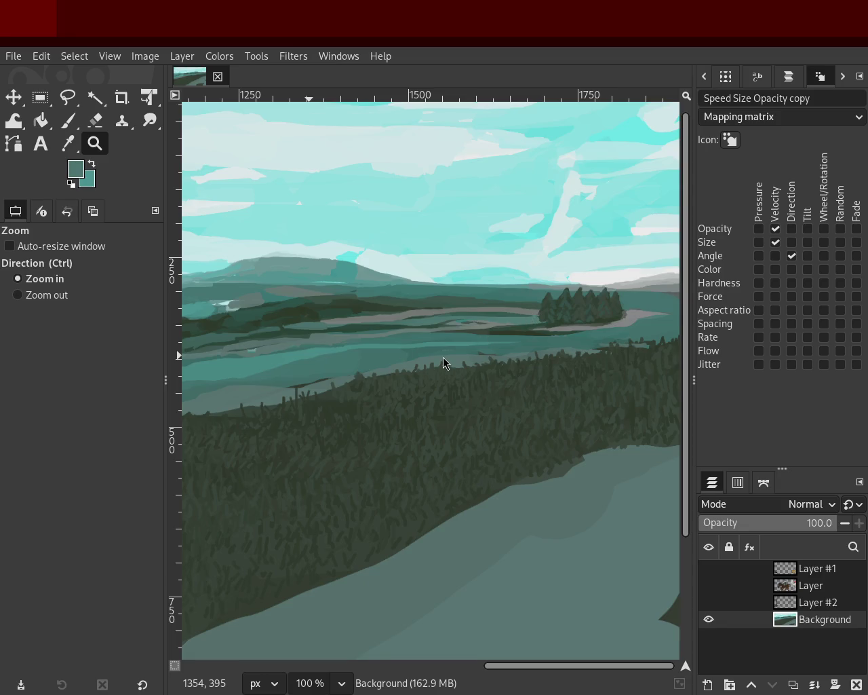
left_click(330, 343, "ctrl")
left_click(481, 321)
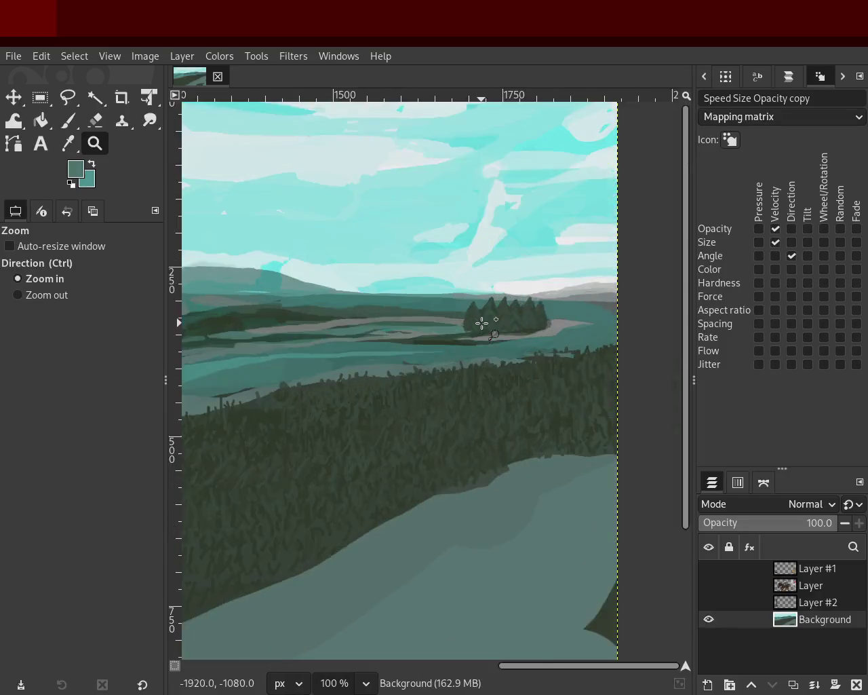
left_click(481, 322)
left_click(498, 325, "ctrl")
left_click(364, 322)
left_click(505, 314, "ctrl")
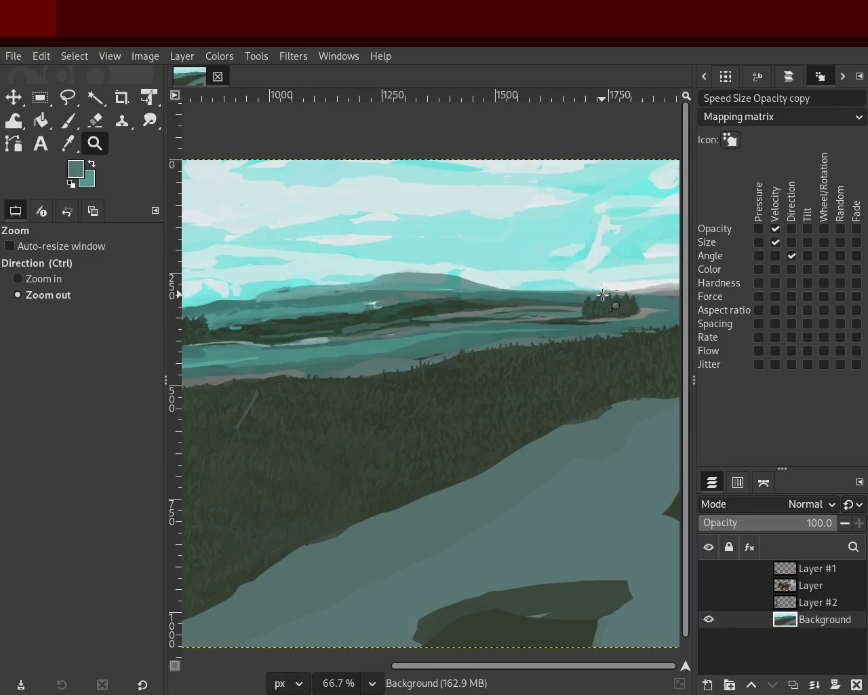
left_click(351, 314)
left_click(550, 316, "ctrl")
left_click(400, 377)
left_click(305, 359, "ctrl")
left_click(296, 355)
left_click(296, 355)
left_click(66, 122)
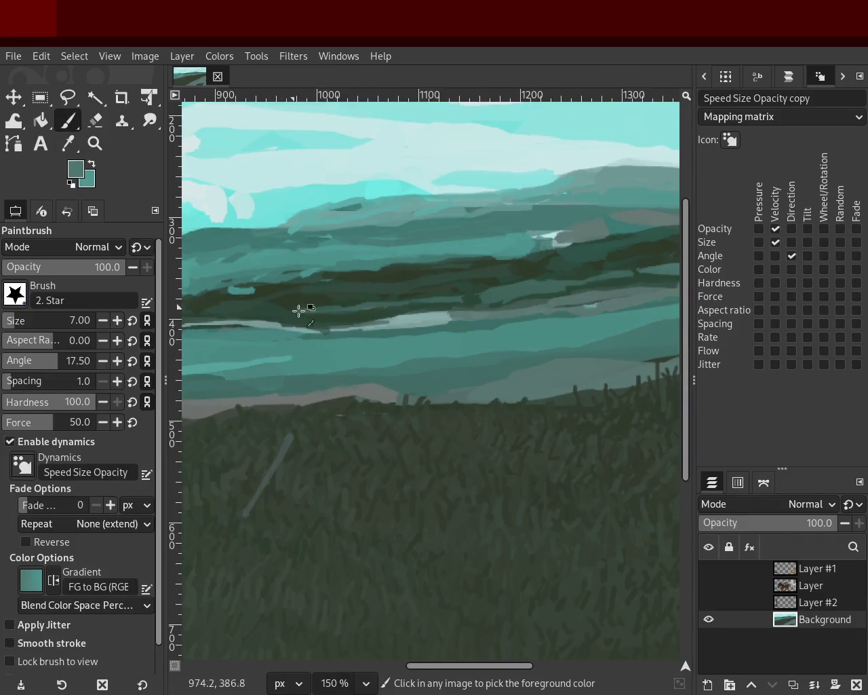
left_click(375, 325, "ctrl")
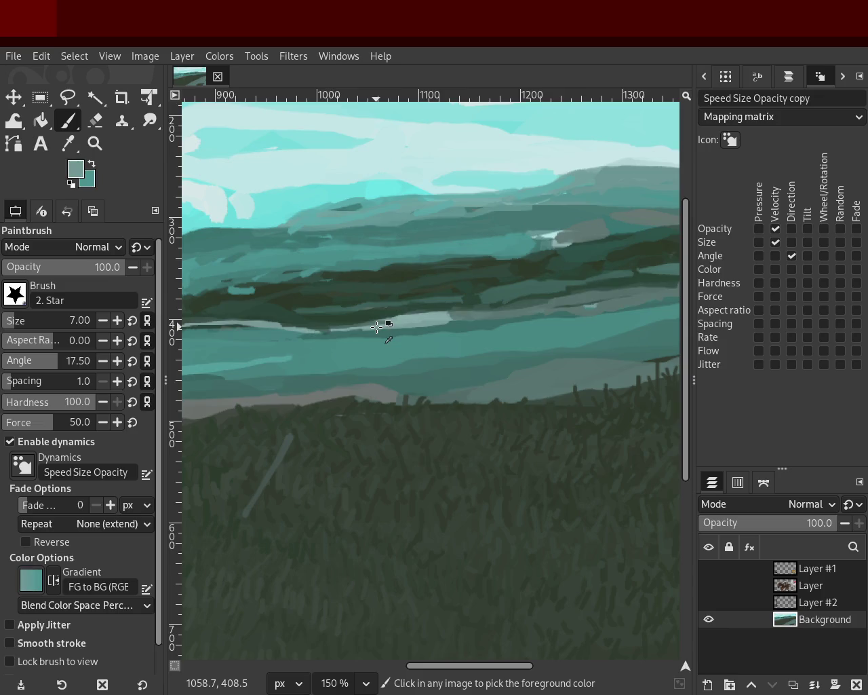
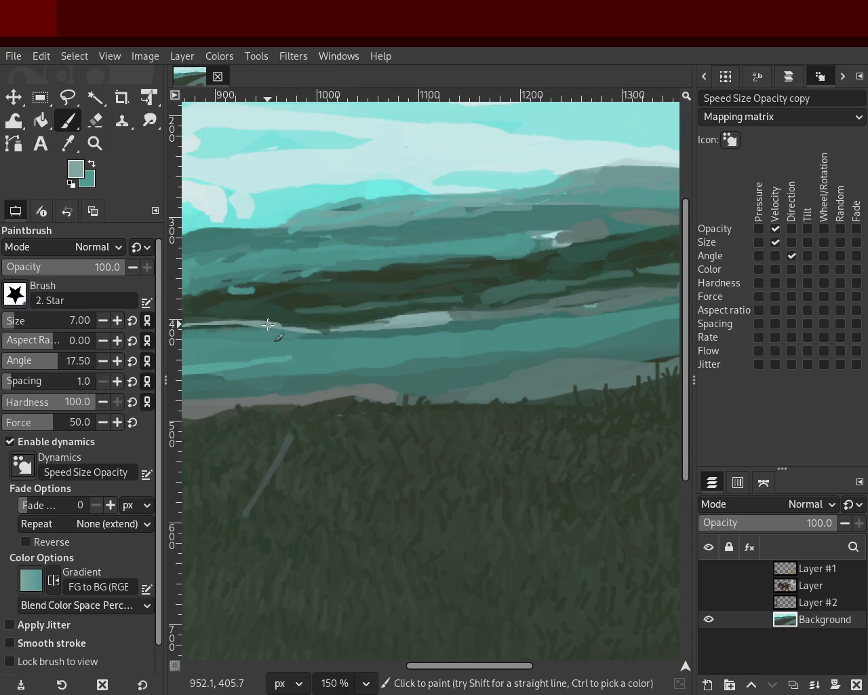
- Sample several dark and light teal shades from the painting with the Paintbrush
left_click(315, 310, "ctrl")
left_click(434, 304, "ctrl")
left_click(443, 300, "ctrl")
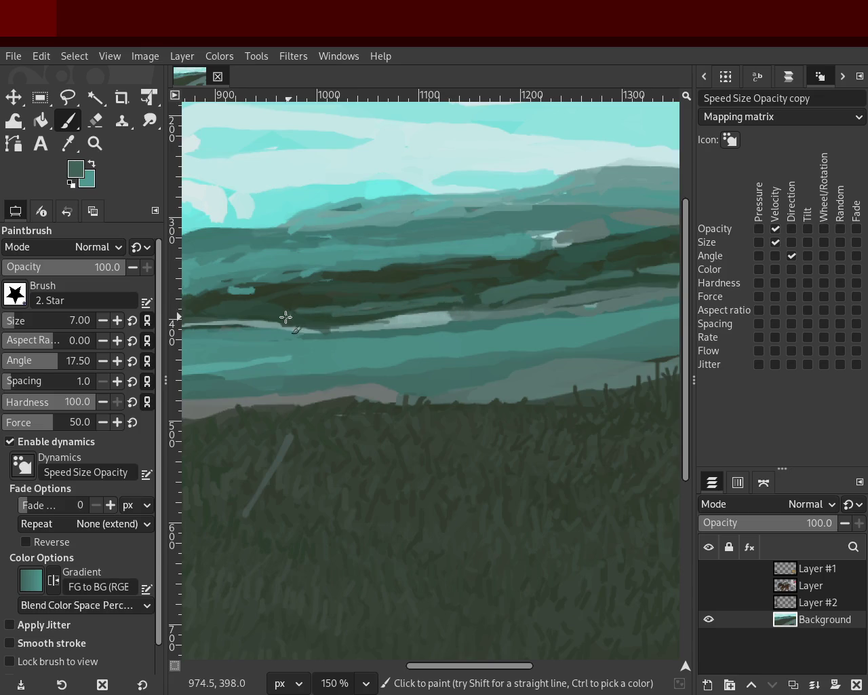
left_click(347, 316, "ctrl")
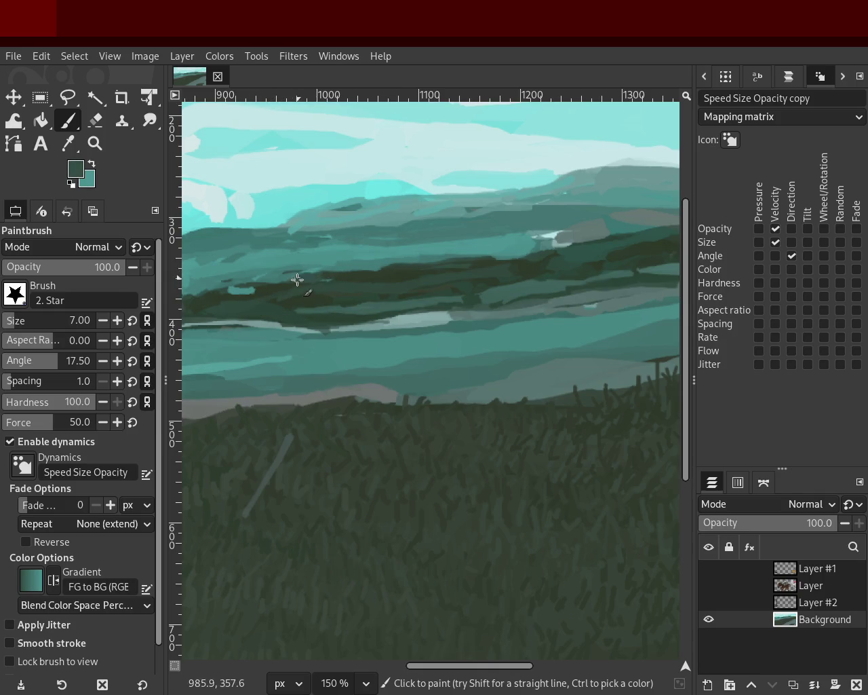
- Zoom in on the distant shoreline and paint a dark teal stroke along the land
left_click(95, 146)
scroll(461, 296, "down", 3)
scroll(420, 305, "up", 2)
scroll(359, 278, "up", 2)
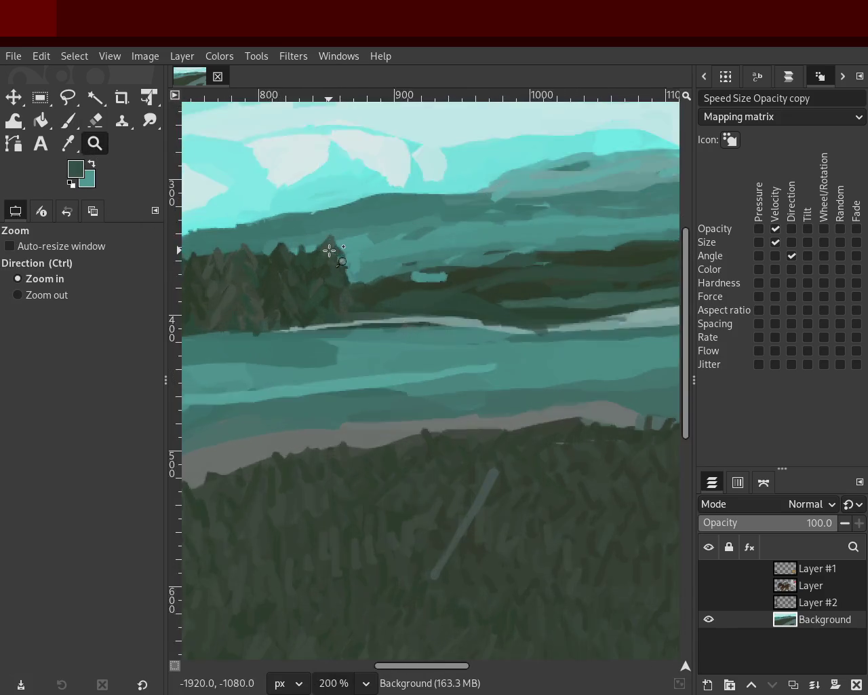
scroll(328, 264, "up", 1)
scroll(316, 281, "down", 3)
scroll(376, 272, "up", 1)
scroll(360, 247, "up", 1)
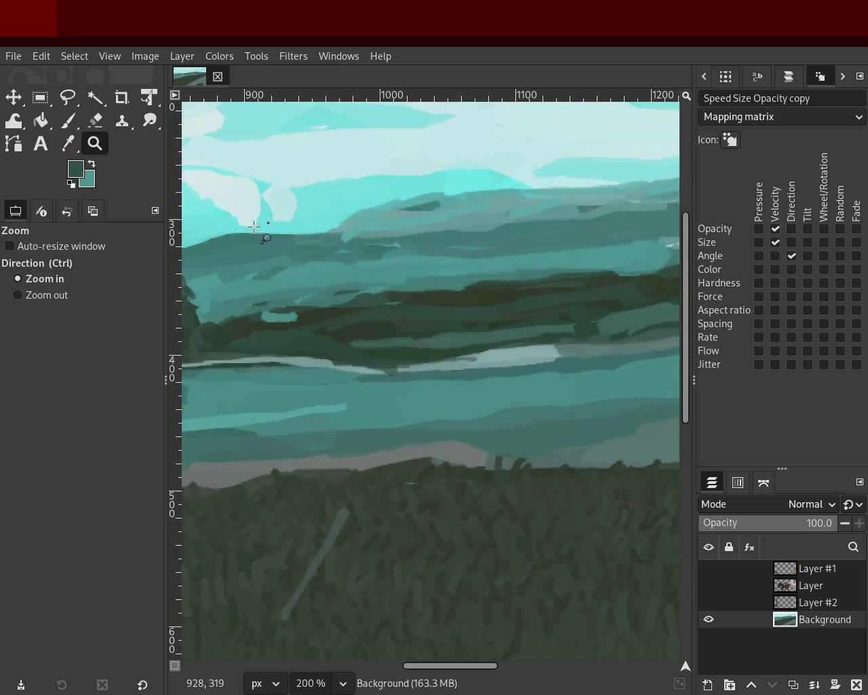
key("p")
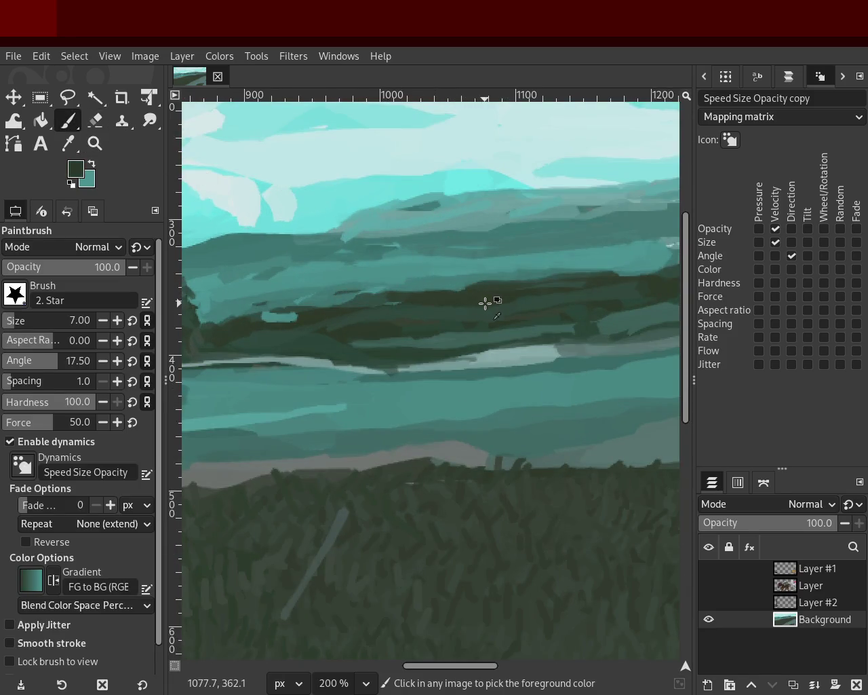
left_click_drag(371, 300, 348, 316)
- Brush lighter sampled teal strokes across the dark distant band, including one long stroke
left_click(341, 293, "ctrl")
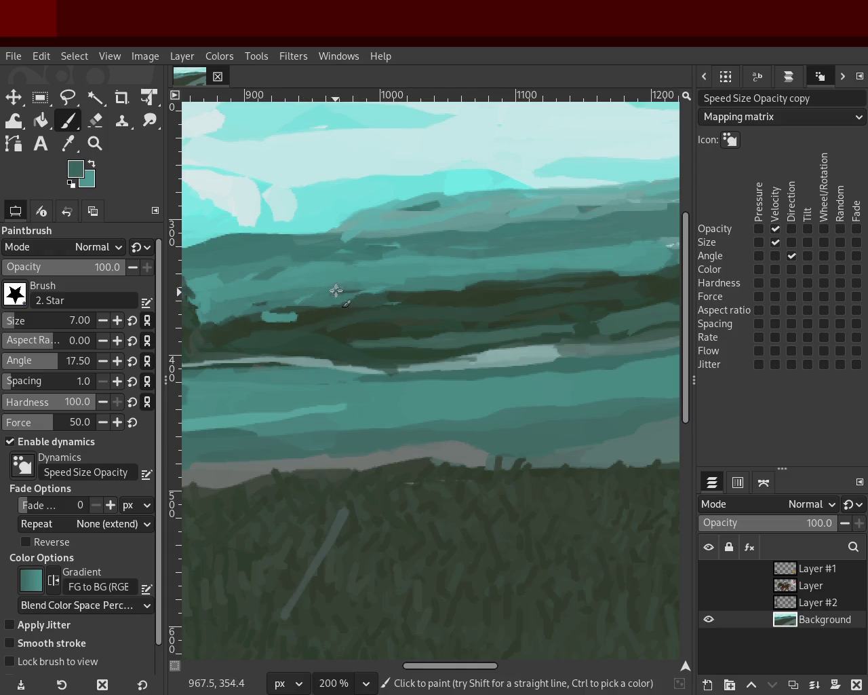
left_click_drag(324, 293, 368, 288)
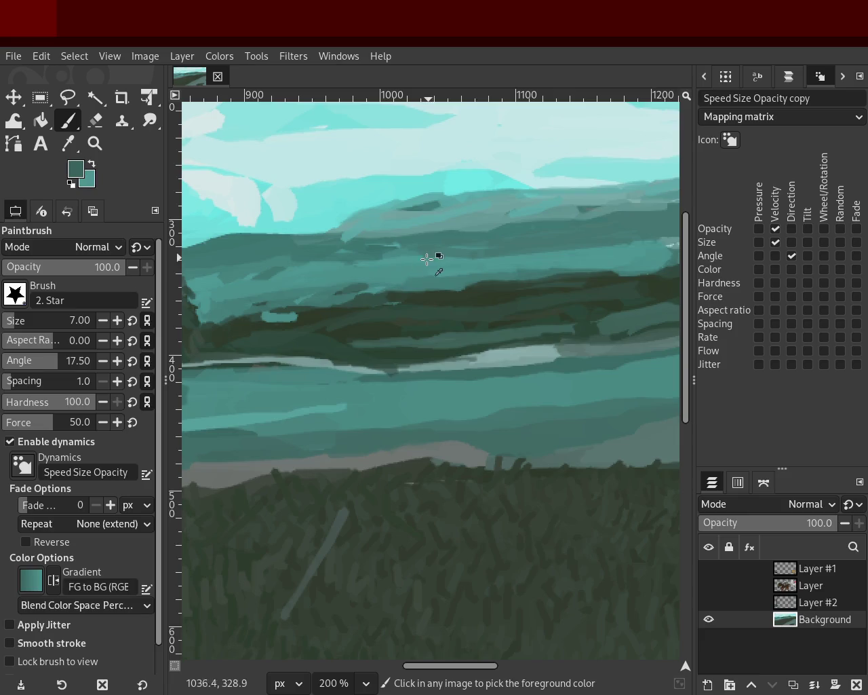
left_click(441, 254, "ctrl")
left_click(370, 258, "ctrl")
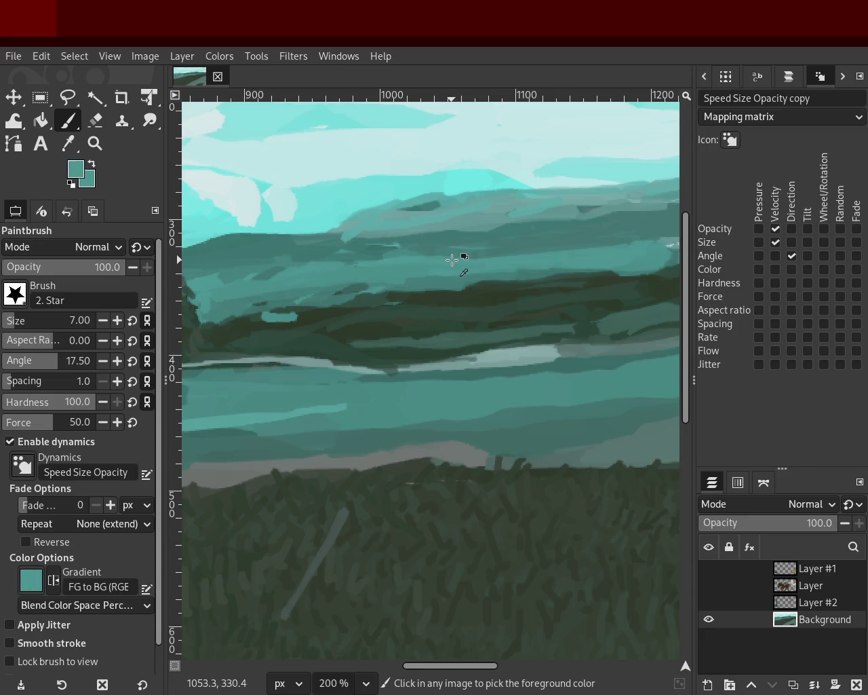
left_click_drag(642, 242, 443, 267)
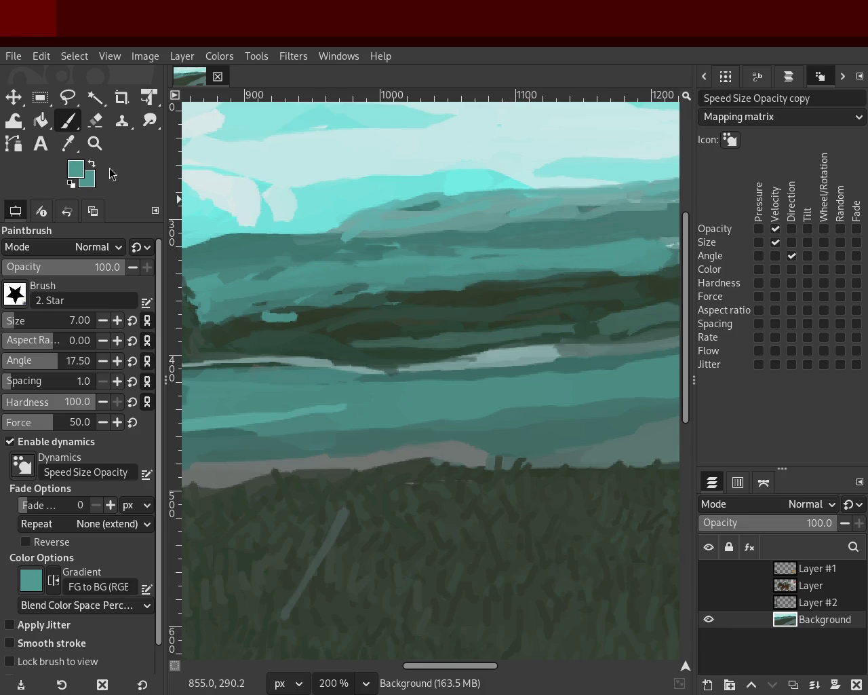
left_click(95, 143)
left_click(457, 285, "ctrl")
left_click(458, 286, "ctrl")
left_click(457, 285, "ctrl")
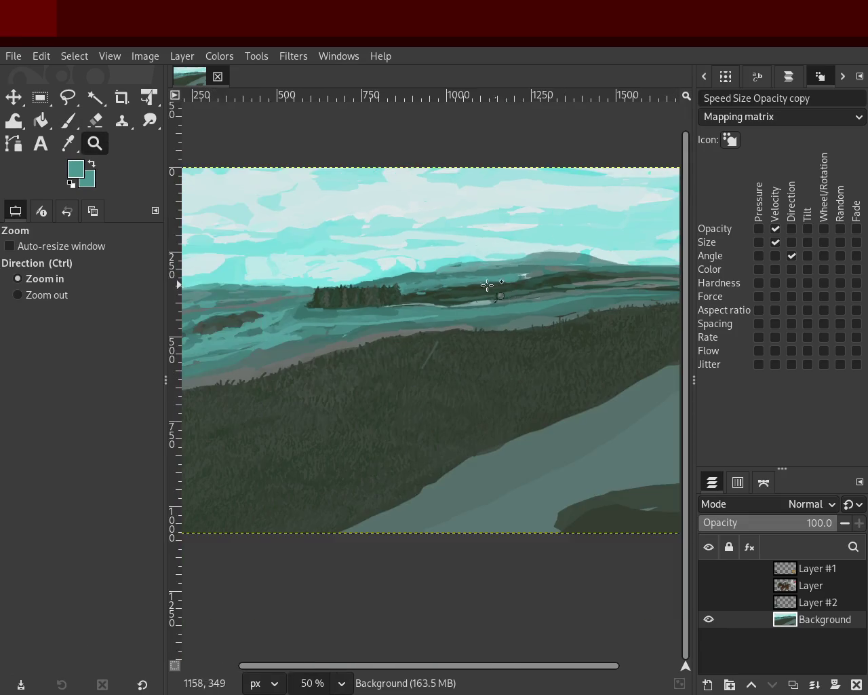
double_click(458, 286)
triple_click(458, 285)
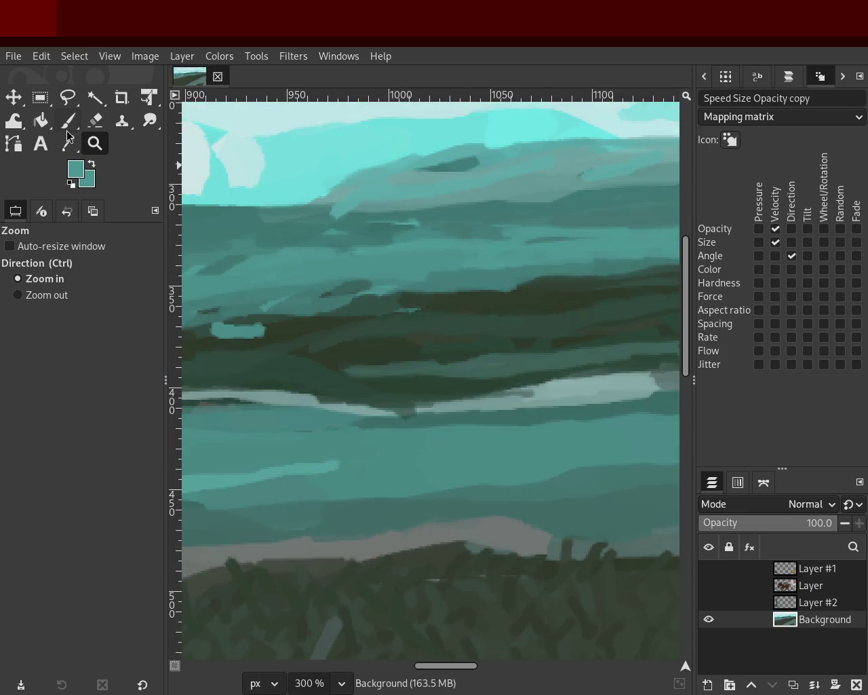
left_click(69, 127)
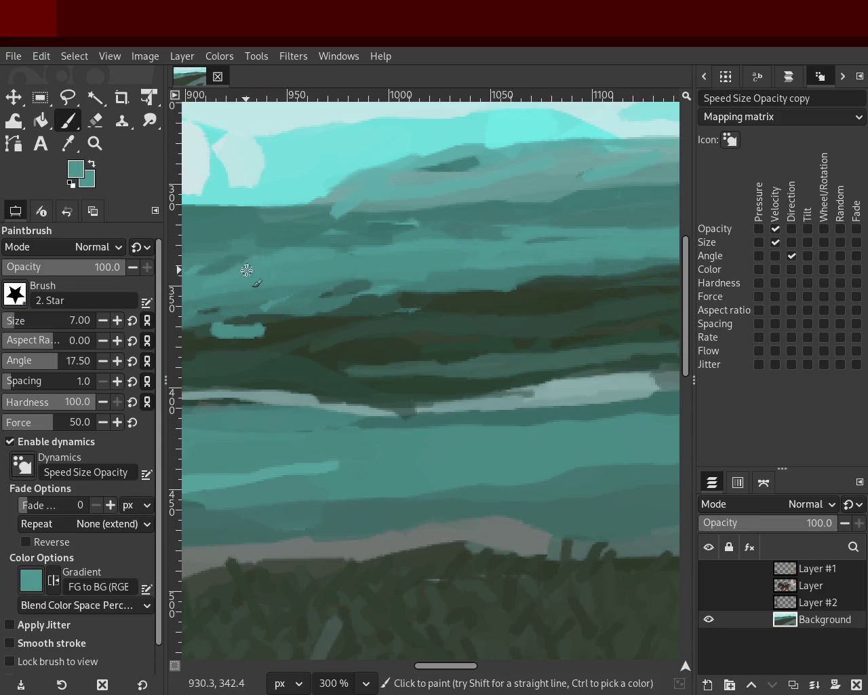
left_click(95, 143)
left_click(468, 279, "ctrl")
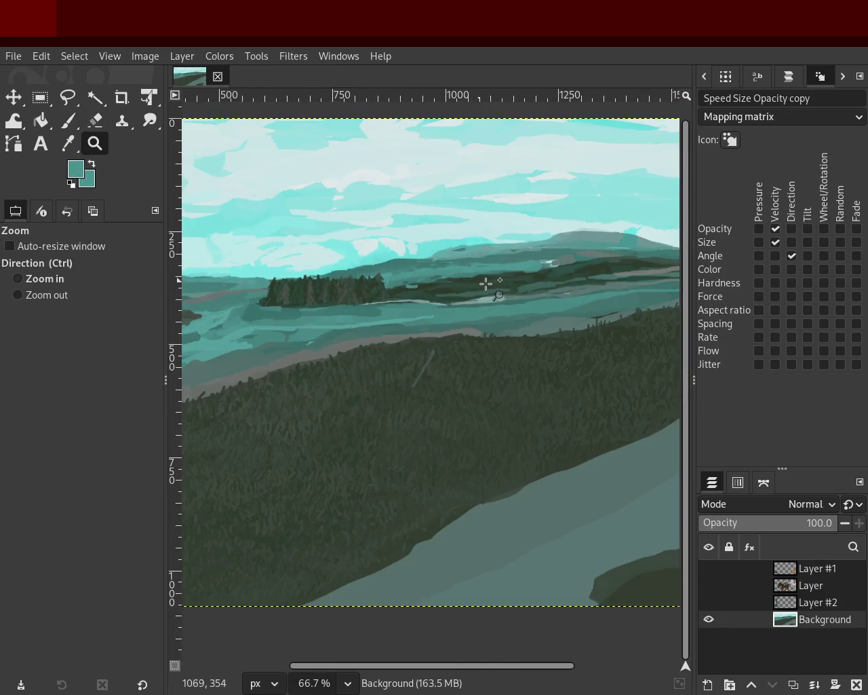
left_click(480, 283)
left_click(488, 279, "ctrl")
left_click(522, 271)
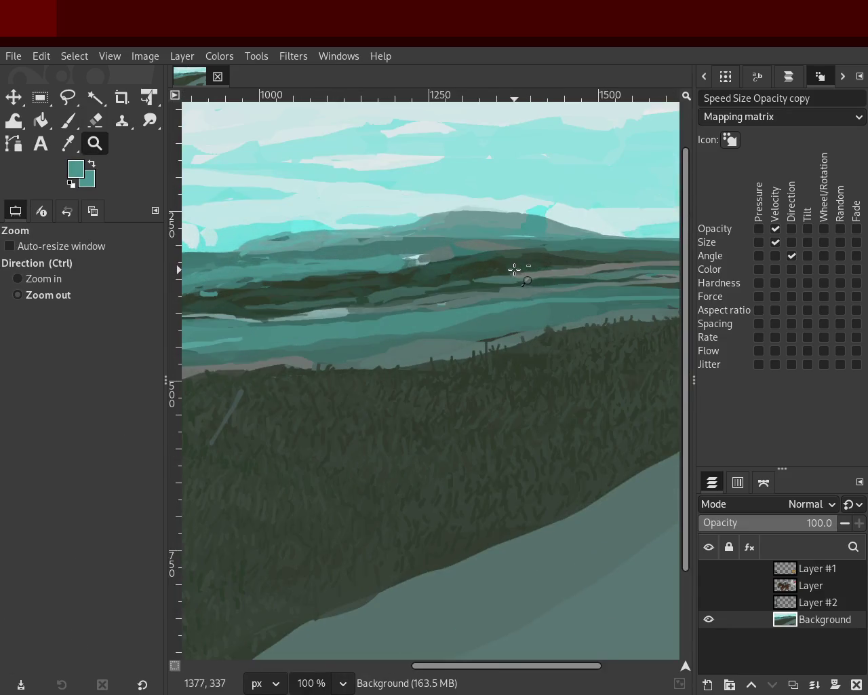
left_click(512, 268, "ctrl")
left_click(512, 268, "ctrl")
left_click(414, 260)
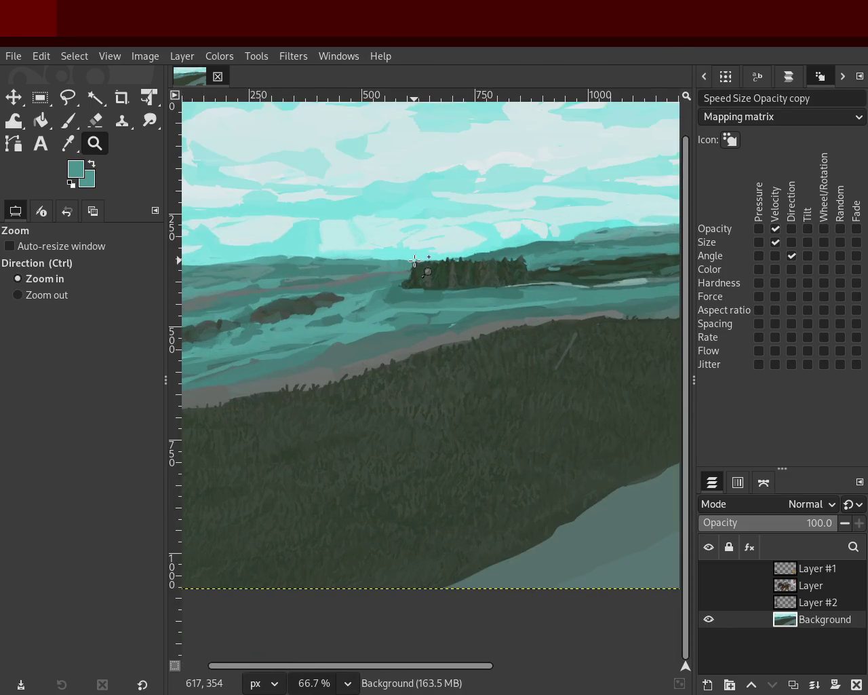
left_click(415, 261, "ctrl")
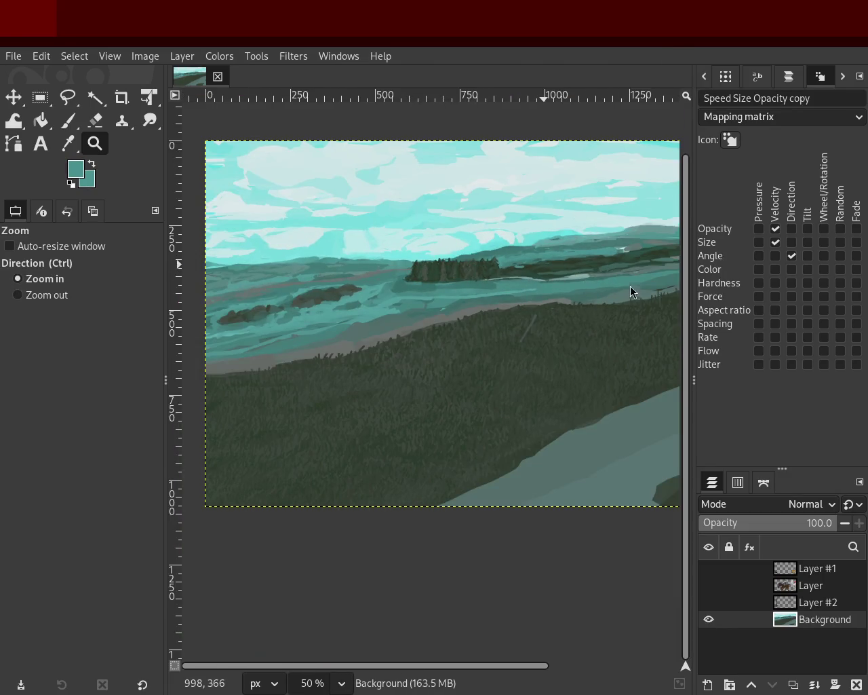
left_click(393, 272, "ctrl")
left_click(315, 272)
left_click(281, 285)
left_click(276, 292)
left_click(271, 300)
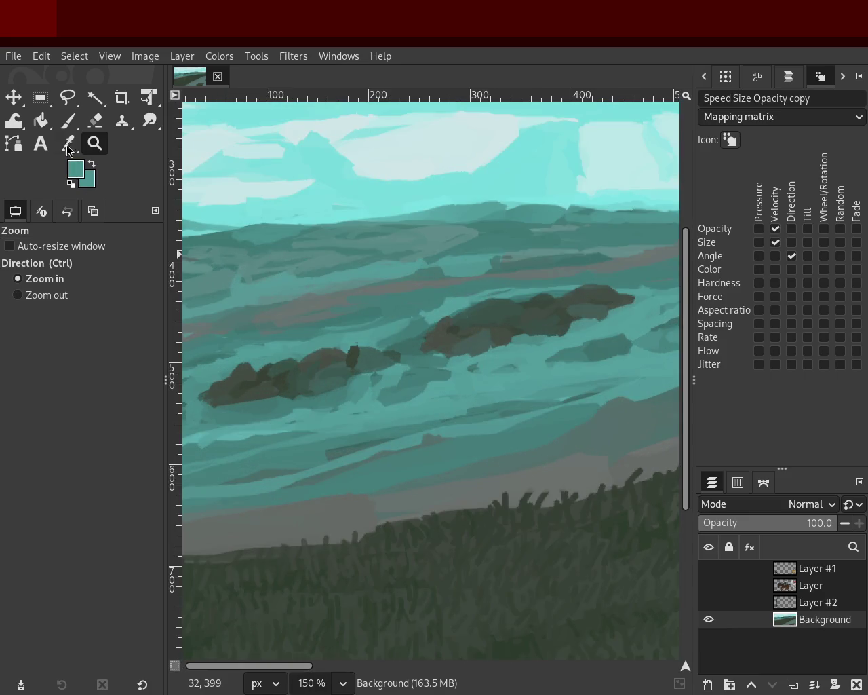
- Pick a greyer teal from the painting and zoom in on the distant hills
left_click(68, 120)
left_click(272, 315, "ctrl")
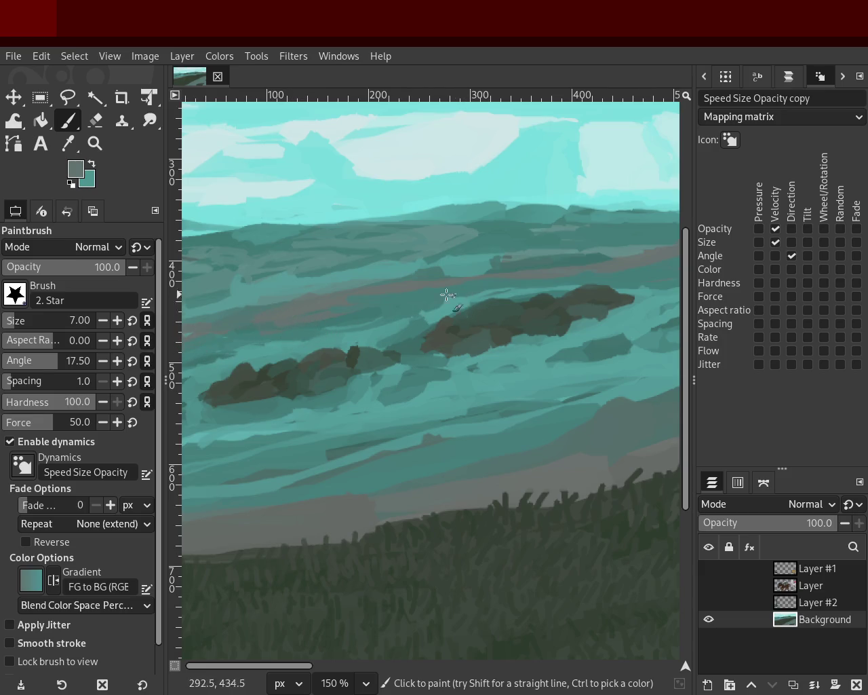
left_click(95, 143)
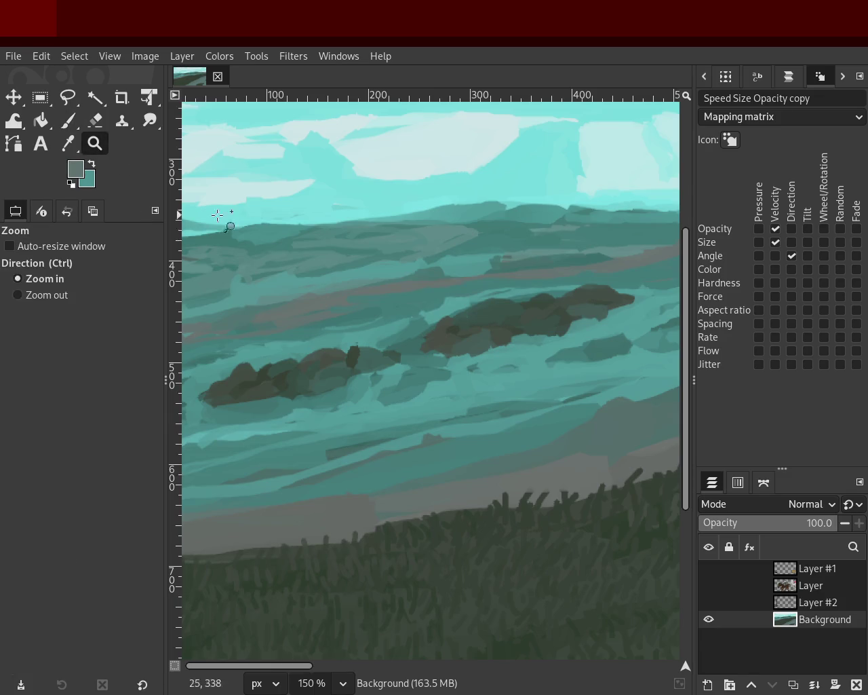
left_click(396, 322, "ctrl")
left_click(396, 322, "ctrl")
left_click(396, 322)
left_click(339, 319, "ctrl")
left_click(298, 305)
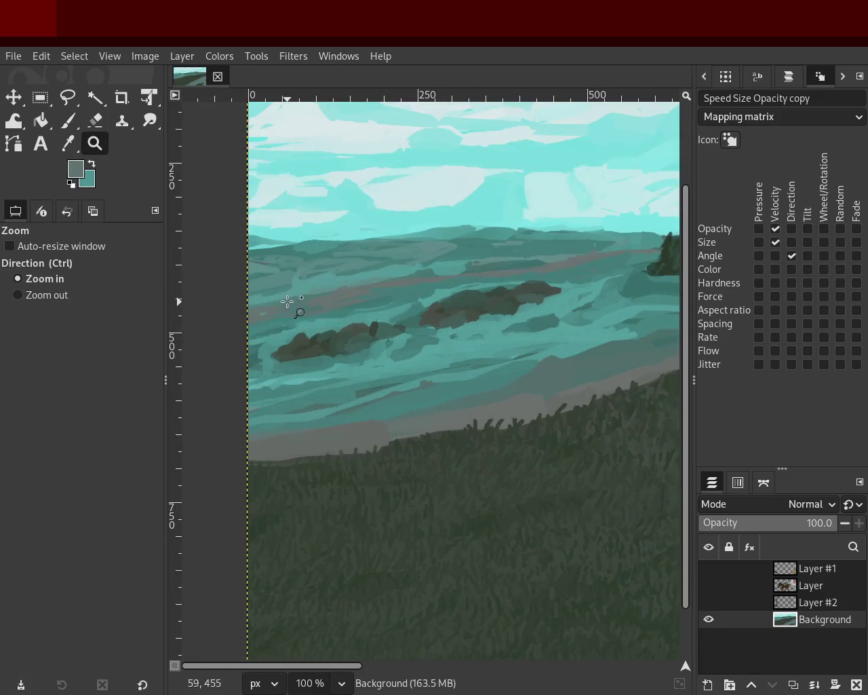
left_click(278, 305)
left_click(271, 301)
- Set the Paintbrush size to 25 and sample teal shades from the hills and sky
key("p")
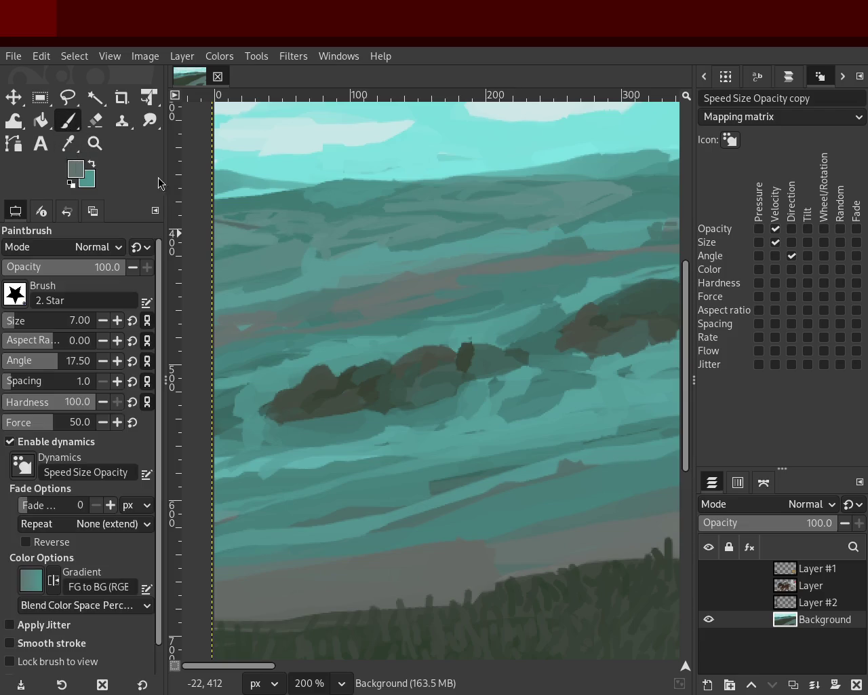
left_click(21, 319)
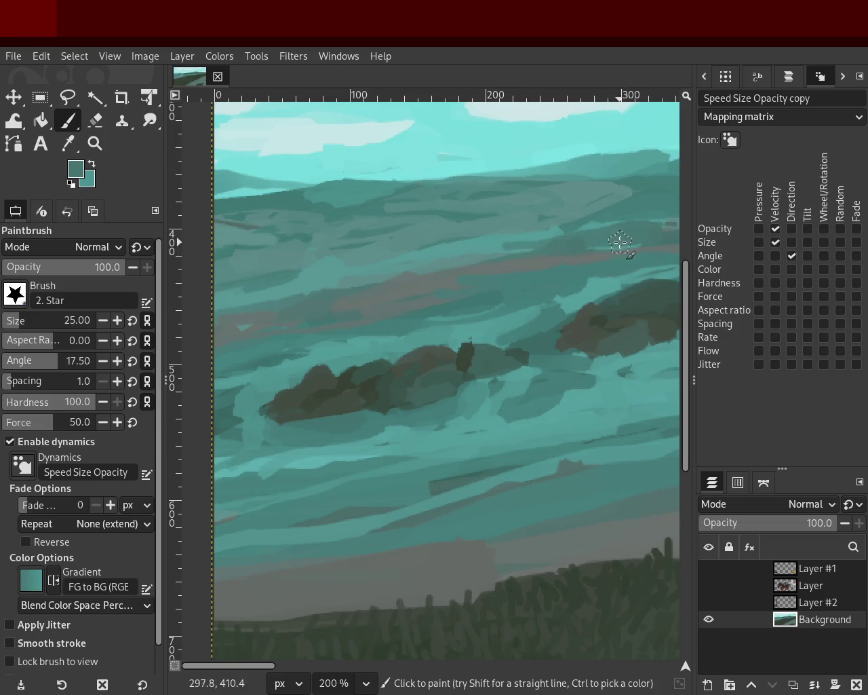
left_click(420, 254, "ctrl")
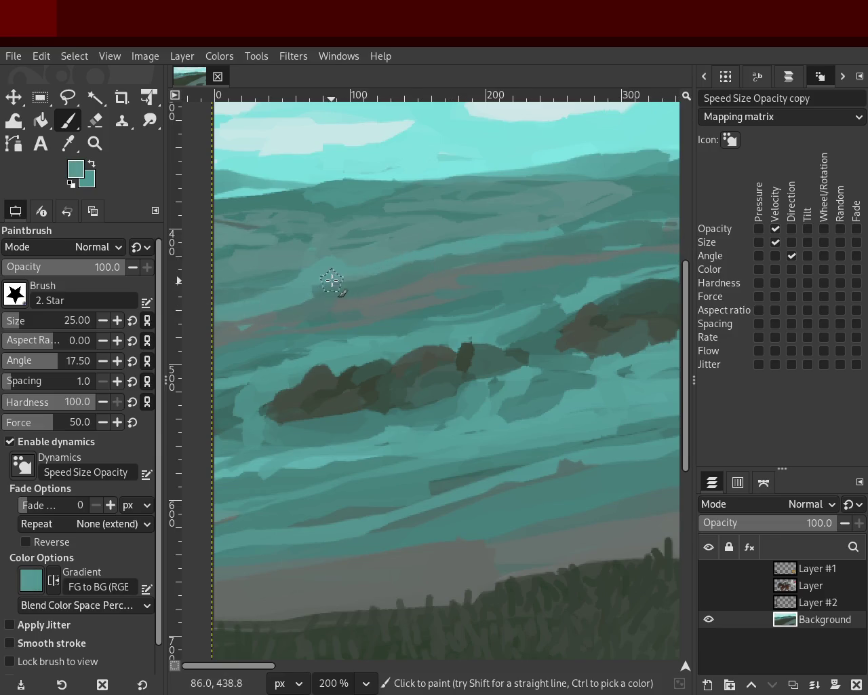
left_click(332, 253, "ctrl")
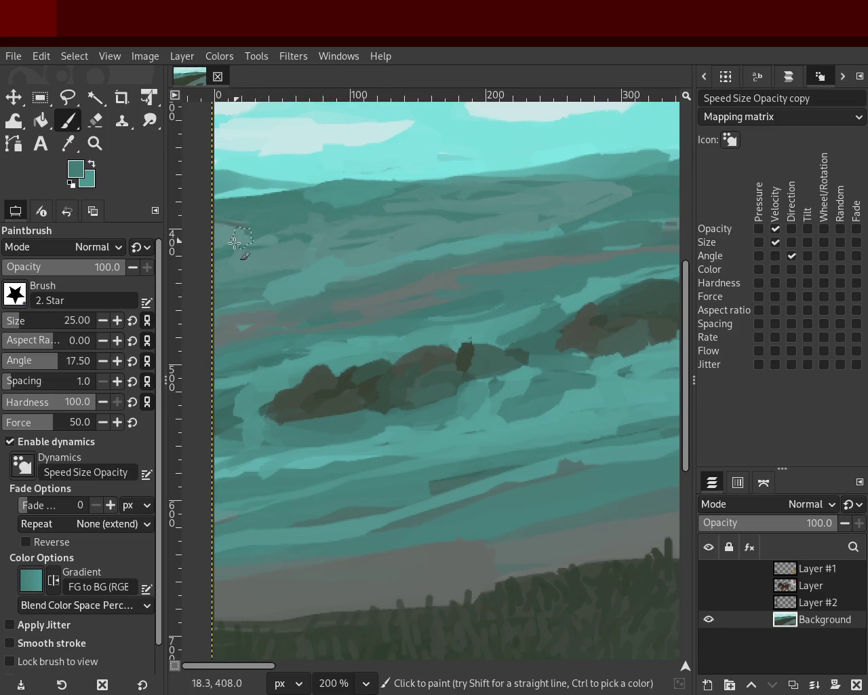
left_click(355, 194, "ctrl")
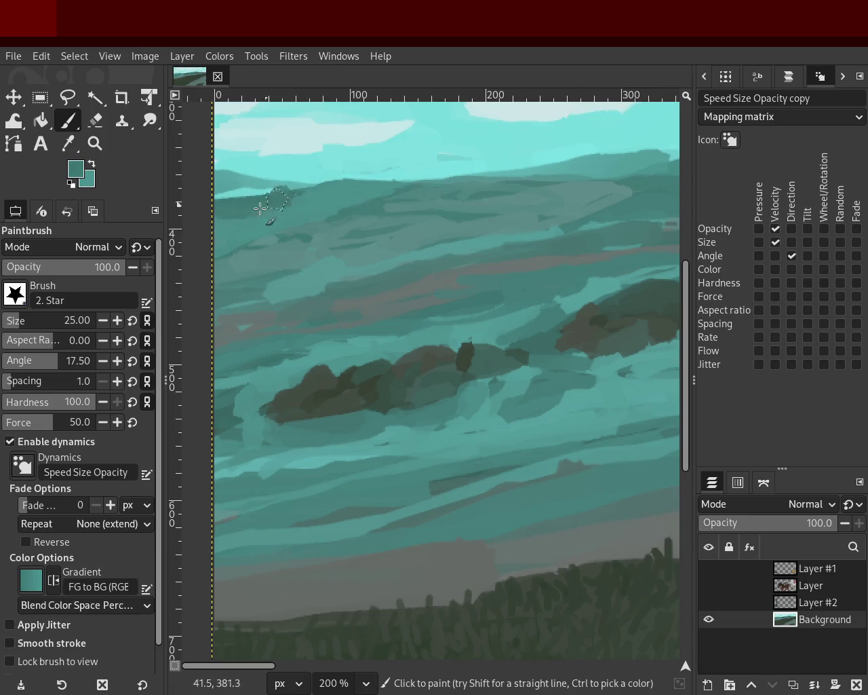
left_click(355, 181, "ctrl")
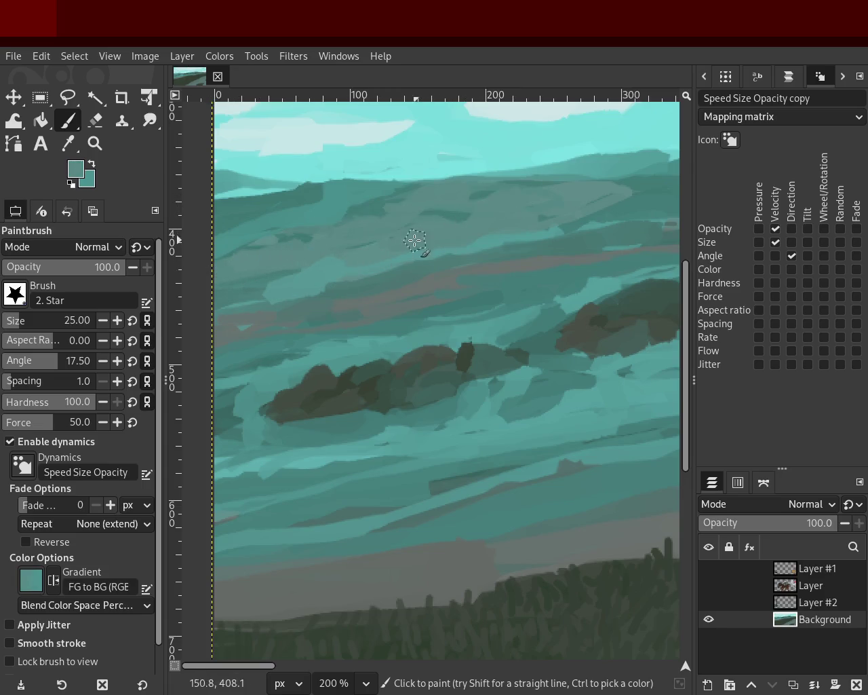
left_click(88, 146)
scroll(287, 280, "down", 1)
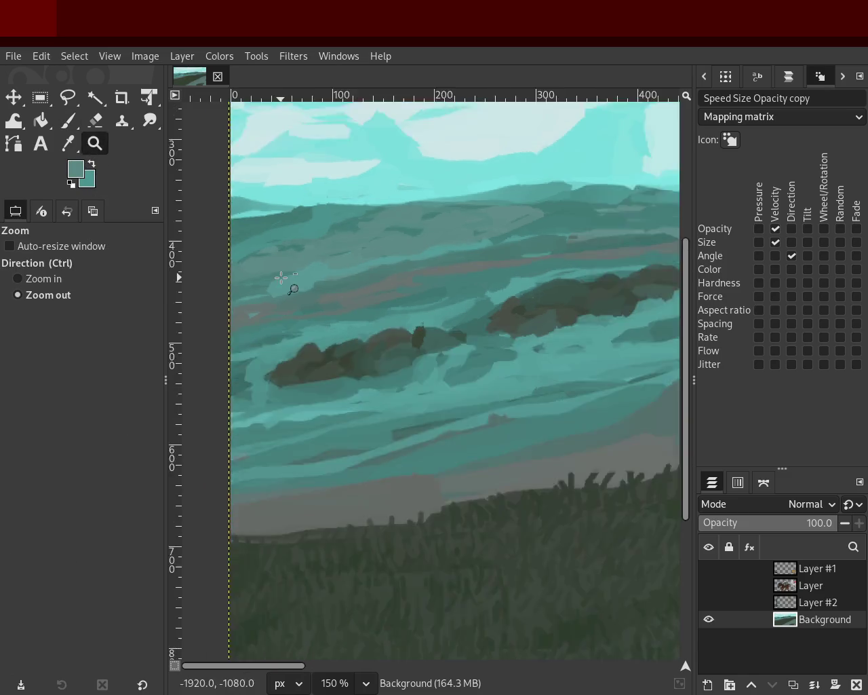
- Zoom out and back in to check the whole landscape's composition, water and tree line
scroll(287, 280, "down", 2)
scroll(327, 298, "up", 1)
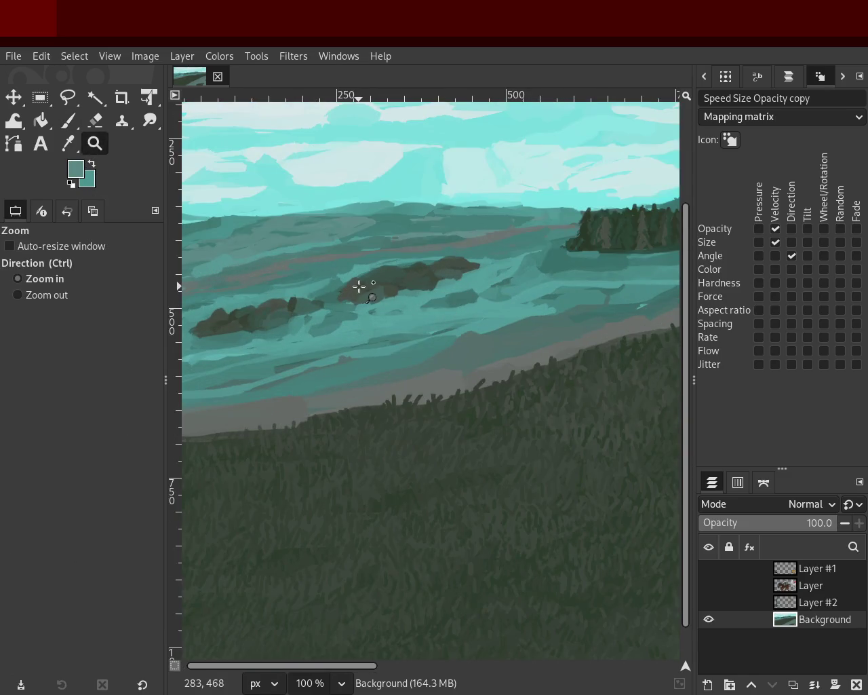
scroll(299, 237, "down", 1)
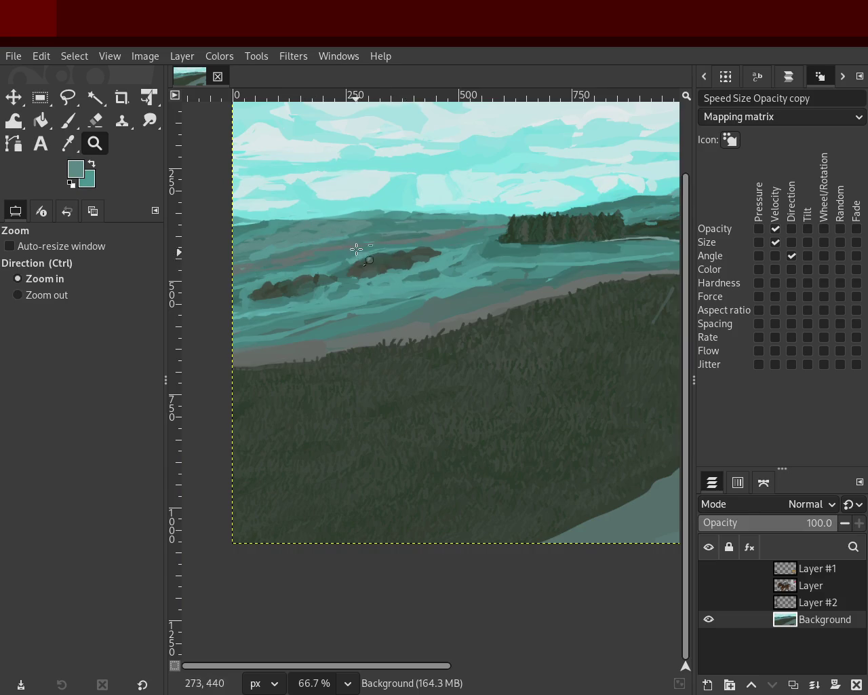
scroll(302, 236, "down", 1)
scroll(290, 226, "up", 4)
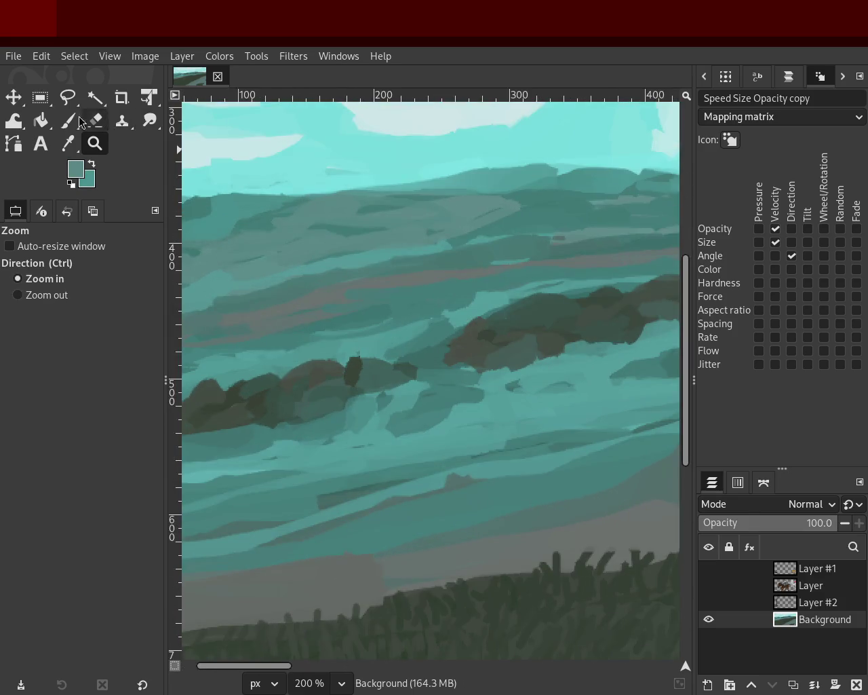
left_click(68, 120)
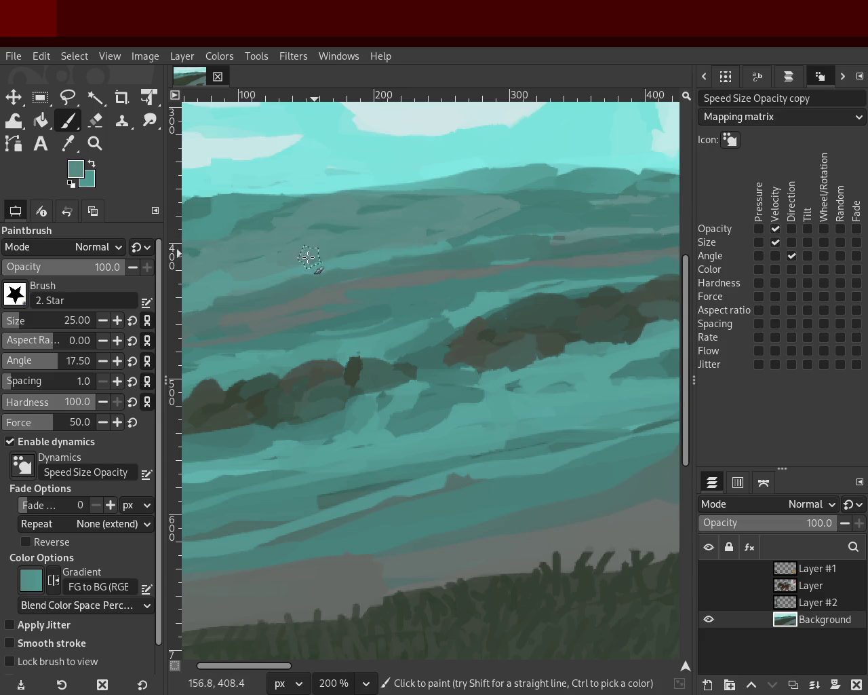
key("ctrl")
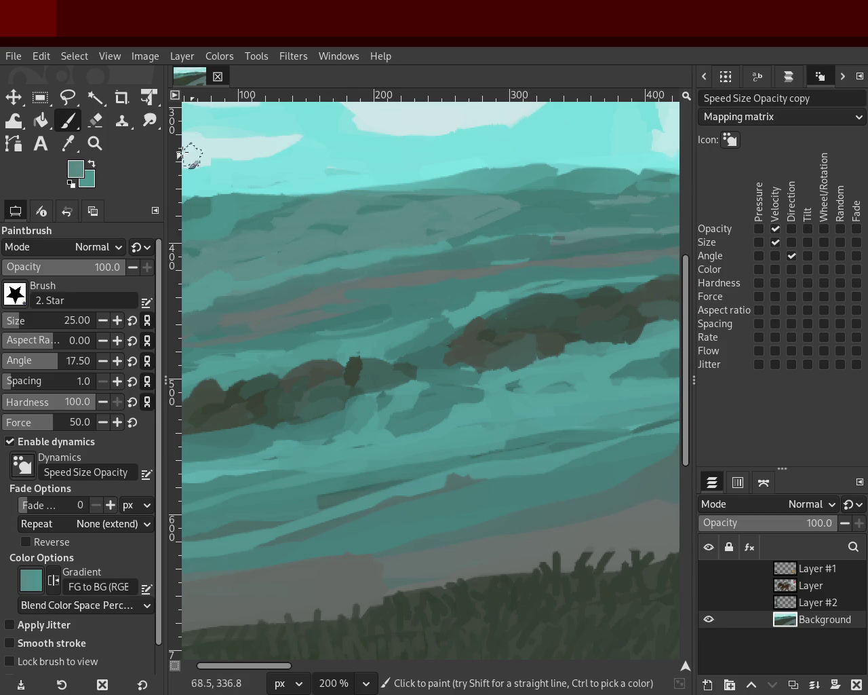
left_click(95, 143)
left_click(287, 229, "ctrl")
left_click(480, 244, "ctrl")
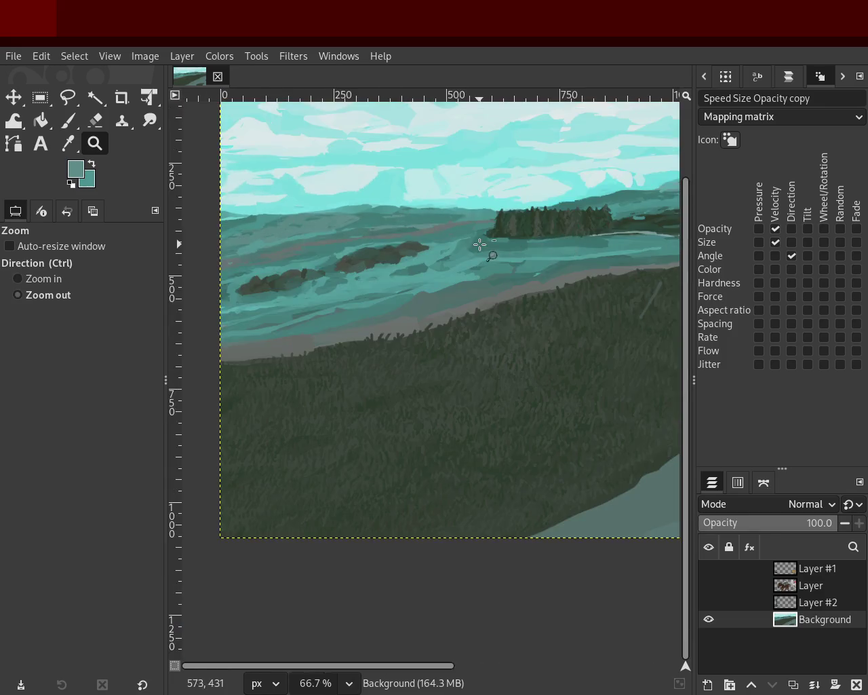
left_click(480, 244, "ctrl")
left_click(400, 221, "ctrl")
double_click(417, 227)
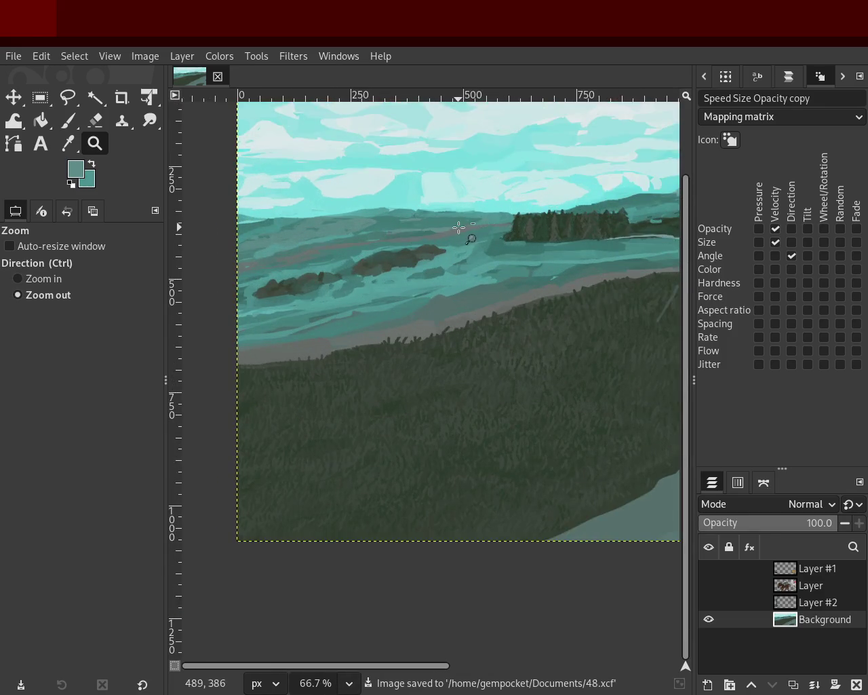
left_click(402, 256, "ctrl")
left_click(400, 256, "ctrl")
left_click(400, 256, "ctrl")
double_click(573, 233)
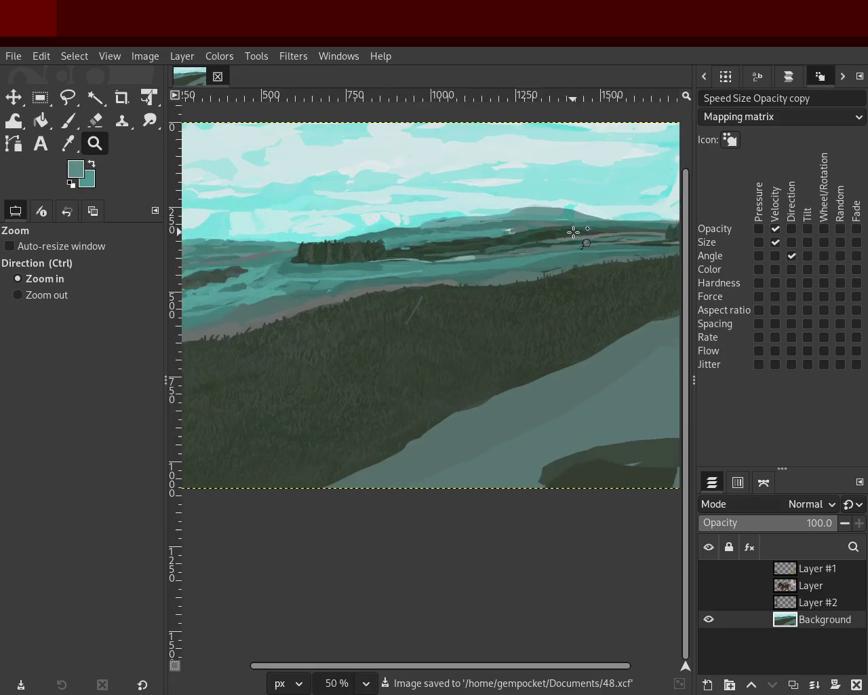
left_click(486, 279, "ctrl")
left_click(483, 283)
left_click(483, 283, "ctrl")
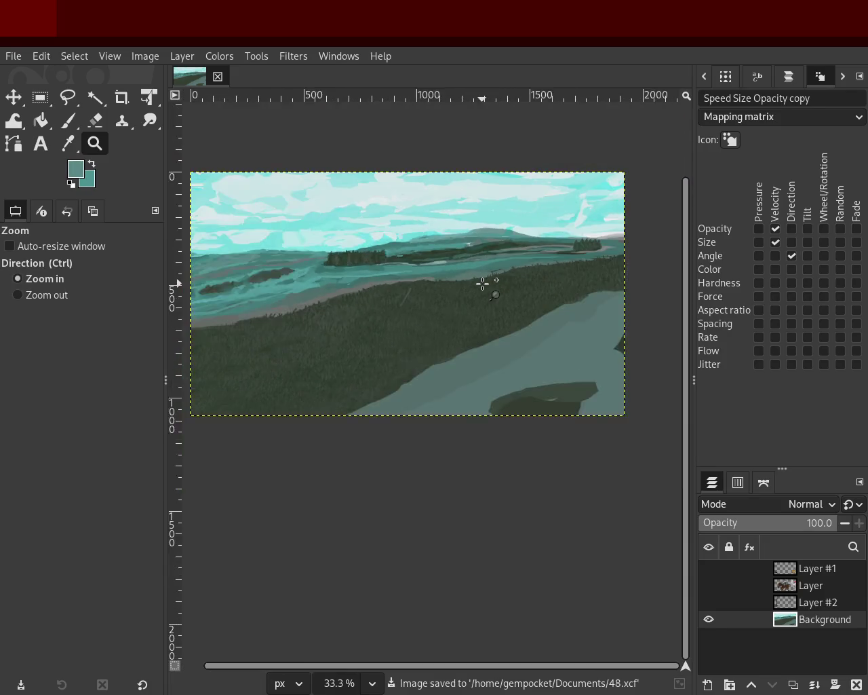
left_click(483, 283)
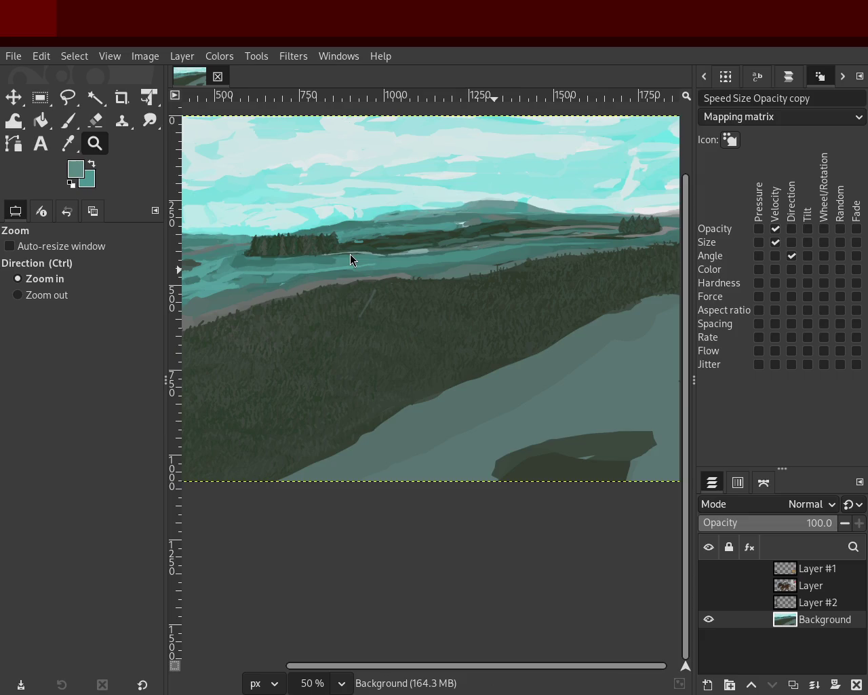
scroll(413, 248, "down", 2, "ctrl")
scroll(223, 253, "up", 3, "ctrl")
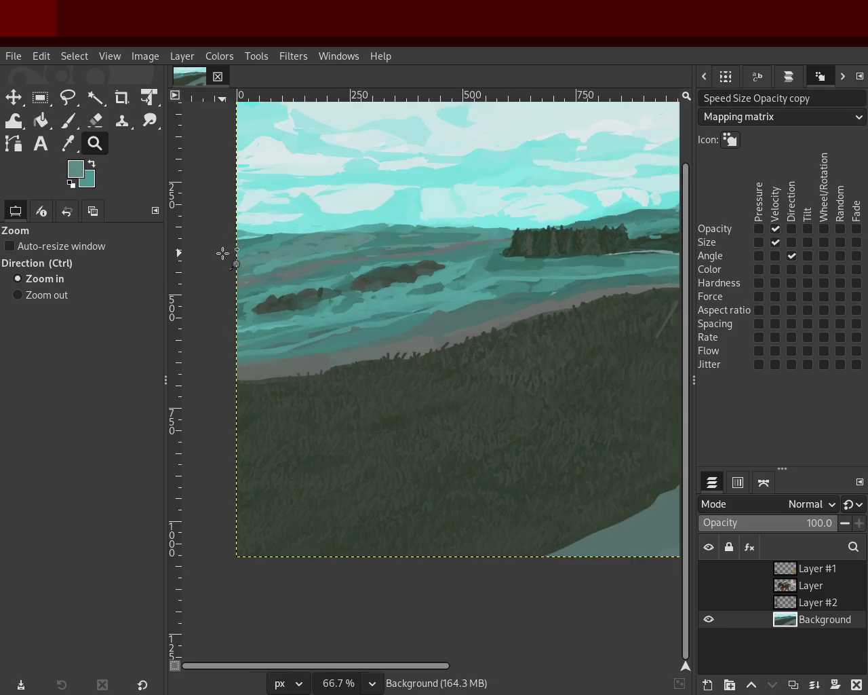
scroll(260, 256, "up", 3, "ctrl")
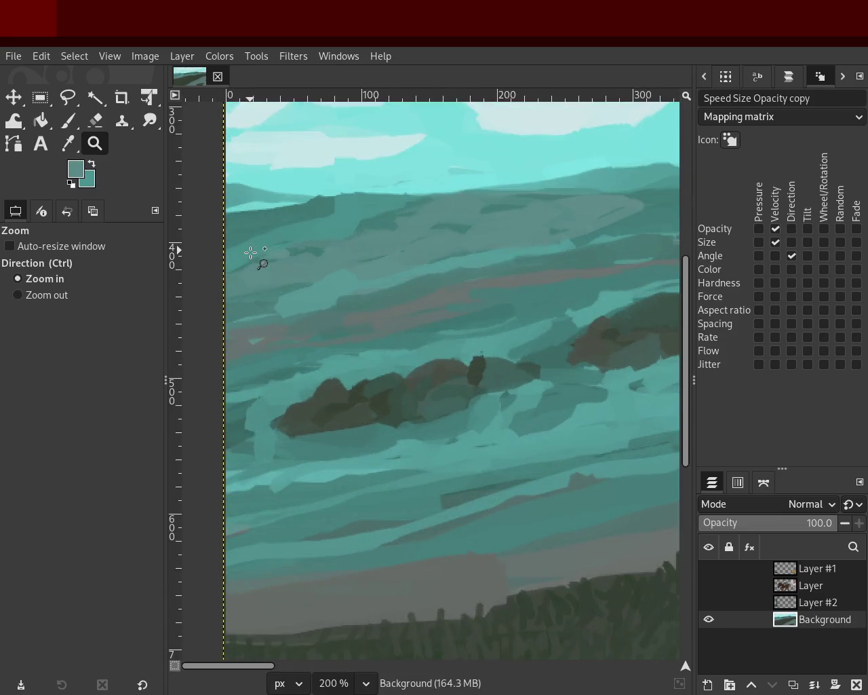
- Shrink the Paintbrush to size 11 and try a dark ridge stroke, then undo it
left_click(69, 122)
left_click(9, 325)
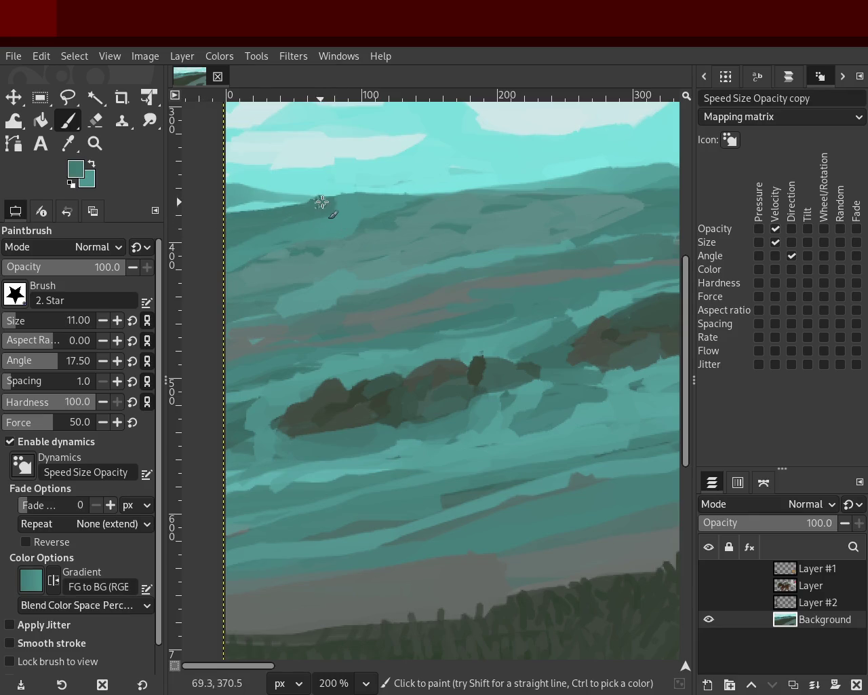
left_click_drag(333, 194, 230, 223)
key("ctrl+z")
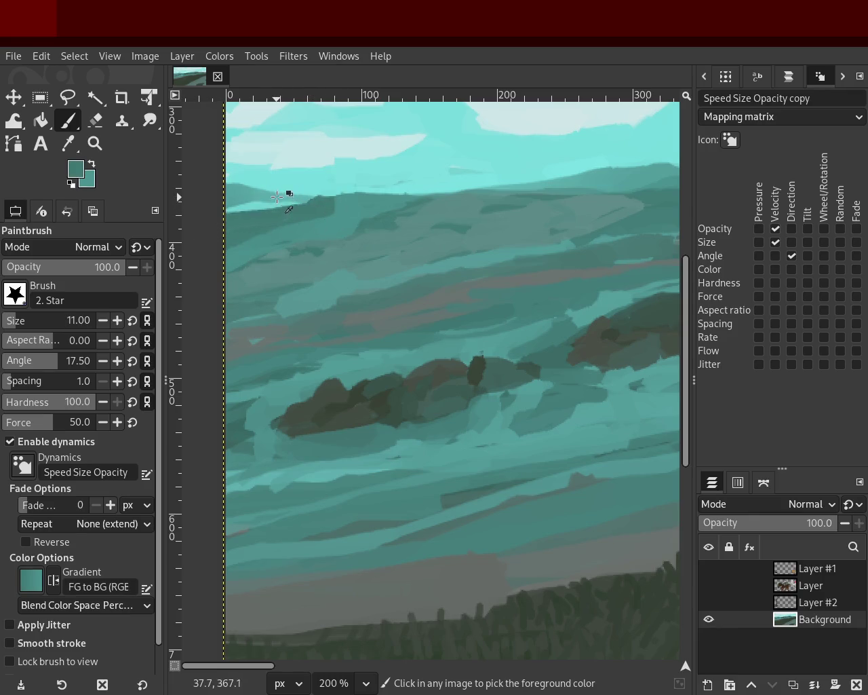
- Sample sky cyan and hill teal, and paint lighter teal over the dark ridge
left_click(380, 187, "ctrl")
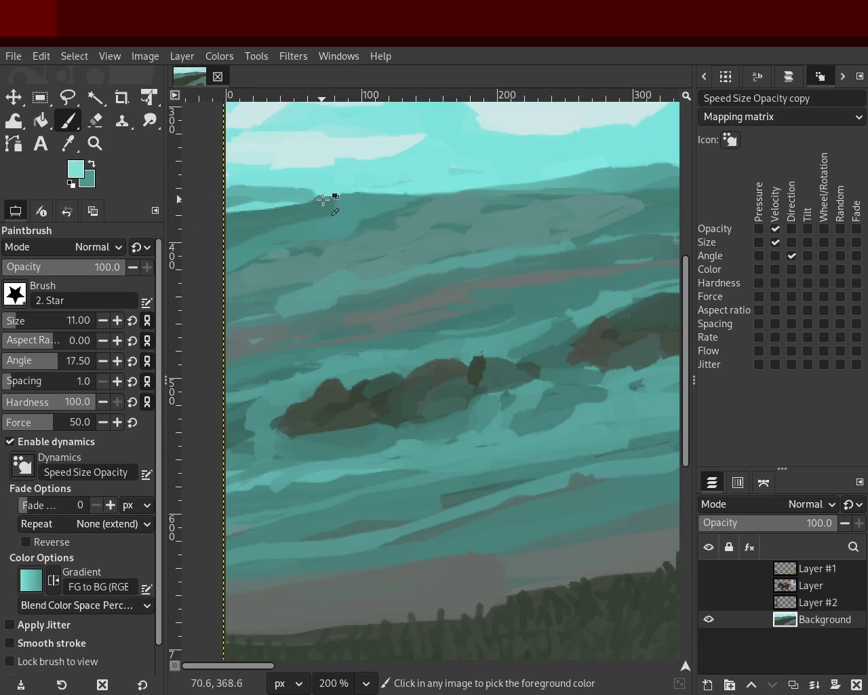
left_click(274, 212, "ctrl")
left_click_drag(263, 204, 339, 197)
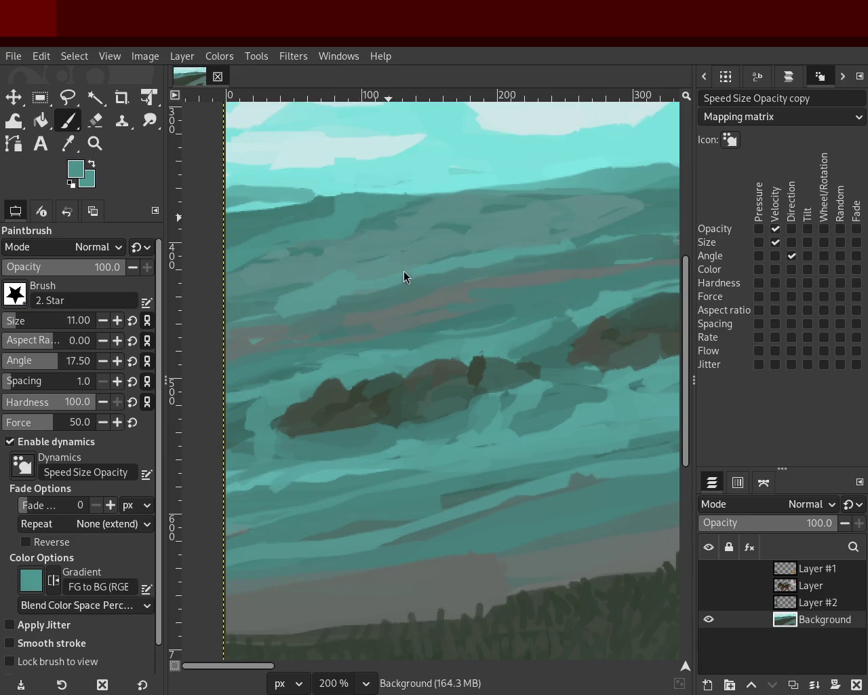
left_click(371, 288, "ctrl")
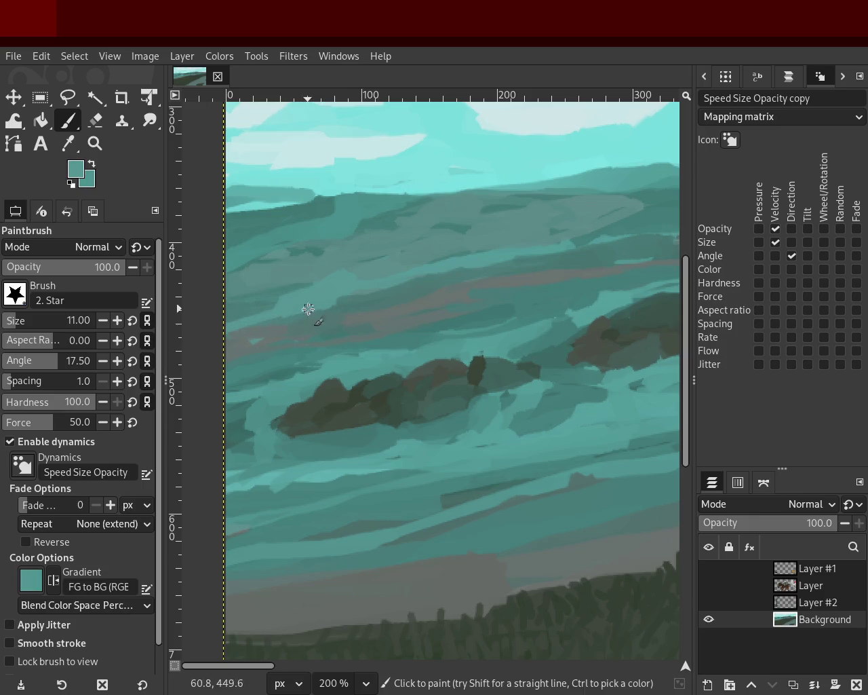
left_click(95, 143)
scroll(343, 314, "down", 2)
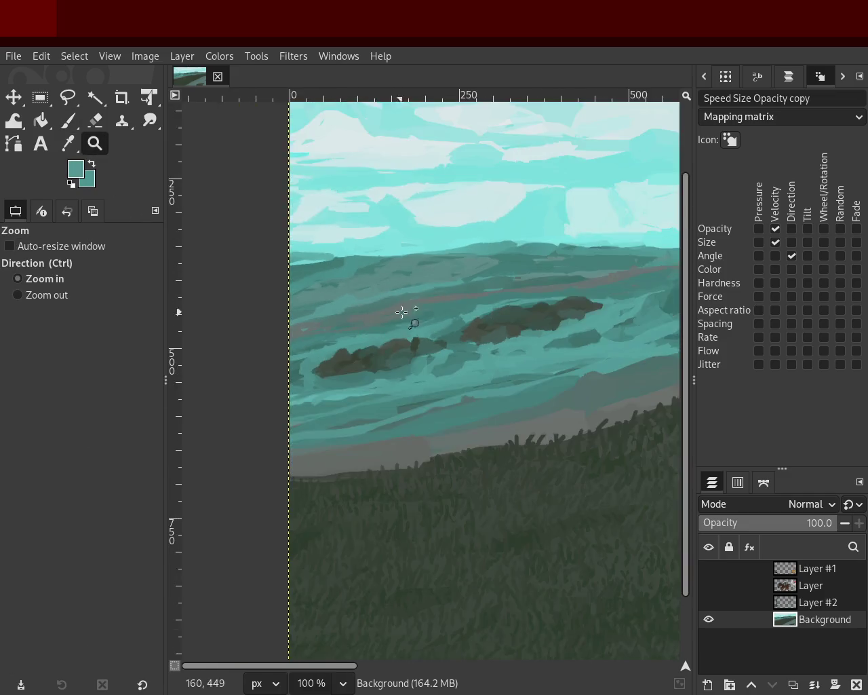
scroll(345, 316, "up", 1)
scroll(345, 316, "down", 1)
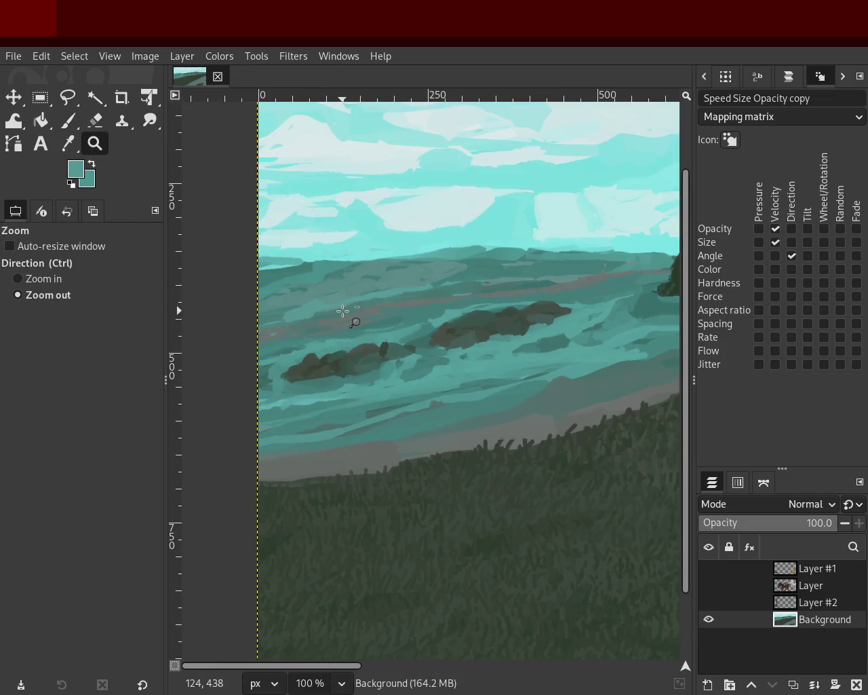
scroll(319, 316, "down", 1)
scroll(318, 316, "up", 1)
scroll(292, 317, "down", 1)
scroll(278, 314, "up", 2)
scroll(278, 314, "up", 2)
left_click(76, 126)
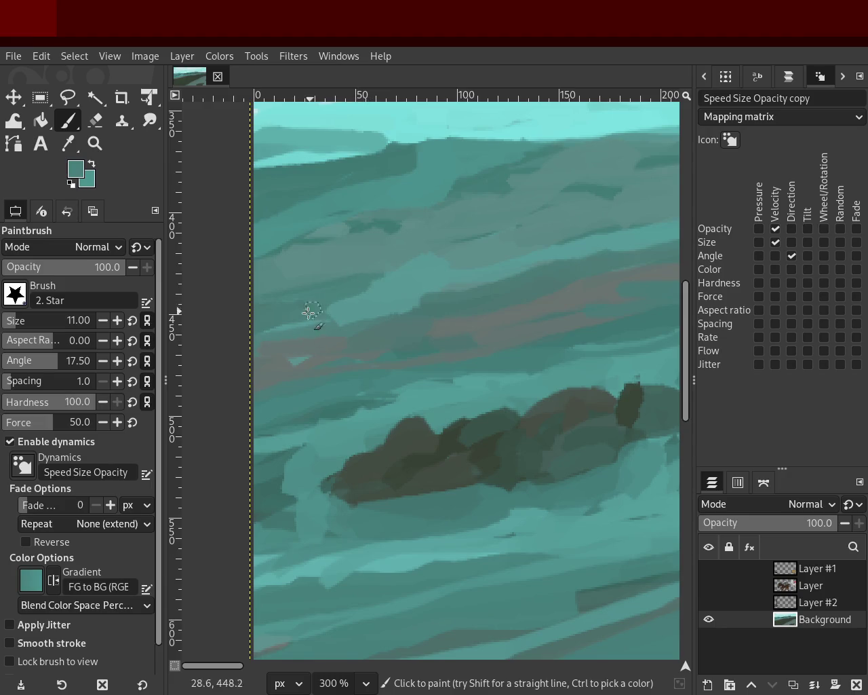
left_click(94, 143)
left_click(294, 293, "ctrl")
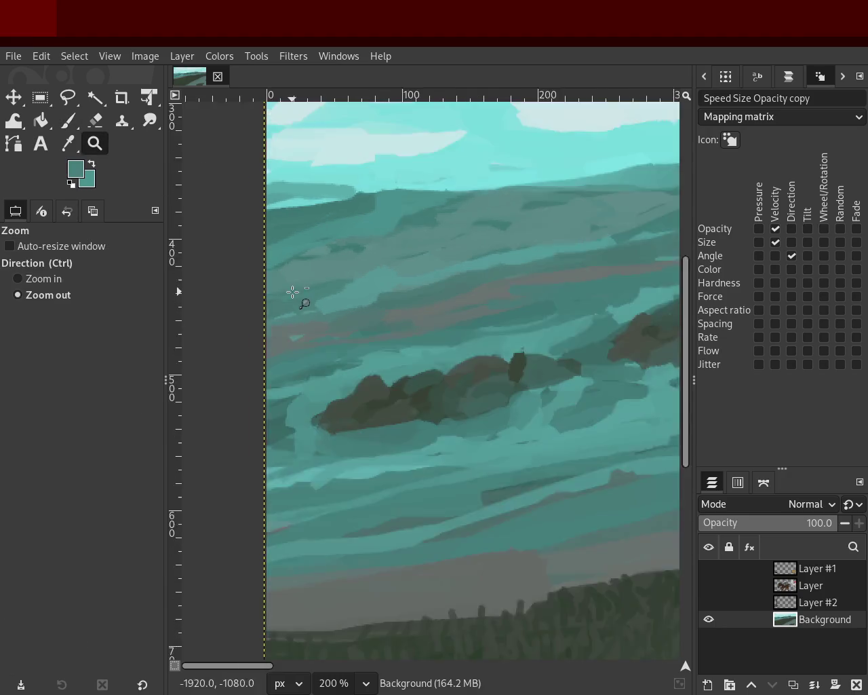
left_click(409, 287, "ctrl")
key("ctrl+s")
left_click(506, 270, "ctrl")
left_click(506, 270, "ctrl")
left_click(506, 270)
left_click(398, 295, "ctrl")
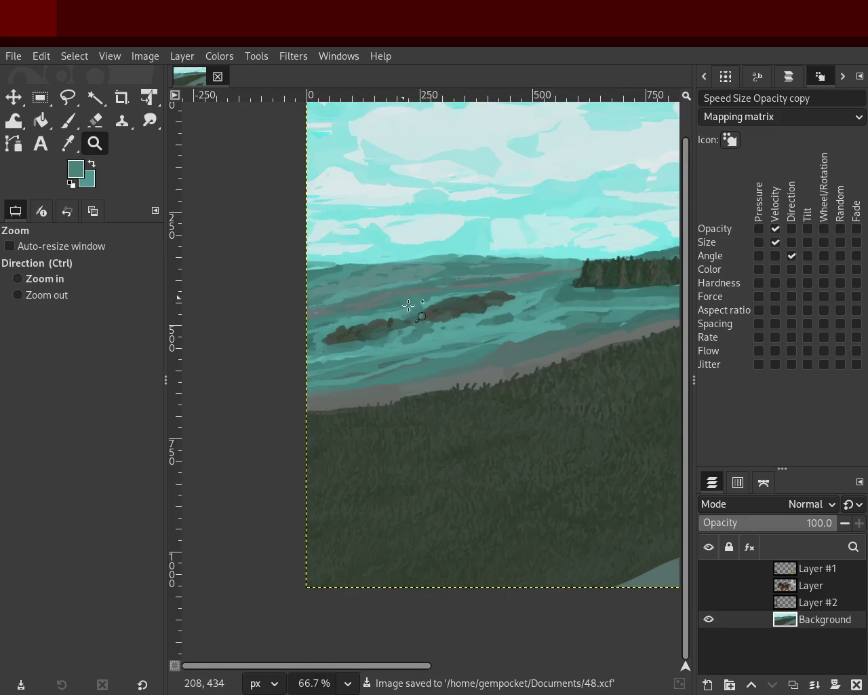
left_click(373, 336)
left_click(373, 336, "ctrl")
left_click(577, 314)
left_click(573, 314, "ctrl")
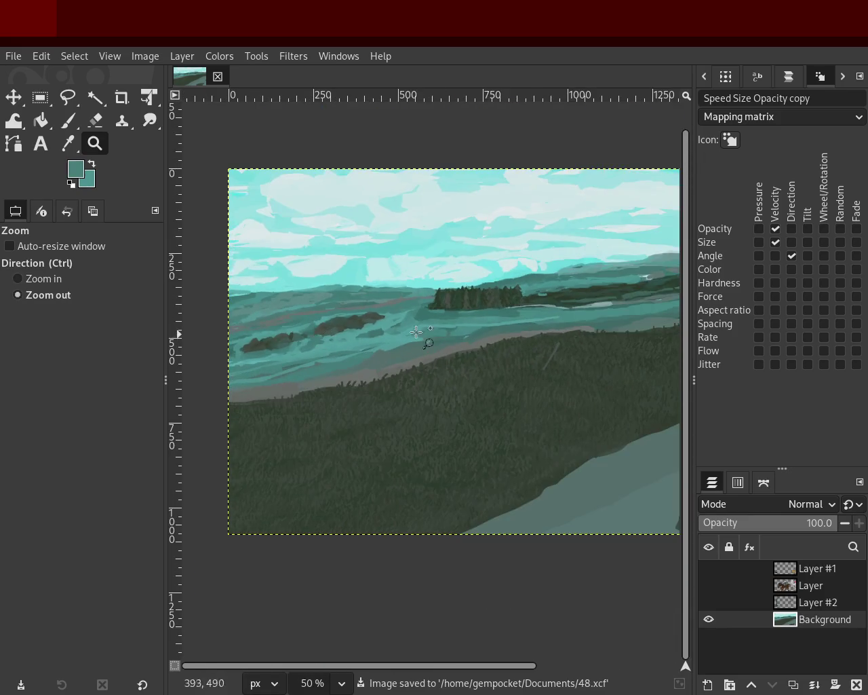
left_click(473, 324, "ctrl")
left_click(509, 321)
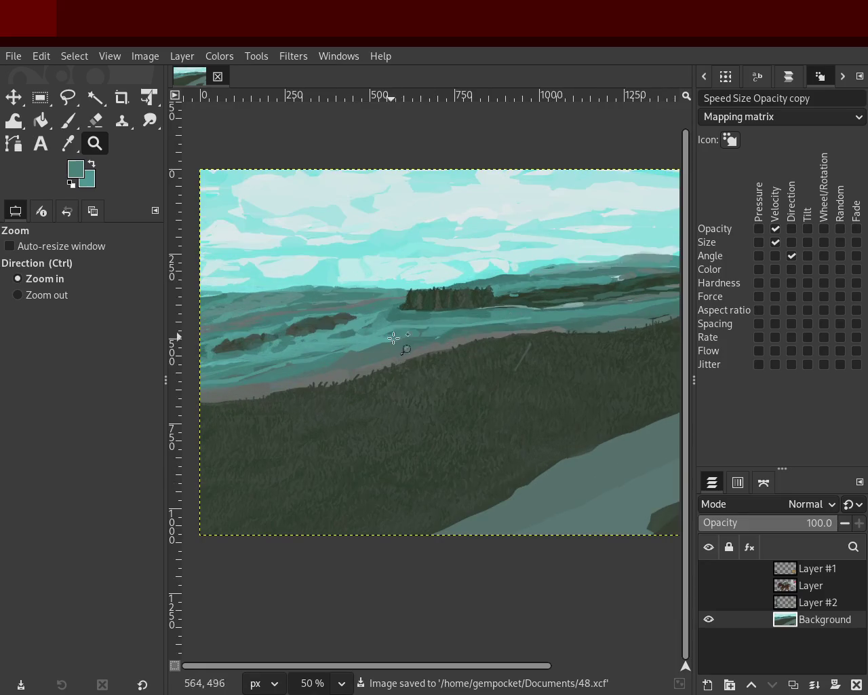
left_click(505, 334, "ctrl")
left_click(606, 330, "ctrl")
double_click(589, 330)
left_click(580, 330, "ctrl")
left_click(488, 350)
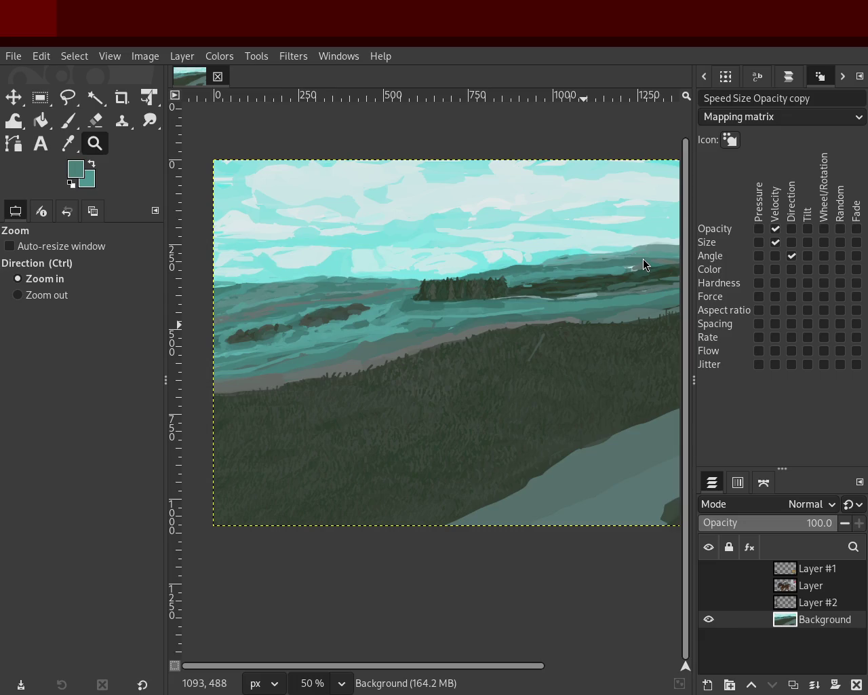
left_click(457, 190, "ctrl")
left_click(450, 229)
left_click(448, 237)
left_click(441, 262, "ctrl")
left_click(290, 311)
key("2")
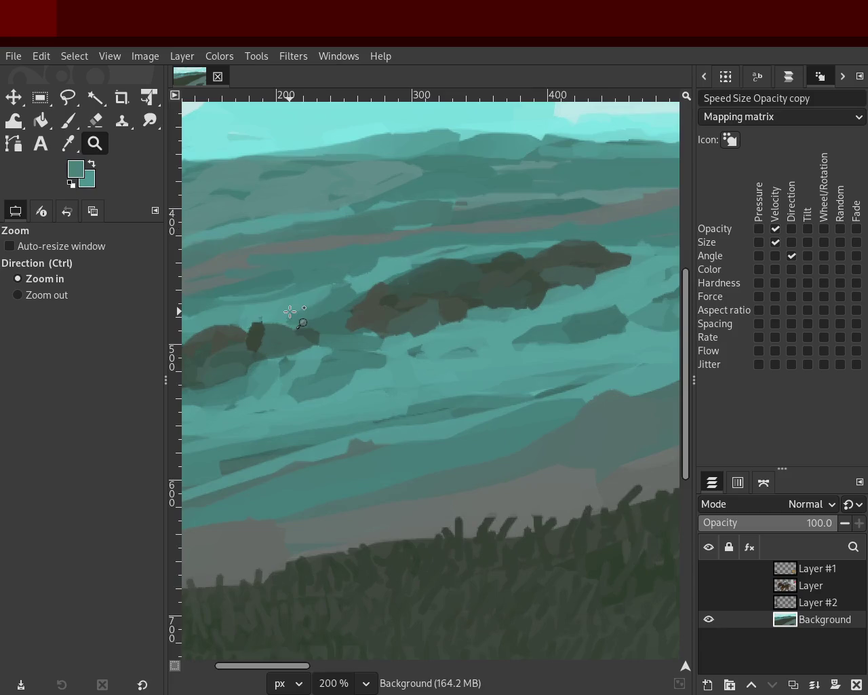
key("p")
left_click(524, 264, "ctrl")
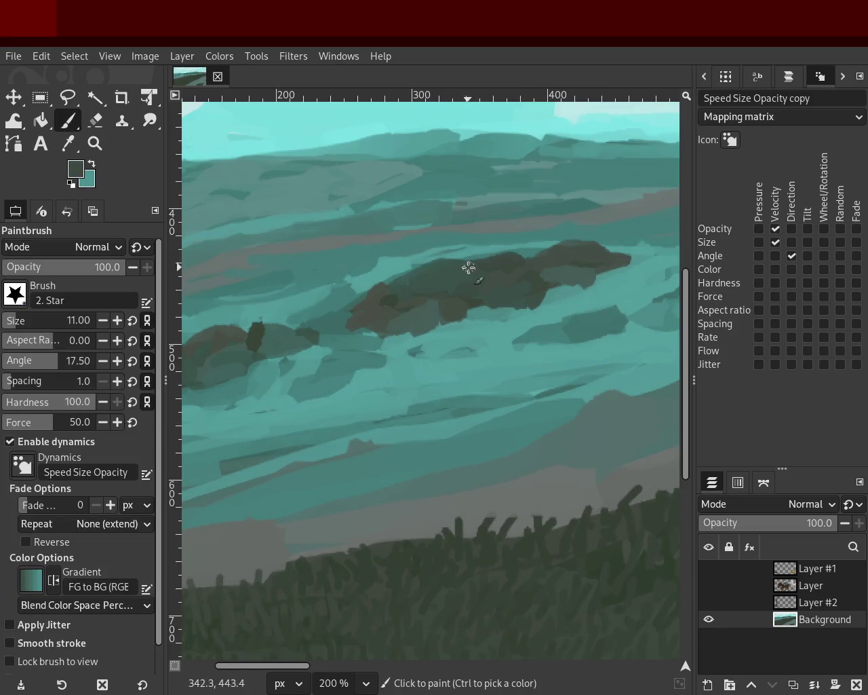
- Sample several dark grey-green tones from the rocky islets
left_click(555, 264, "ctrl")
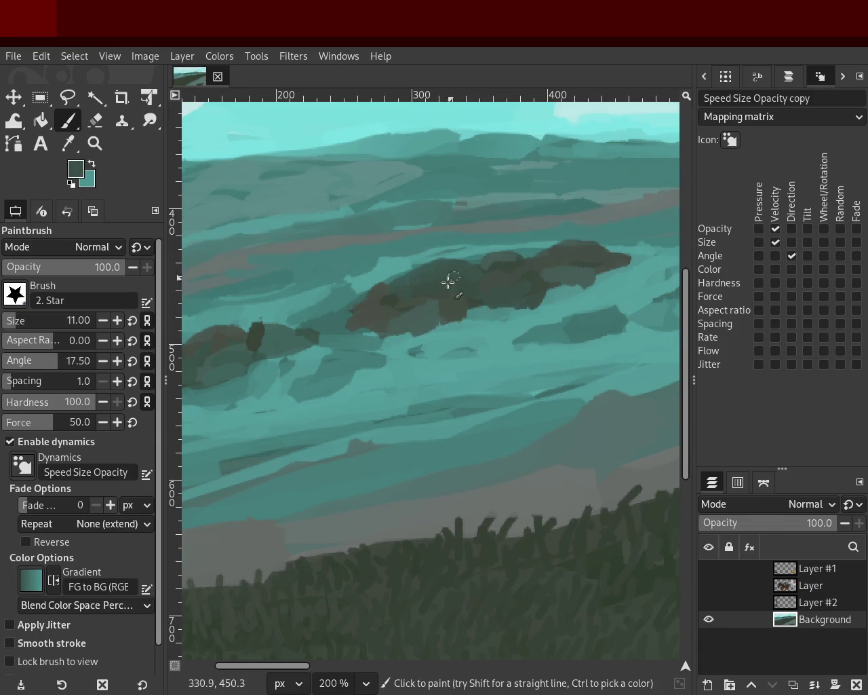
key("ctrl")
key("ctrl")
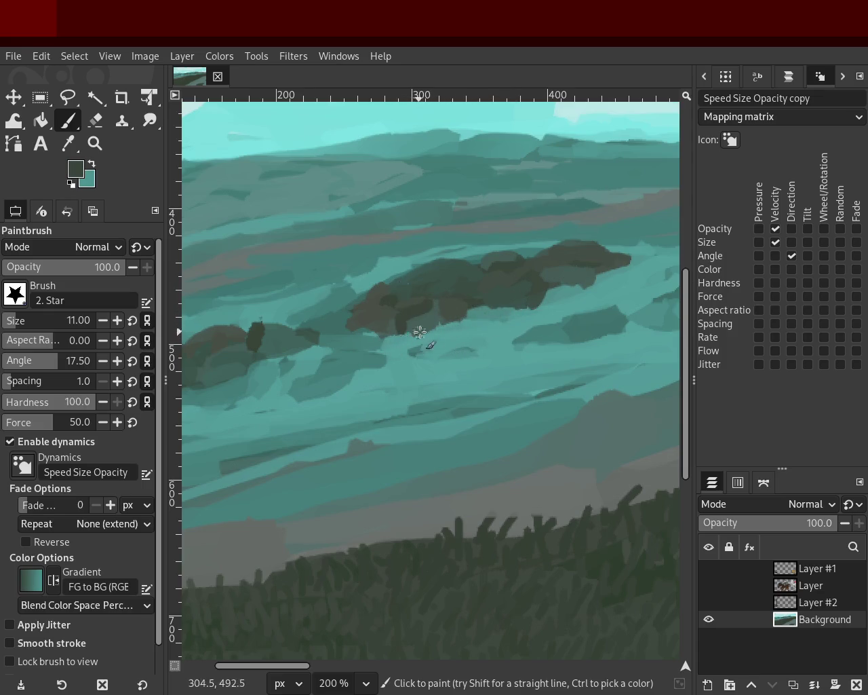
left_click(543, 285, "ctrl")
left_click(436, 304, "ctrl")
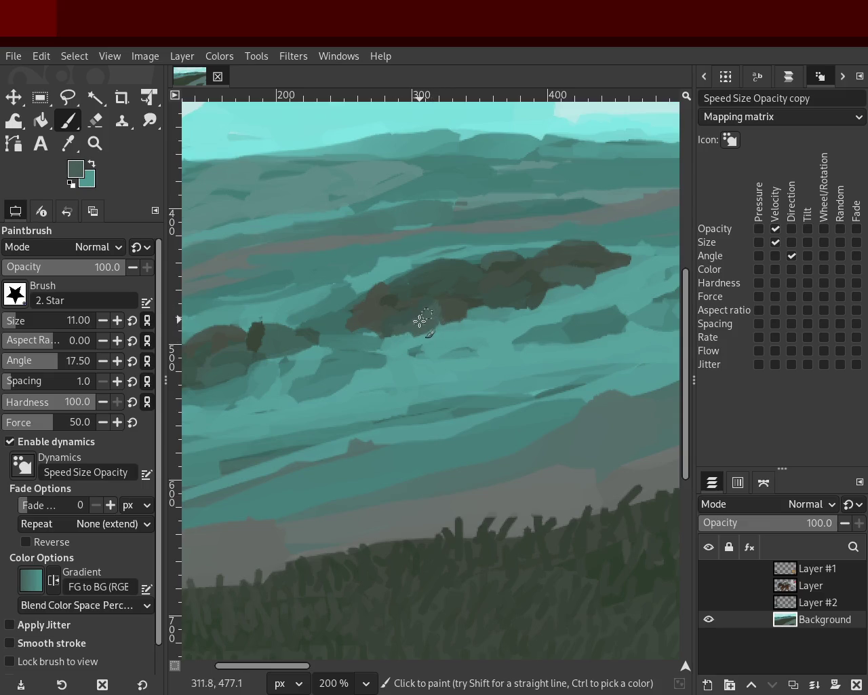
left_click(516, 257, "ctrl")
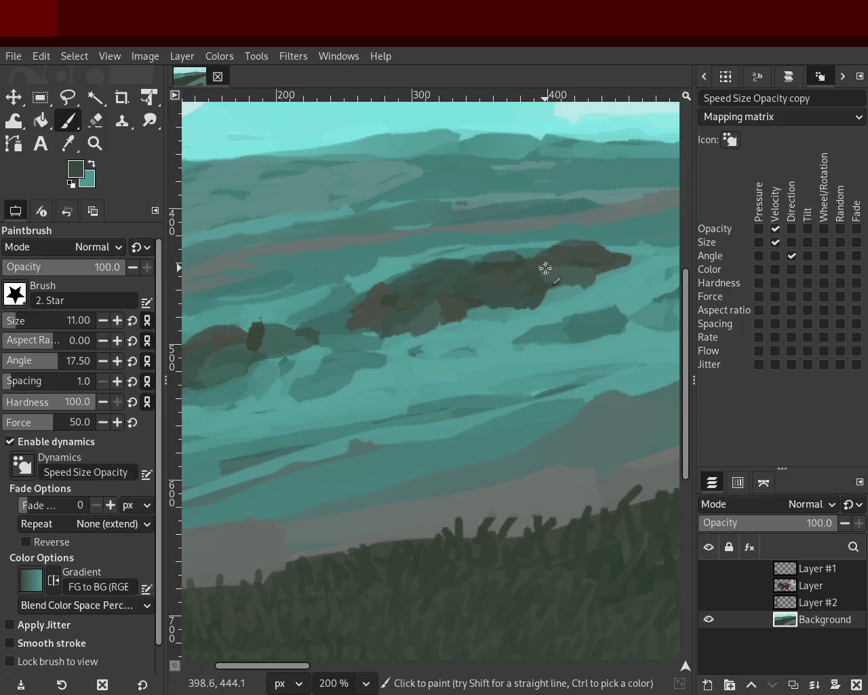
left_click(569, 246, "ctrl")
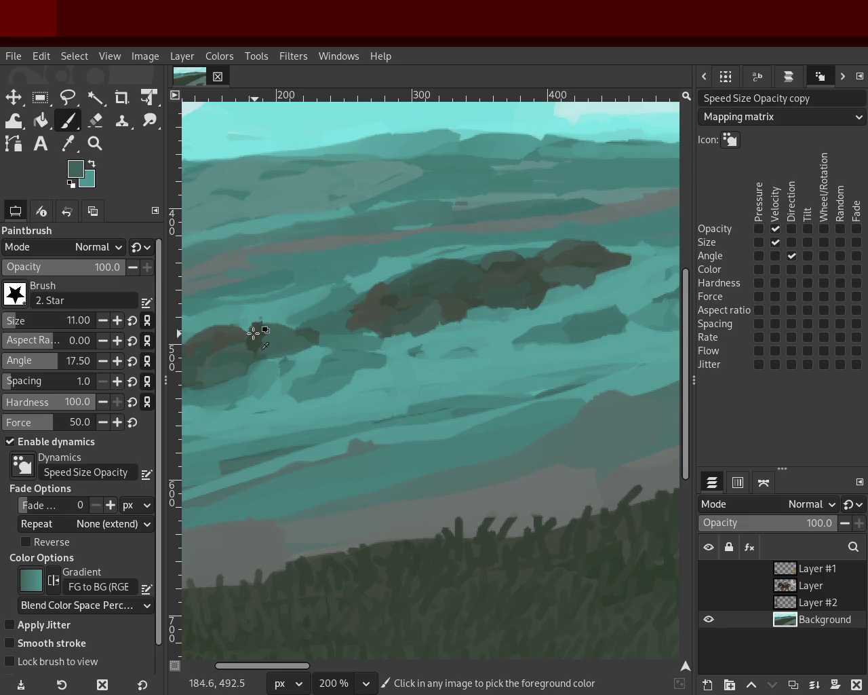
- Paint dark rock-coloured strokes extending the left islet toward the central one
left_click_drag(241, 320, 242, 349)
left_click(261, 327, "ctrl")
left_click_drag(261, 327, 256, 356)
left_click(277, 333, "ctrl")
left_click(373, 303, "ctrl")
left_click_drag(363, 325, 290, 348)
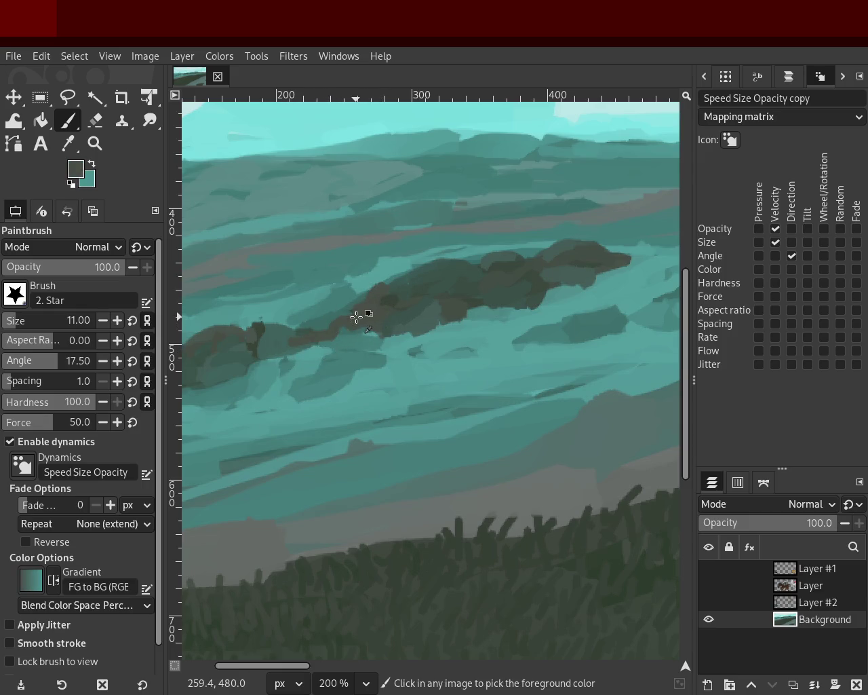
left_click(95, 143)
triple_click(458, 338)
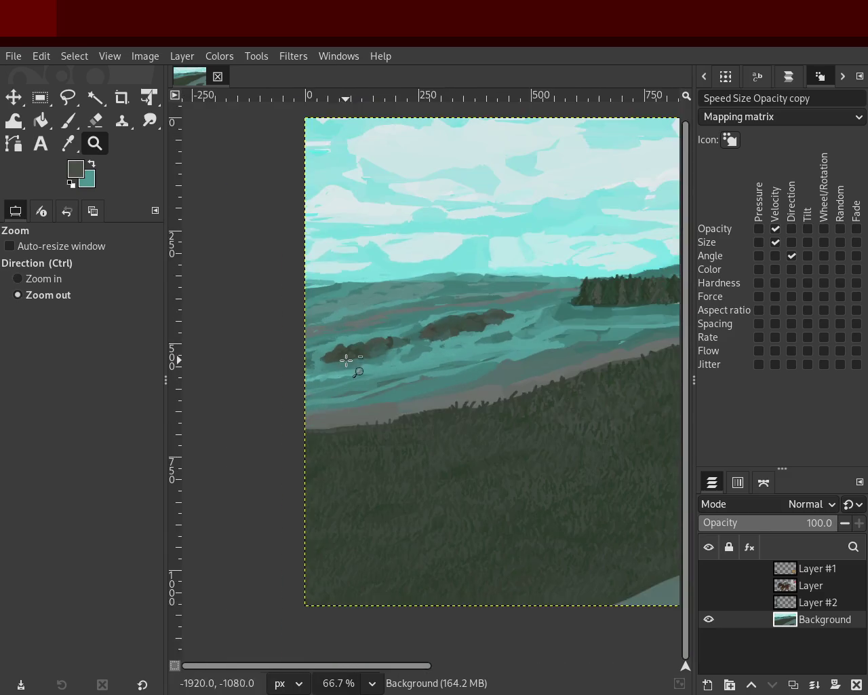
- Zoom in on the islets, sample nearby colours and paint a stroke across the dark islet
double_click(339, 359, "ctrl")
left_click(286, 301, "ctrl")
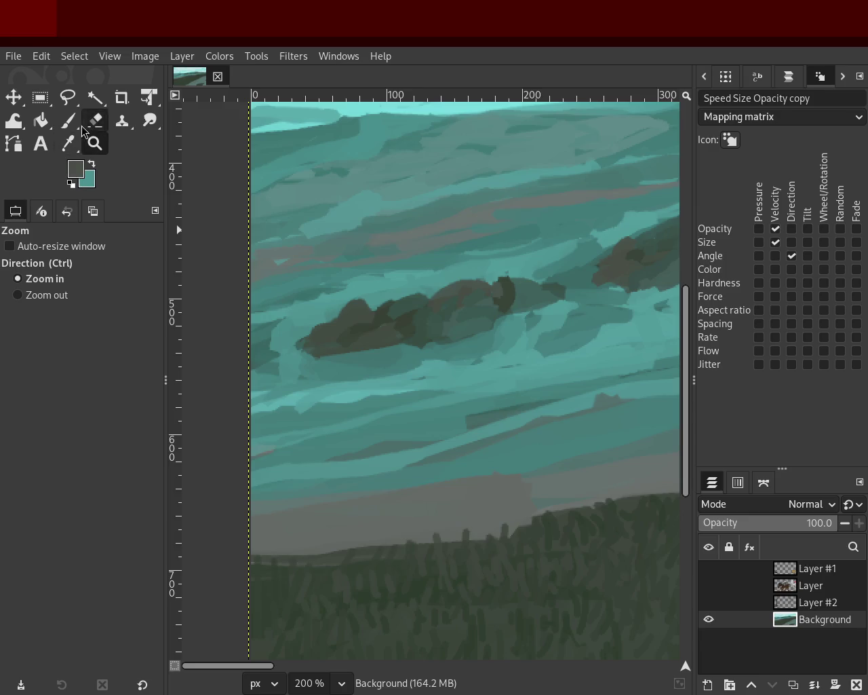
left_click(68, 120)
left_click(370, 314, "ctrl")
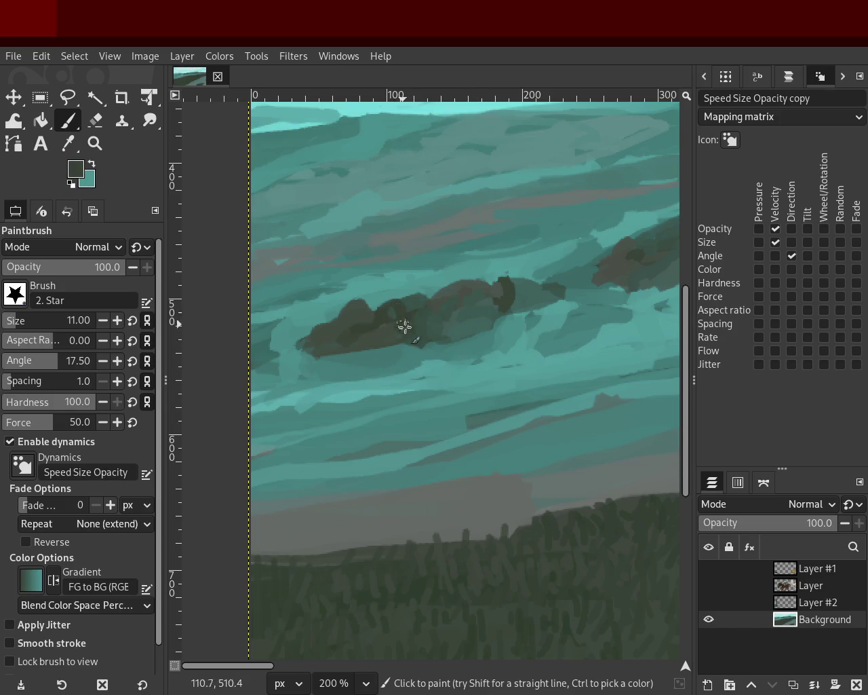
left_click(501, 287, "ctrl")
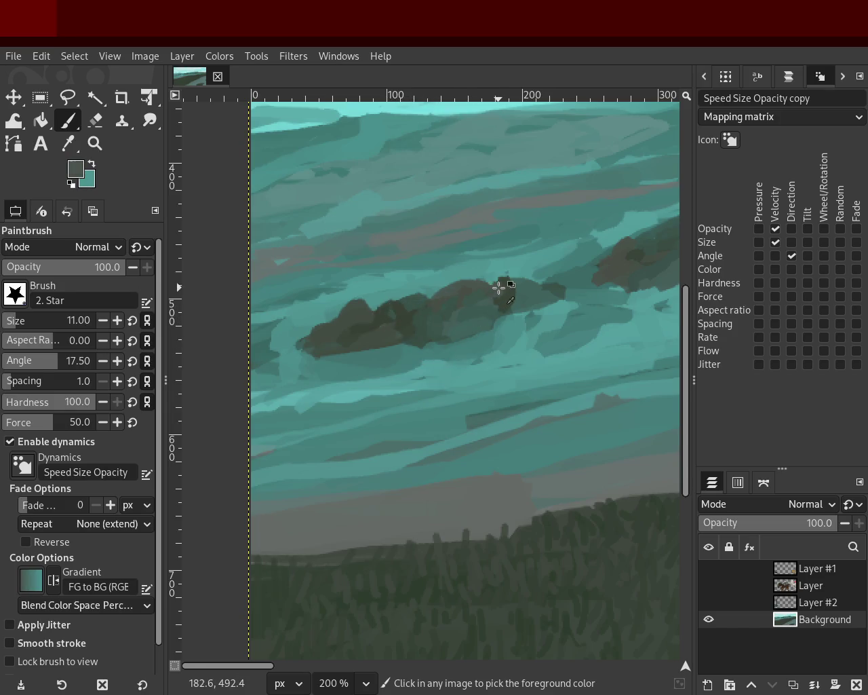
left_click(457, 334, "ctrl")
left_click(437, 352, "ctrl")
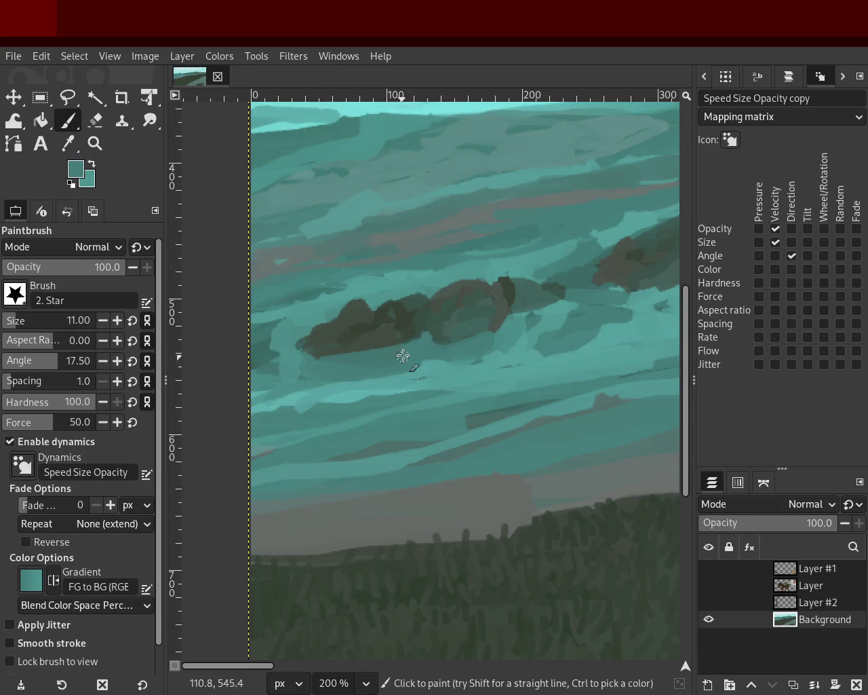
left_click(432, 296, "ctrl")
left_click(375, 298, "ctrl")
left_click_drag(375, 298, 320, 349)
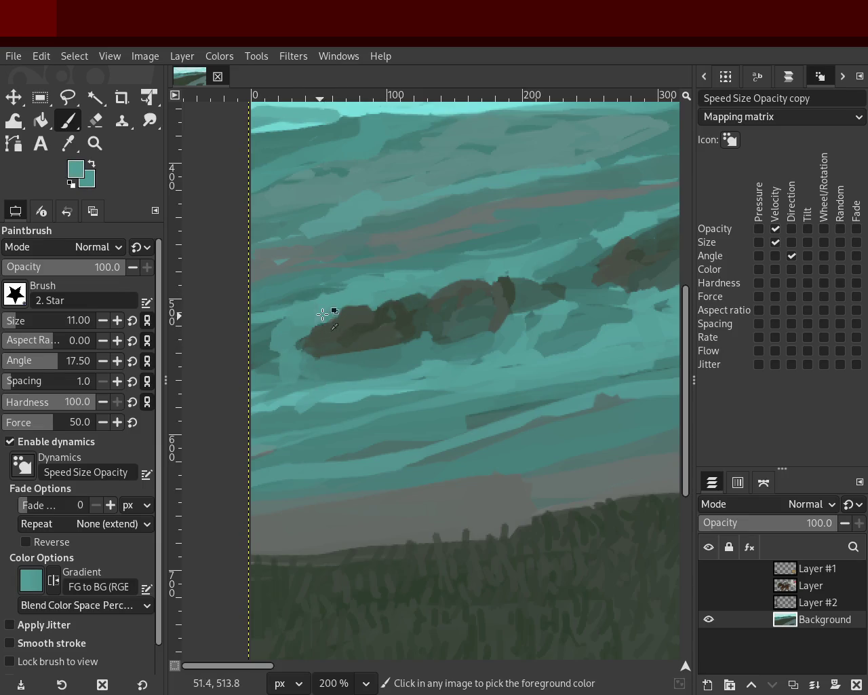
- Sample darker grey-teal and brighter water tones around the islet while checking the wider view
left_click(468, 290, "ctrl")
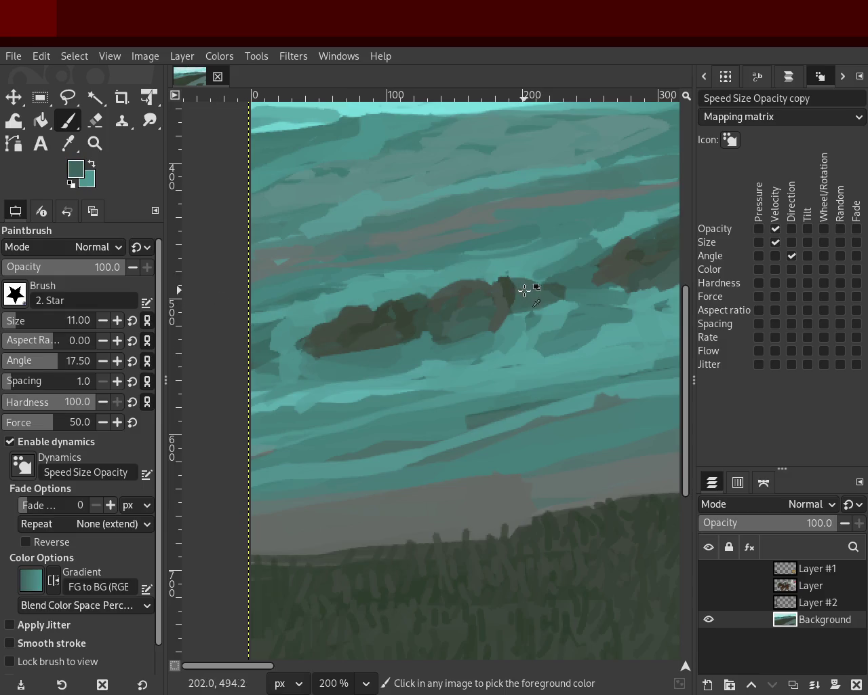
left_click(513, 282, "ctrl")
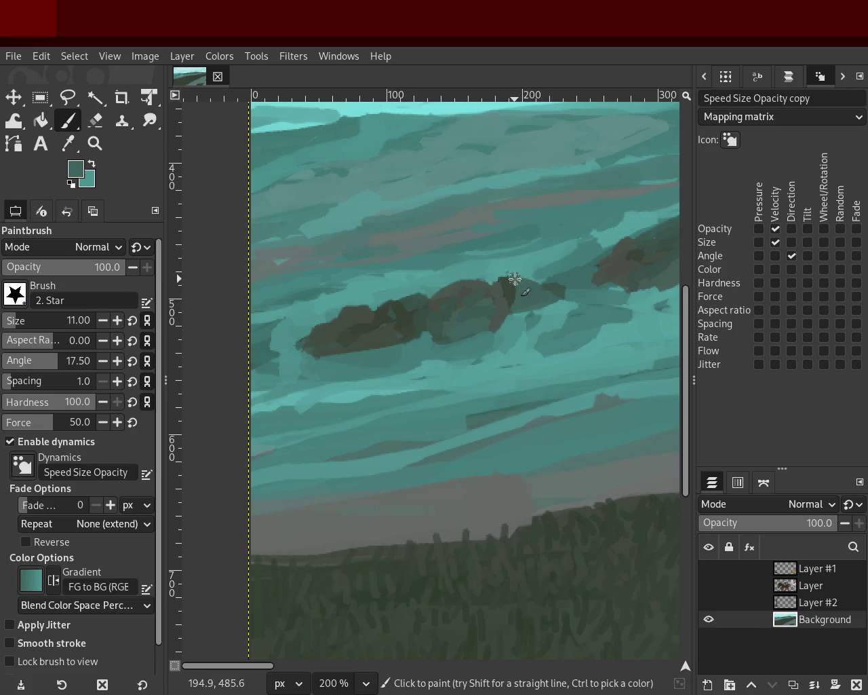
left_click(563, 288, "ctrl")
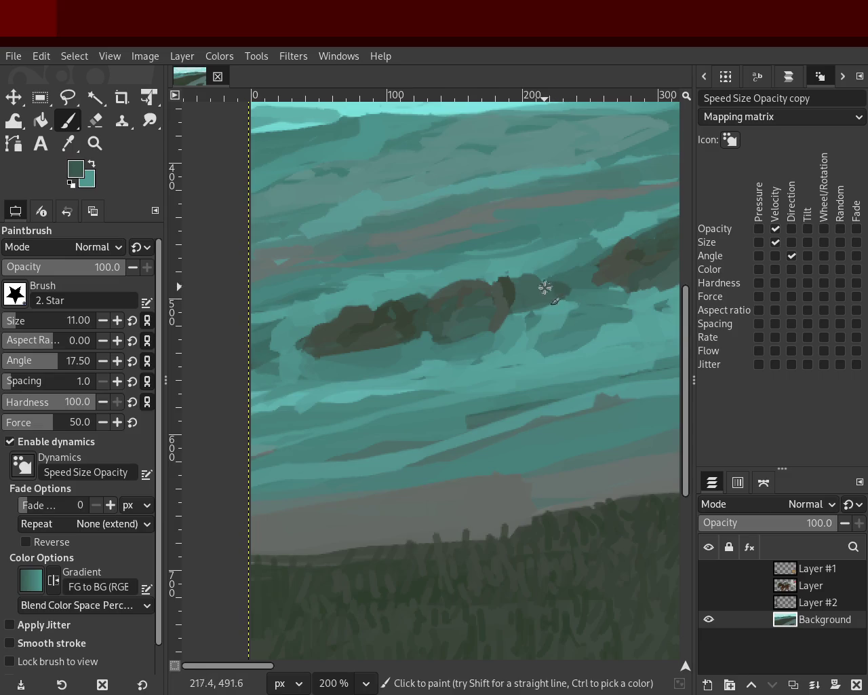
key("z")
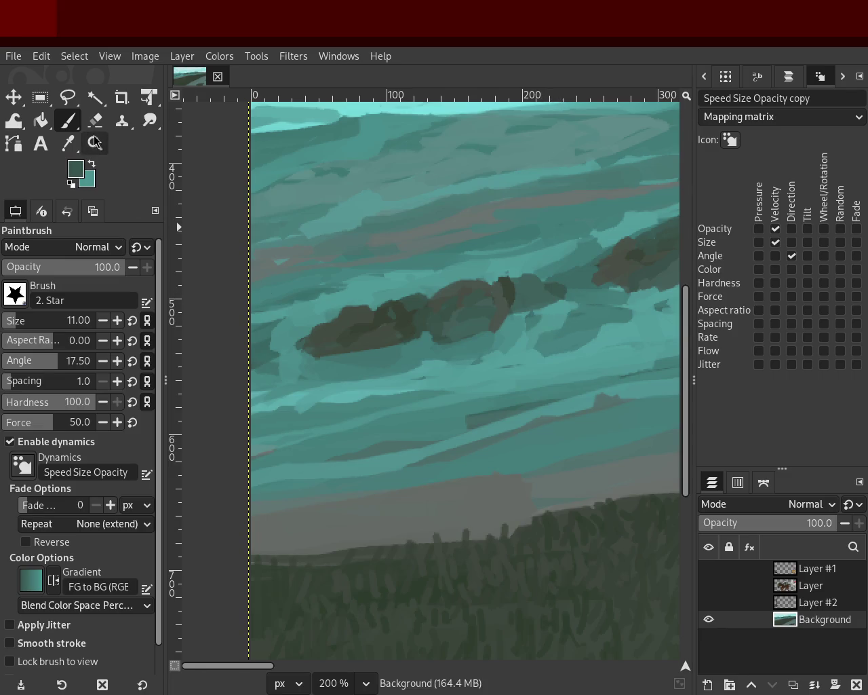
scroll(271, 275, "down", 3)
left_click(463, 252)
scroll(333, 256, "down", 1)
scroll(362, 253, "up", 3)
- Sample more water colours, ending on a greyer teal, to work around the islets
left_click(76, 121)
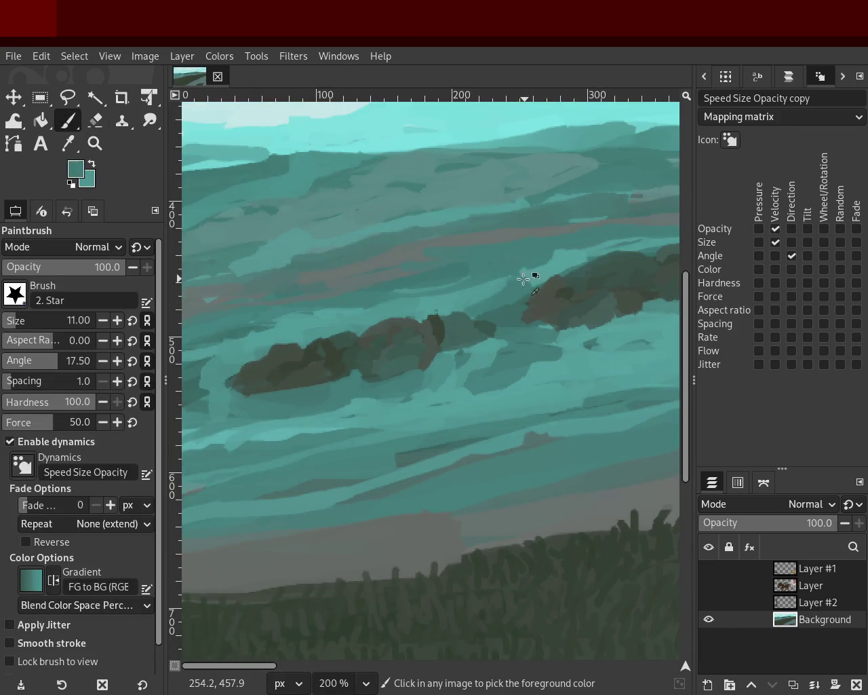
left_click(502, 291, "ctrl")
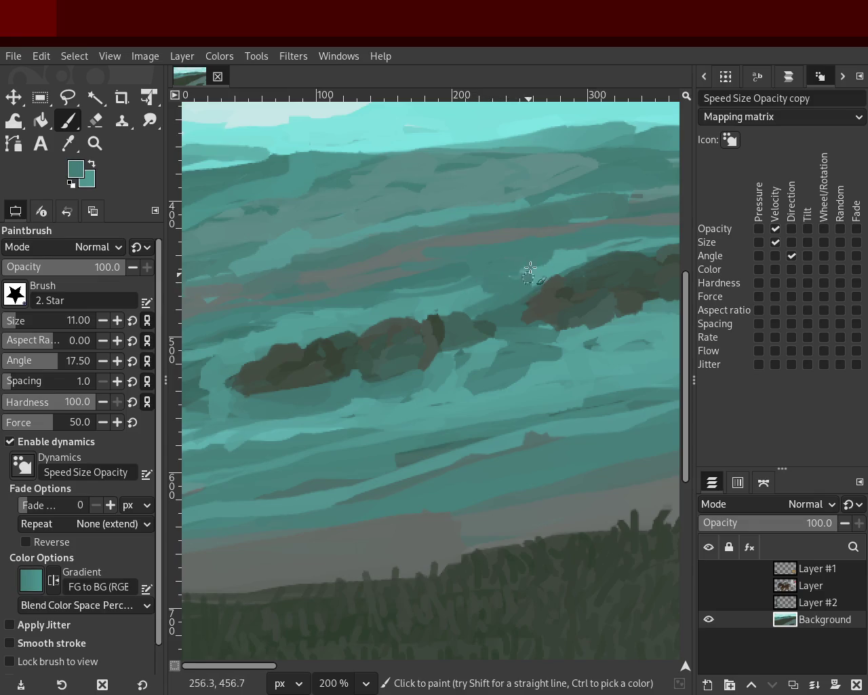
left_click(441, 305, "ctrl")
left_click(591, 249, "ctrl")
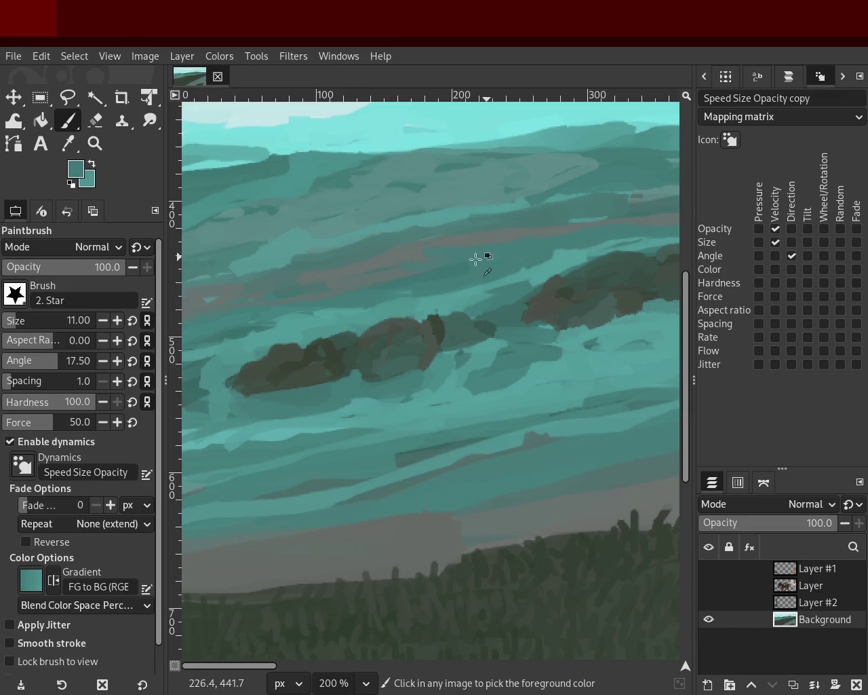
left_click(444, 264, "ctrl")
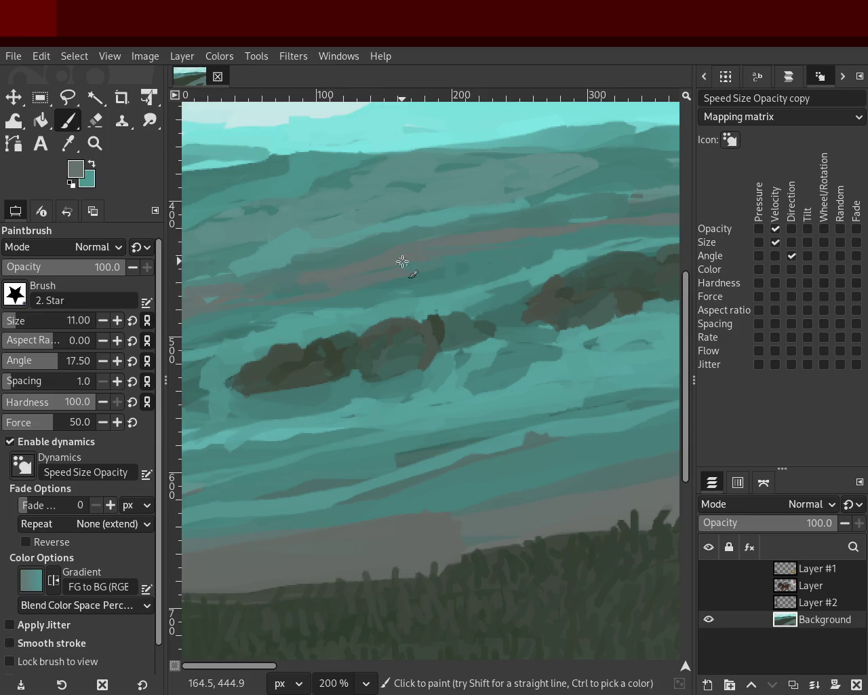
left_click(95, 143)
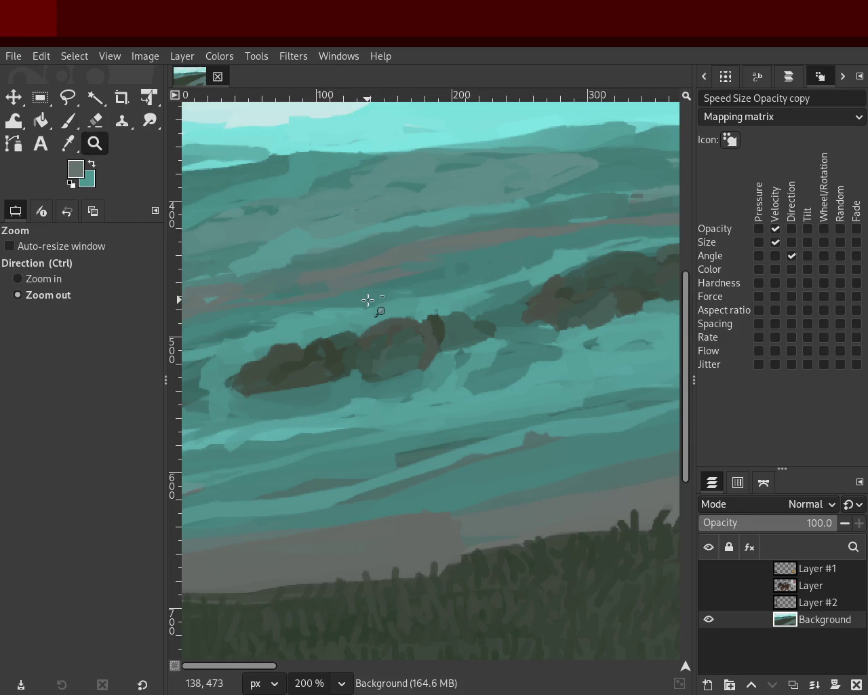
- Zoom in on the islets and sample a brighter teal and a darker water colour
left_click(369, 300, "ctrl")
left_click(348, 270)
left_click(348, 269)
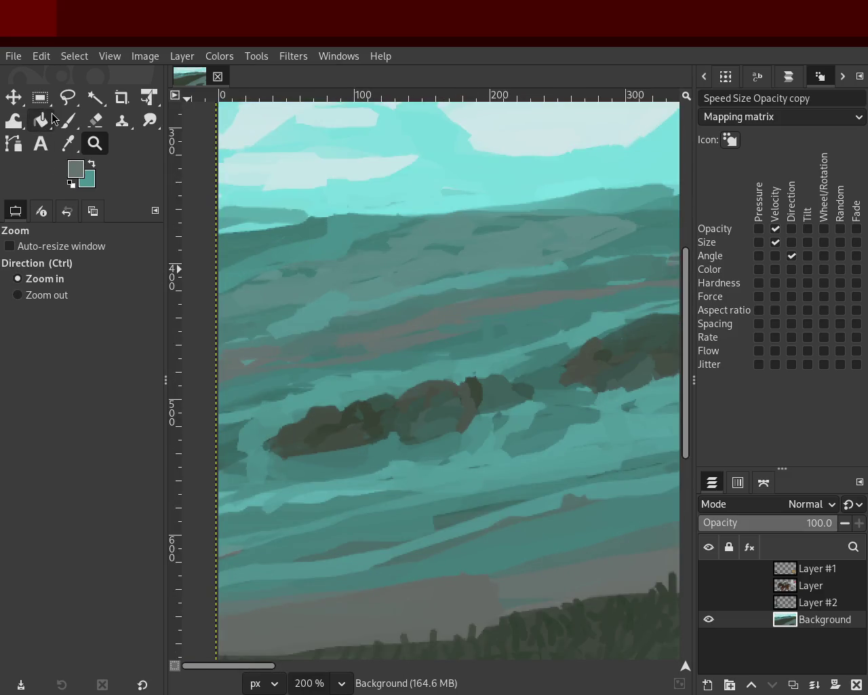
left_click(57, 120)
left_click(343, 301, "ctrl")
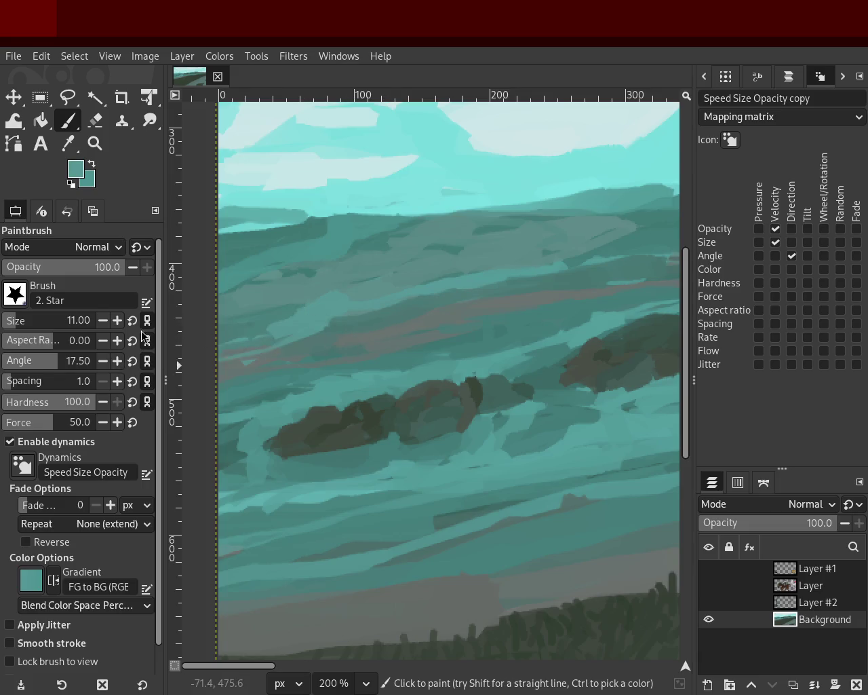
left_click(390, 314, "ctrl")
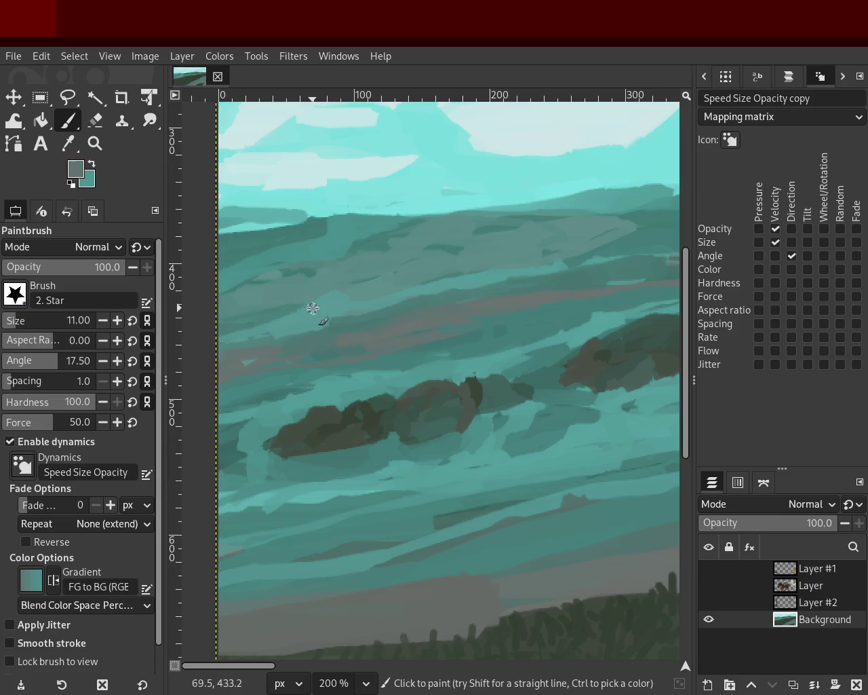
- Zoom in on the distant water and sample two water colours to blend it
left_click(95, 144)
scroll(375, 333, "down", 3)
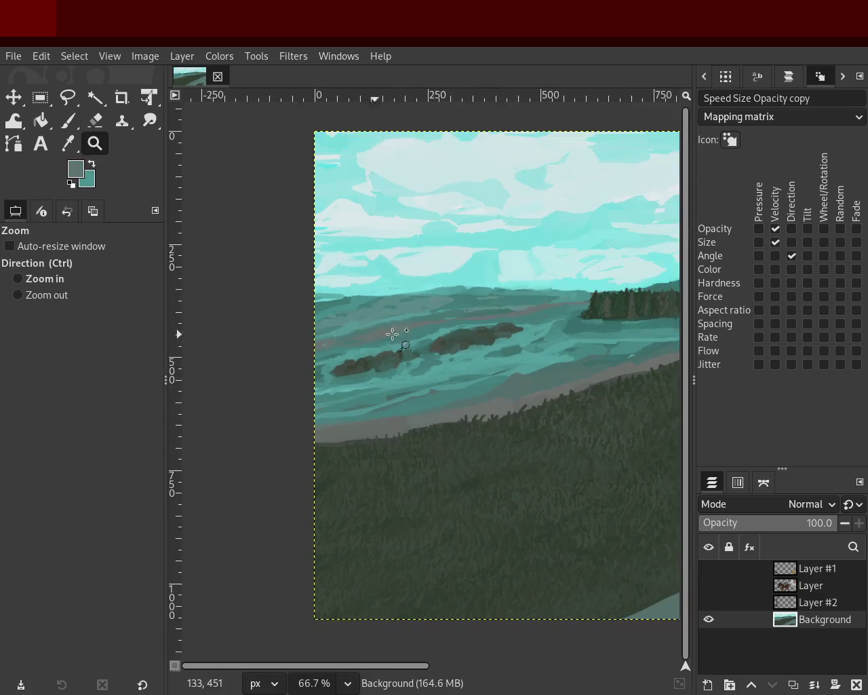
scroll(493, 314, "up", 2)
left_click(494, 314)
left_click(68, 121)
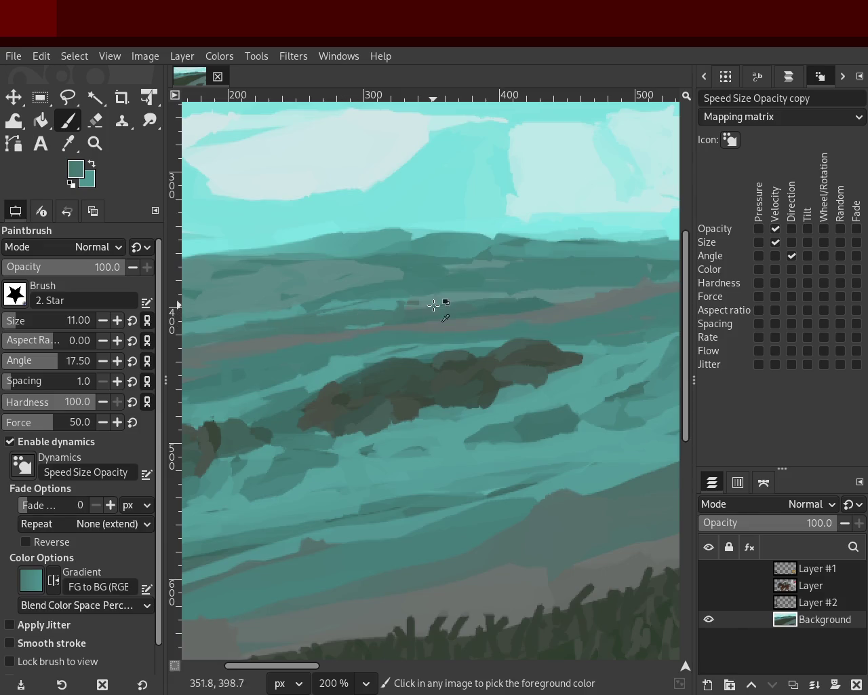
left_click(328, 311, "ctrl")
left_click(456, 293, "ctrl")
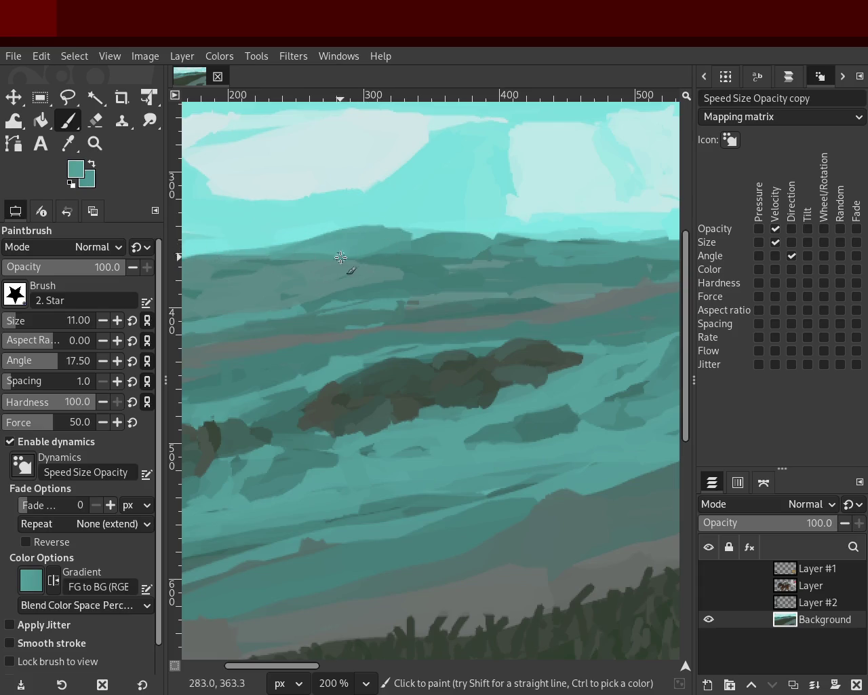
left_click(94, 143)
left_click(352, 272)
left_click(382, 281, "ctrl")
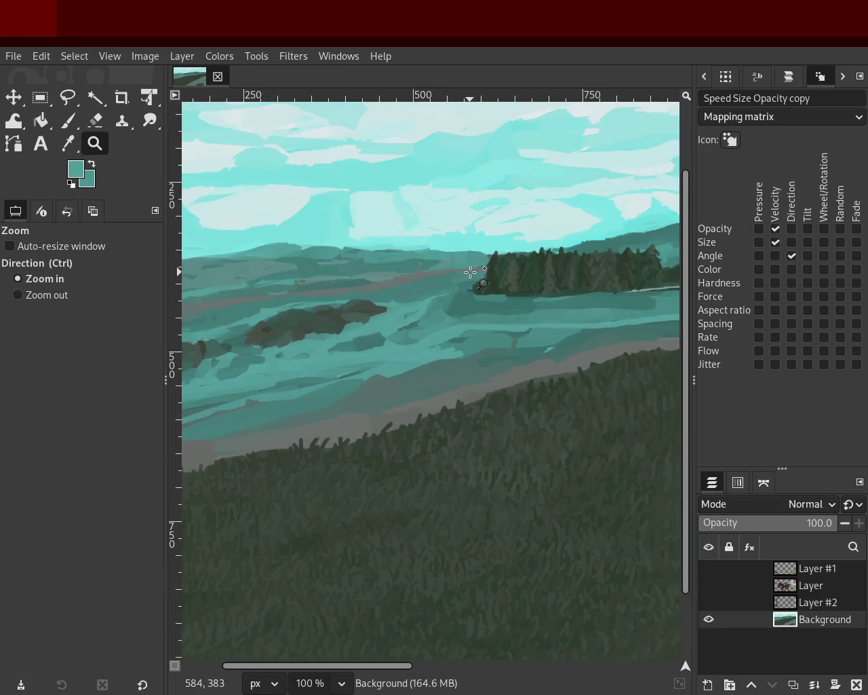
- Zoom in near the tree line and sample two grey-teal water tones for blending
left_click(382, 281)
left_click(447, 258, "ctrl")
left_click(447, 258)
key("p")
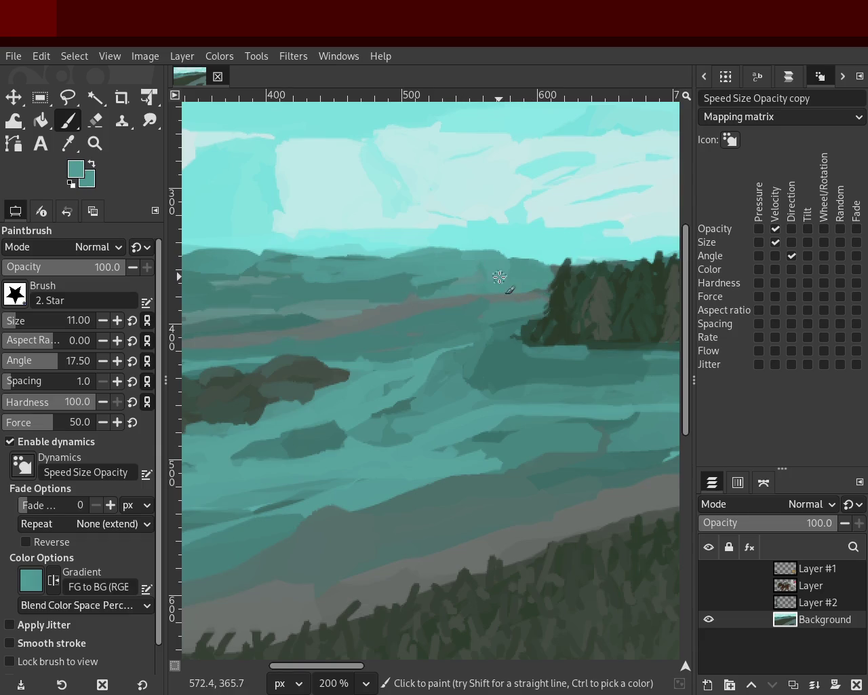
left_click(403, 290, "ctrl")
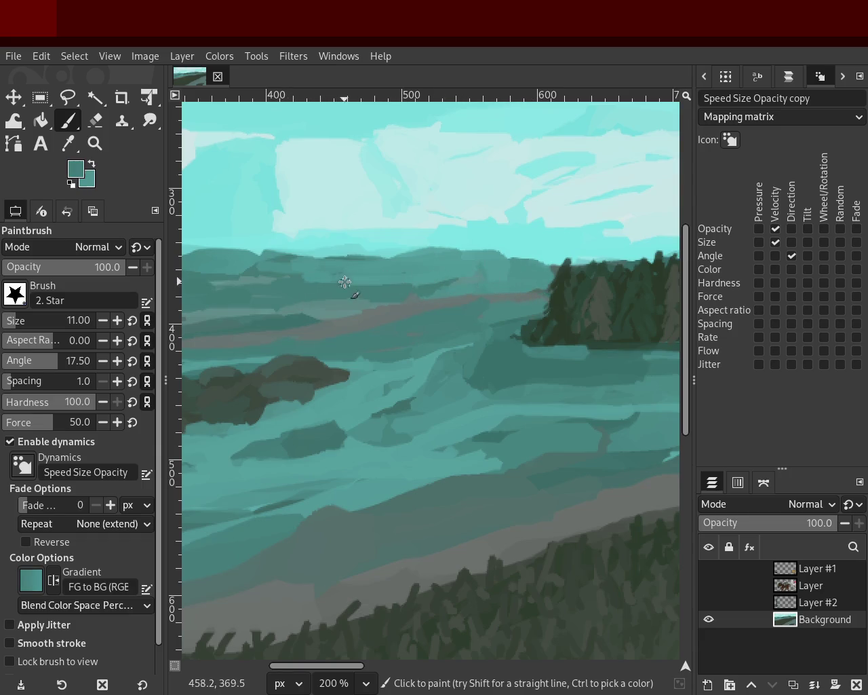
left_click(271, 284, "ctrl")
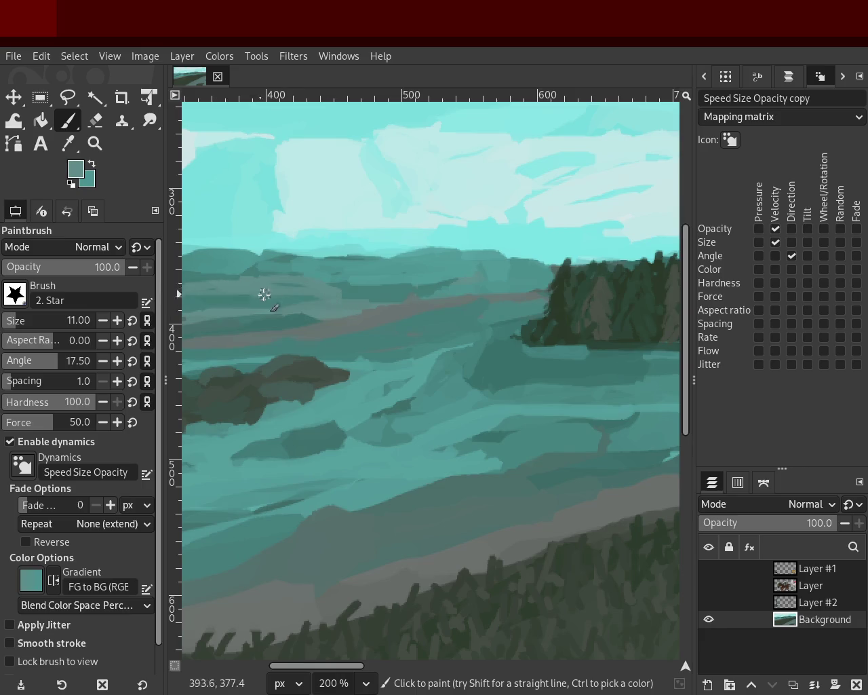
left_click(95, 143)
left_click(506, 272, "ctrl")
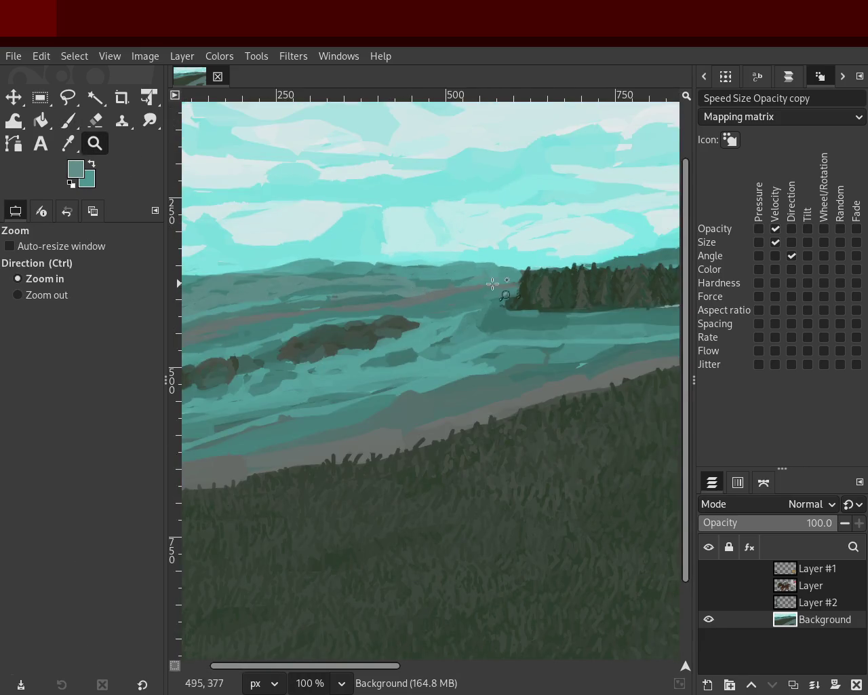
- Zoom in and out to frame the rocky islets in the water
left_click(464, 283, "ctrl")
double_click(475, 299)
left_click(494, 298)
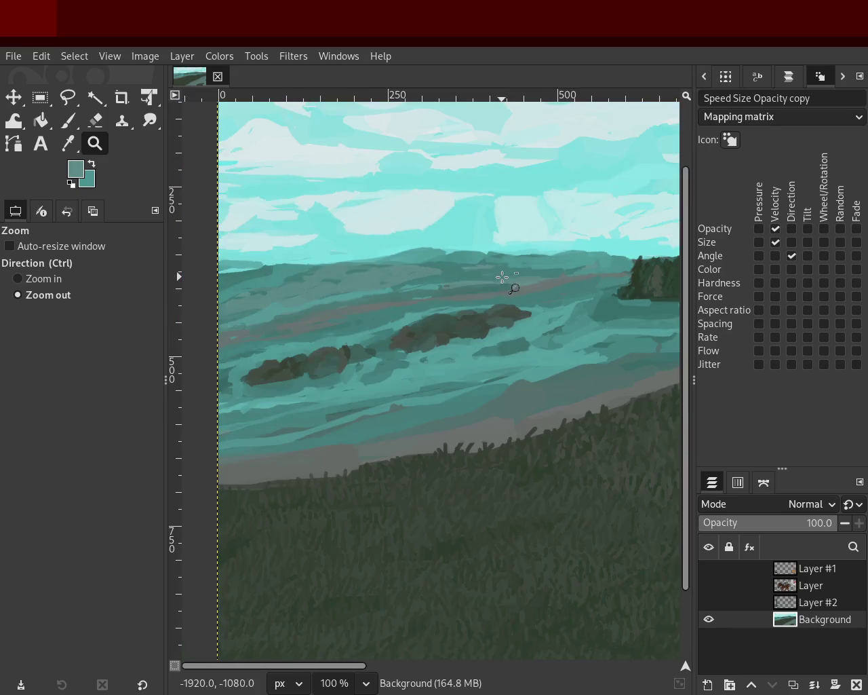
left_click(407, 298, "ctrl")
double_click(430, 272)
left_click(441, 271, "ctrl")
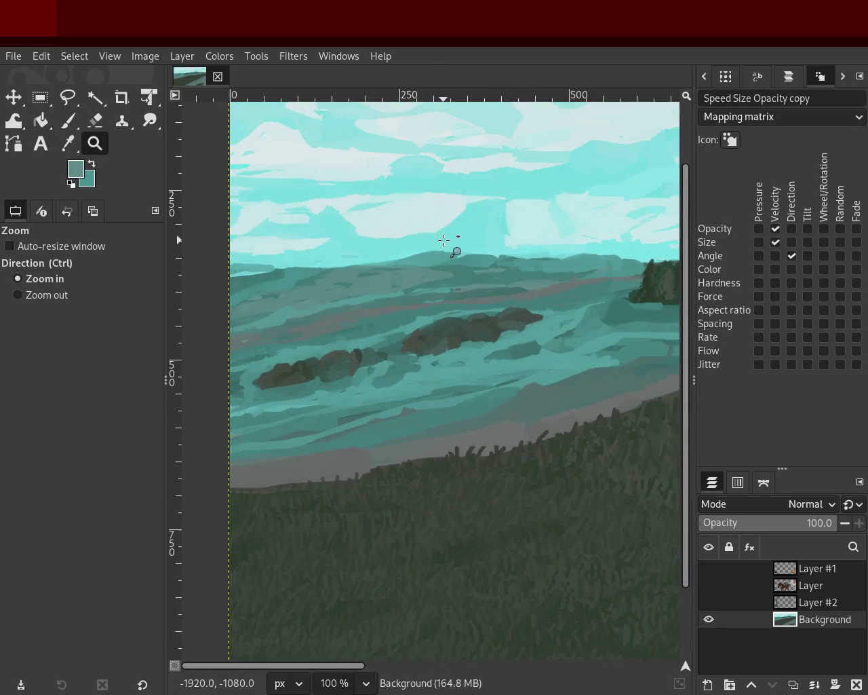
left_click(444, 271)
double_click(451, 271)
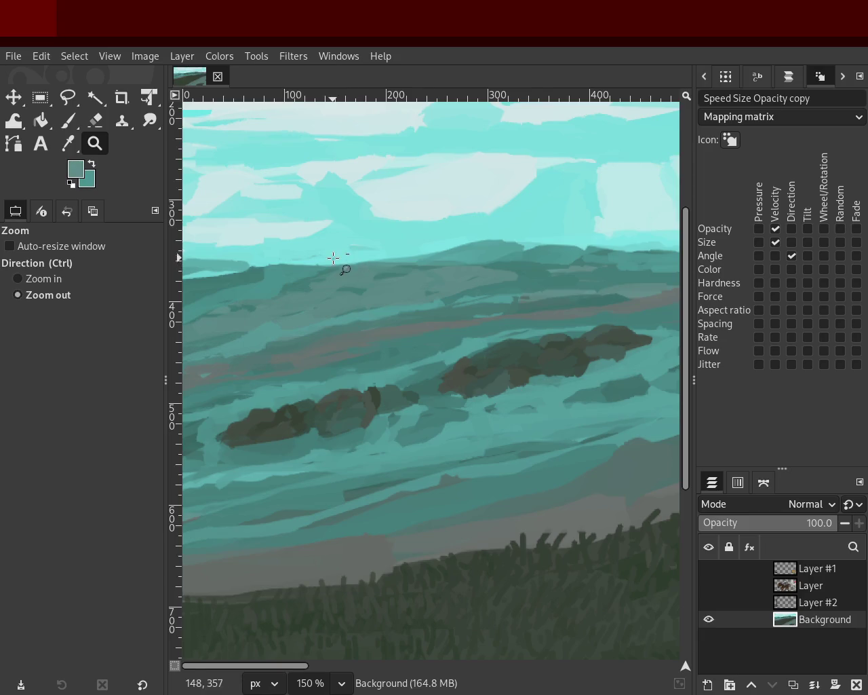
left_click(345, 268, "ctrl")
left_click(502, 252)
left_click(71, 122)
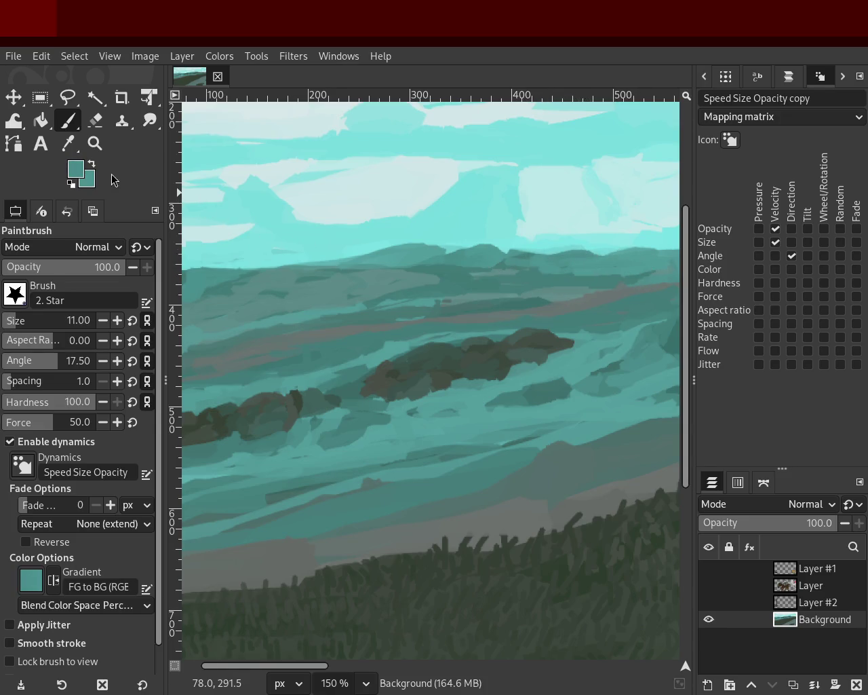
- Zoom out to review the whole painting, then back in on the islets
left_click(95, 143)
left_click(304, 275)
left_click(450, 277)
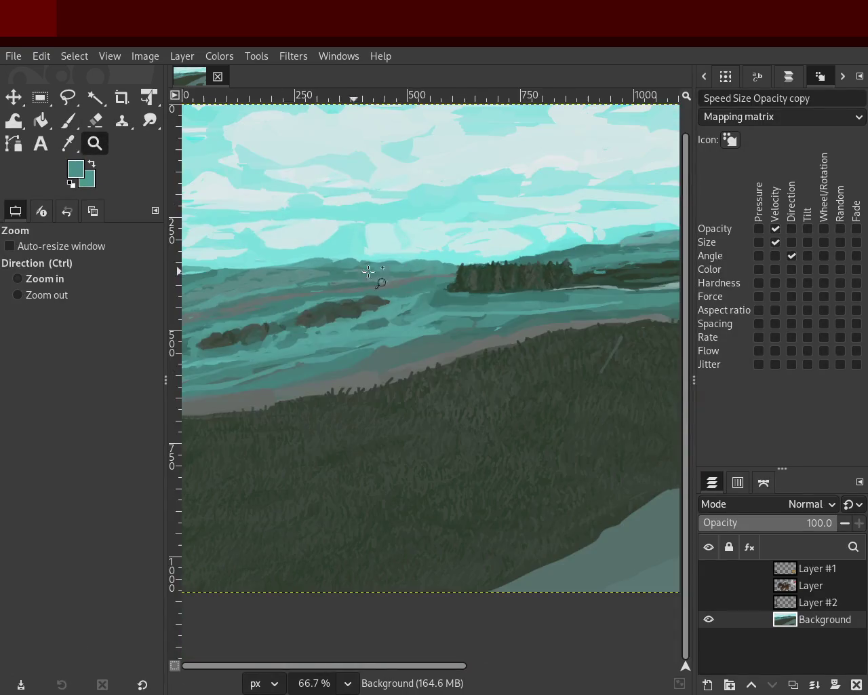
left_click(265, 291)
left_click(379, 308)
left_click(367, 302)
left_click(367, 302)
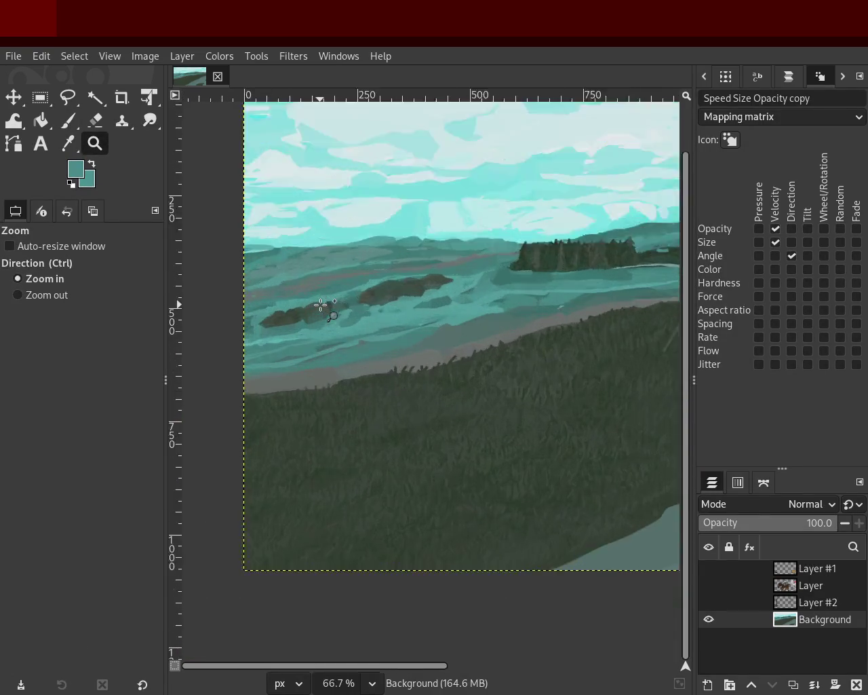
left_click(307, 327)
left_click(307, 327)
left_click(67, 125)
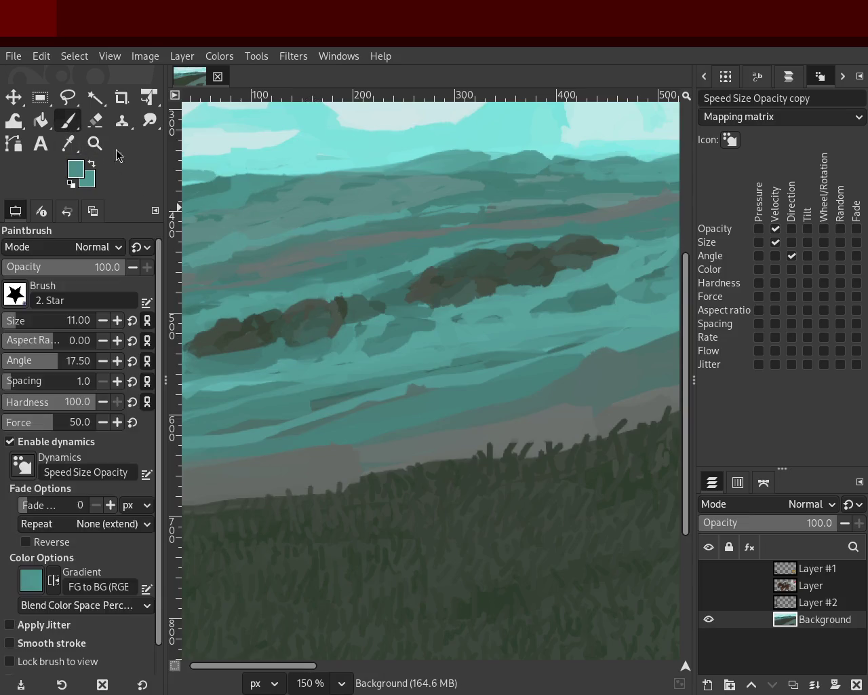
- Pick a dark grey-teal from the rocks, save to 48.xcf, and sample a lighter water teal
left_click(325, 294, "ctrl")
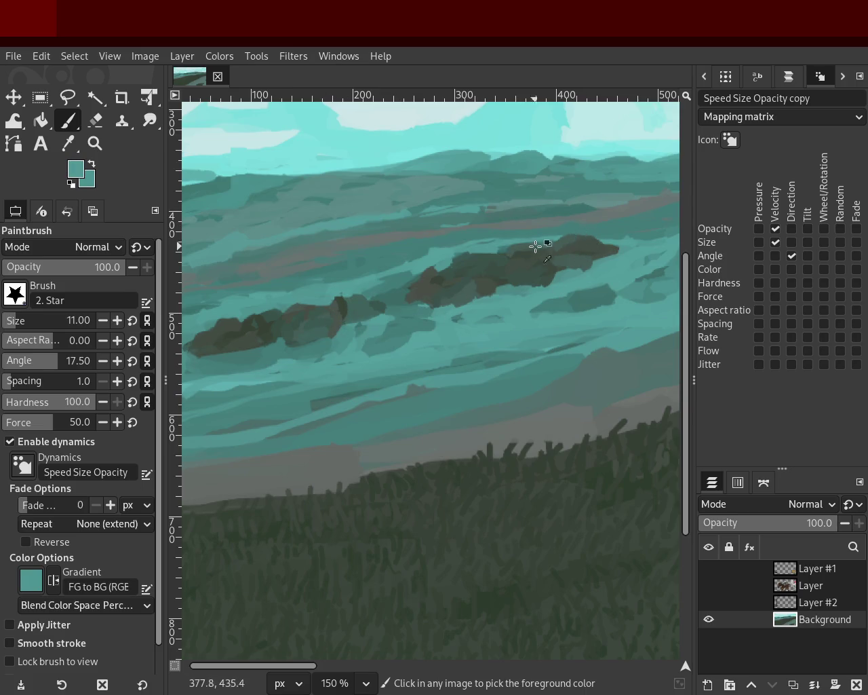
left_click(600, 255, "ctrl")
key("ctrl+s")
left_click(265, 300, "ctrl")
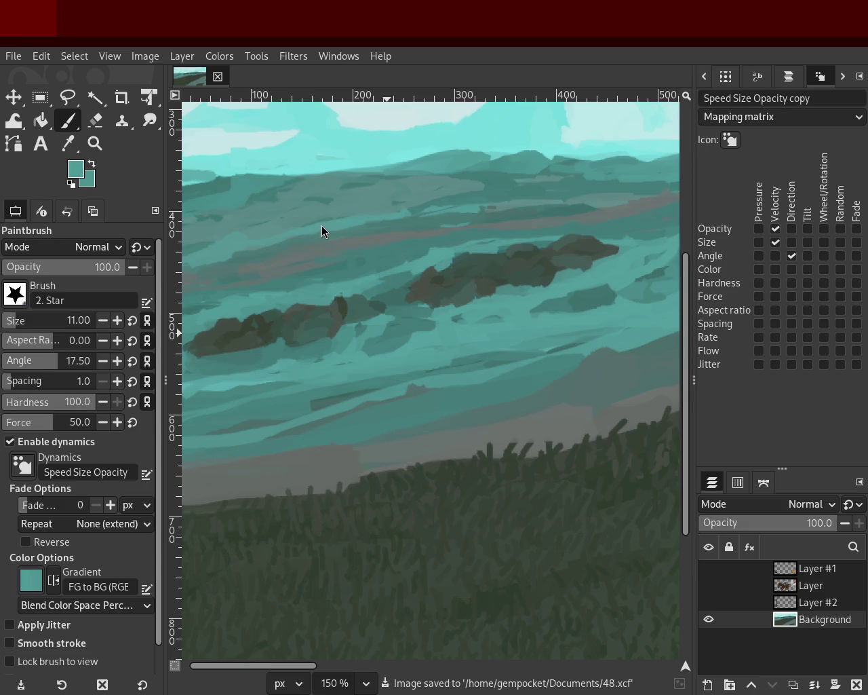
left_click(107, 146)
- Sample a darker teal from the water and shrink the brush size to 12
scroll(405, 334, "down", 2)
scroll(286, 300, "up", 2)
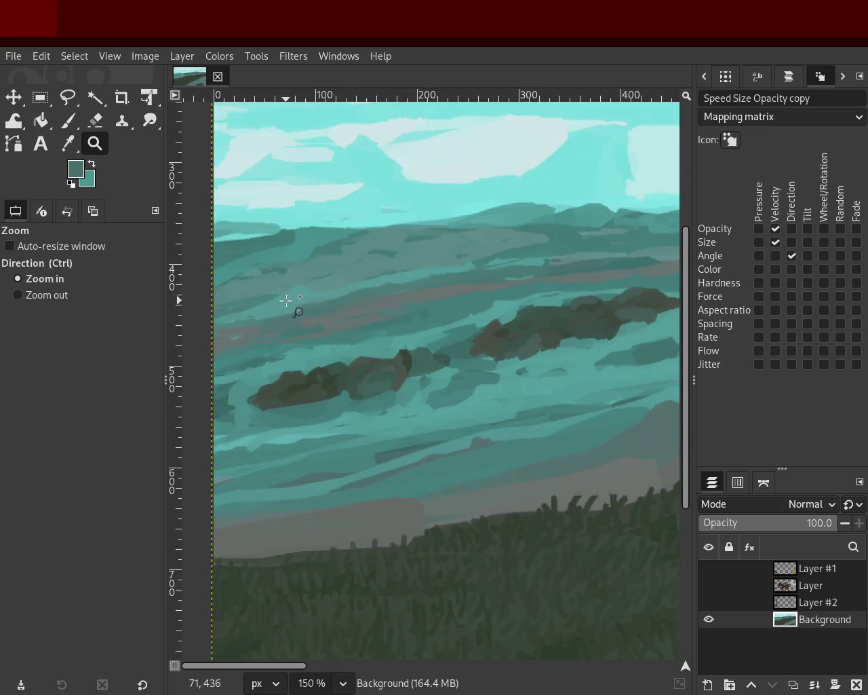
left_click(68, 121)
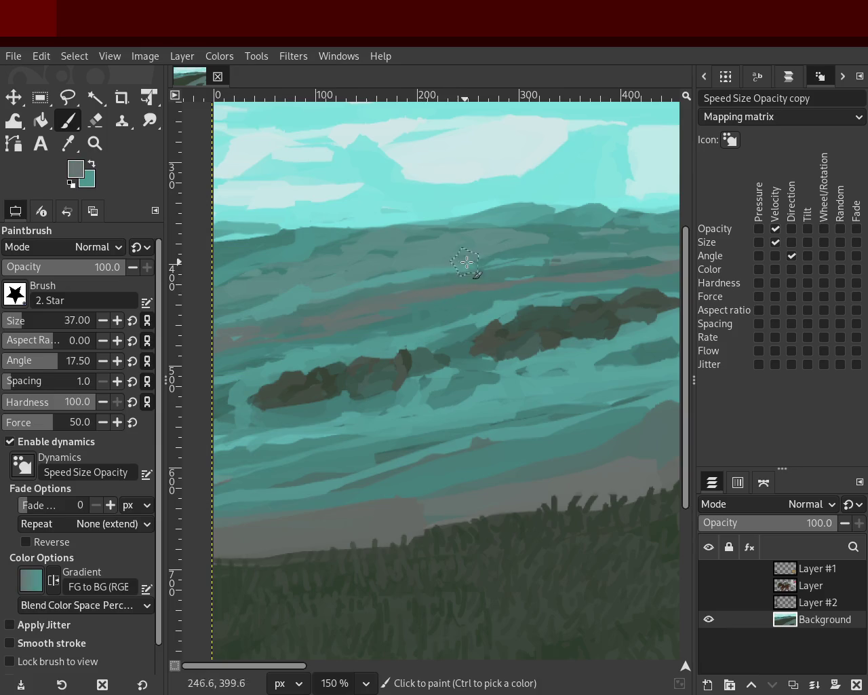
left_click(560, 273, "ctrl")
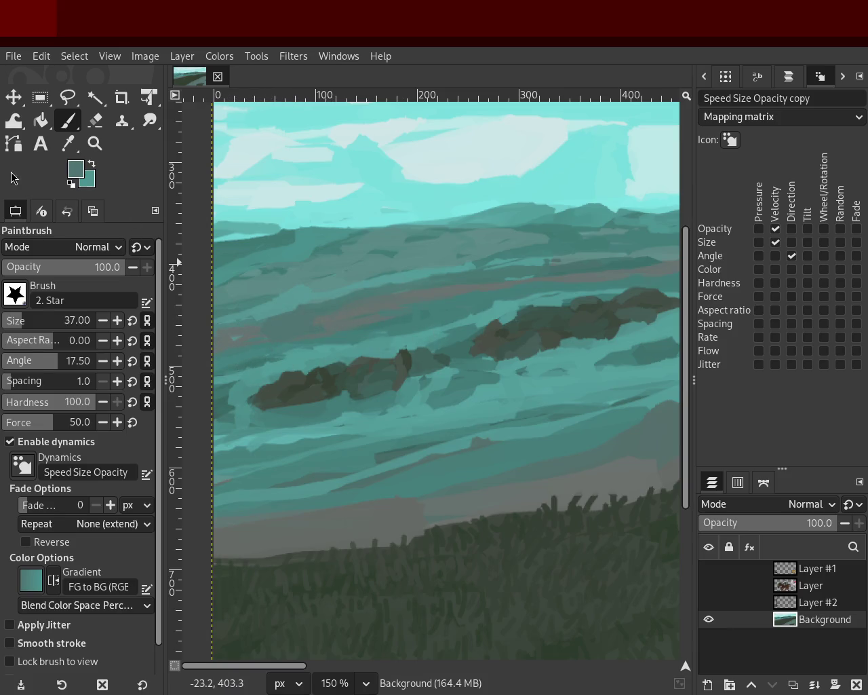
left_click(18, 314)
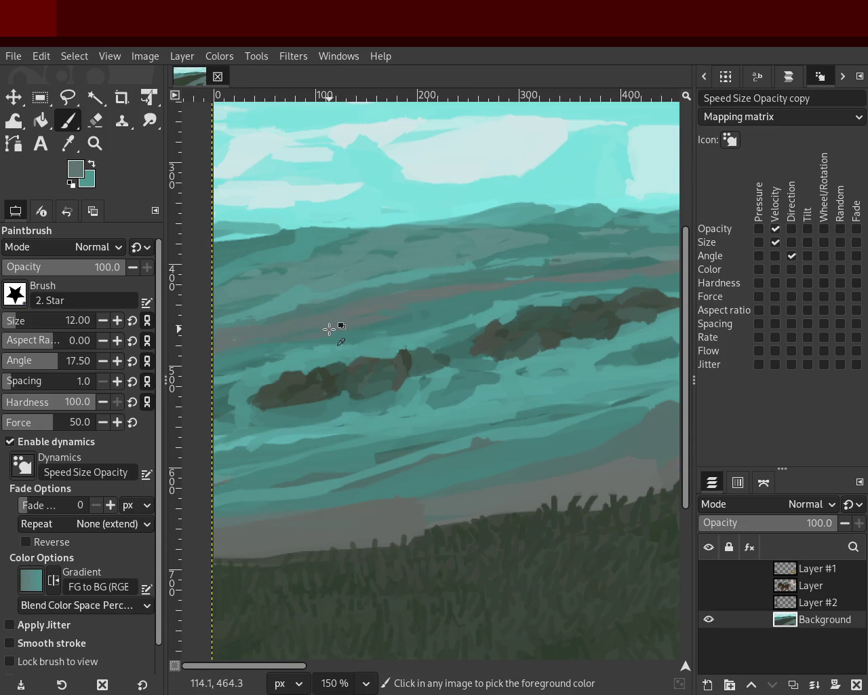
left_click(378, 332, "ctrl")
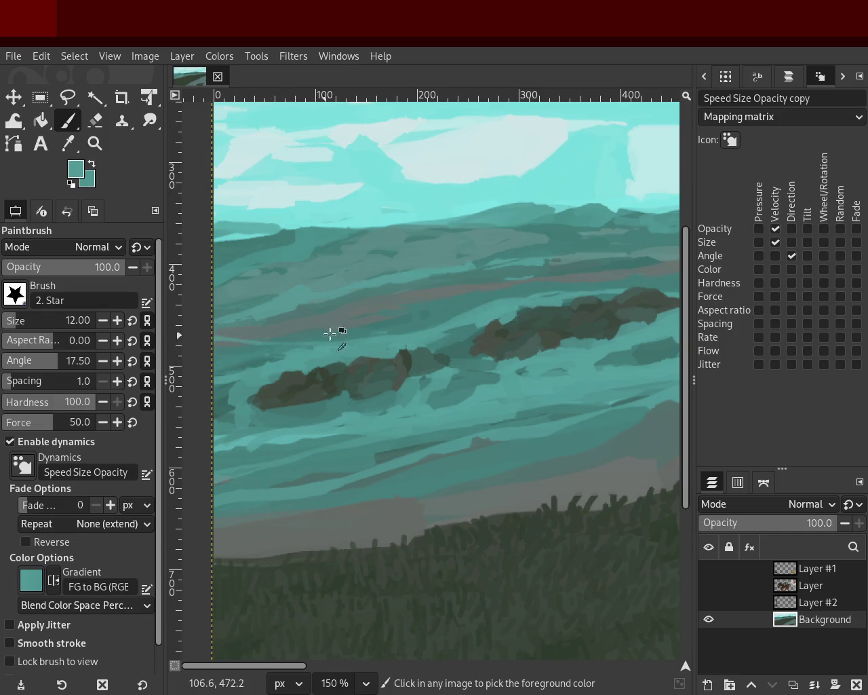
- Zoom to 300% on the rocks and sample a greyer teal from the water
left_click(94, 144)
scroll(473, 326, "down", 3)
scroll(481, 330, "up", 1)
scroll(435, 316, "down", 1)
scroll(434, 316, "up", 2)
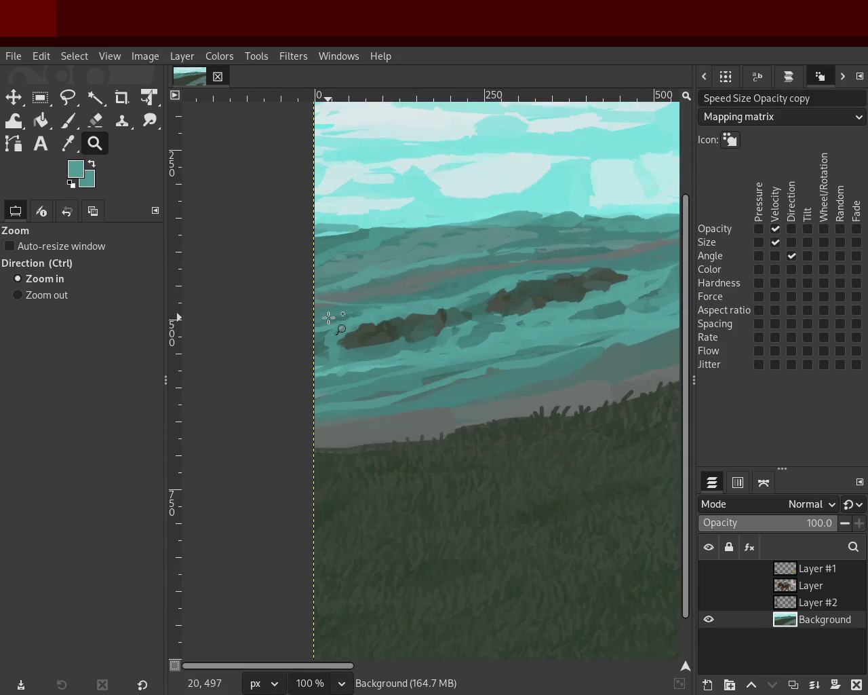
scroll(329, 321, "up", 3)
key("p")
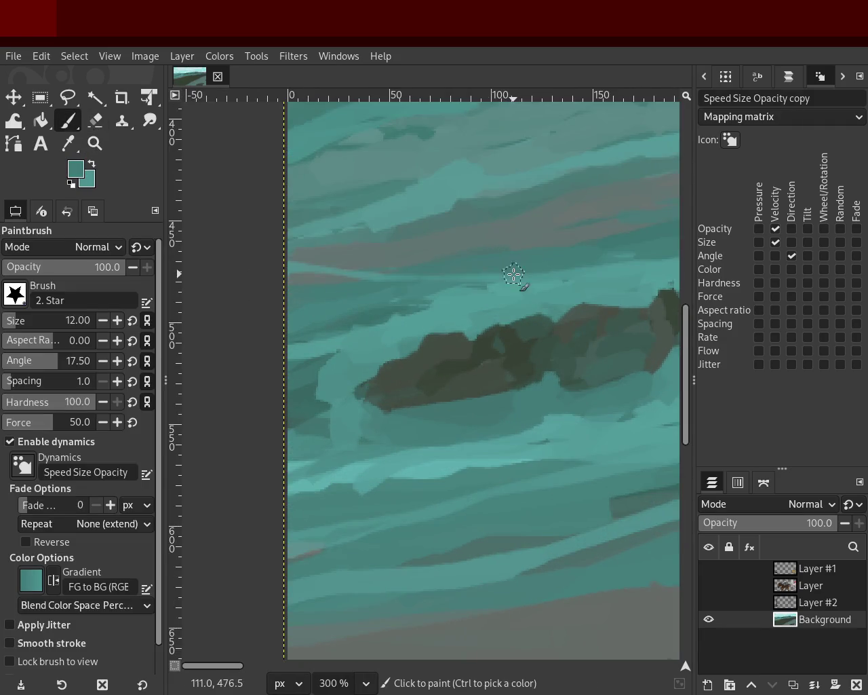
left_click(398, 257, "ctrl")
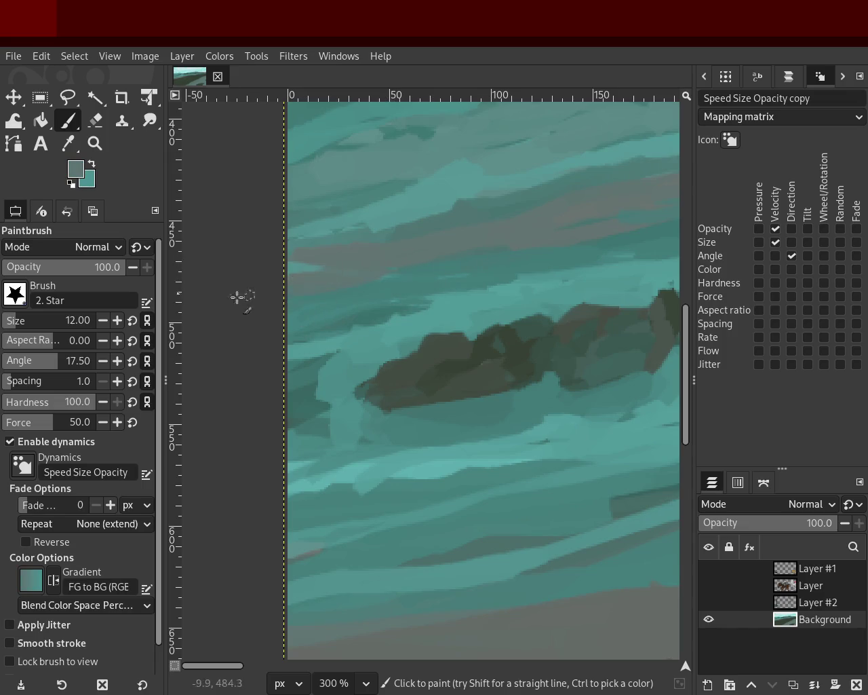
left_click(95, 143)
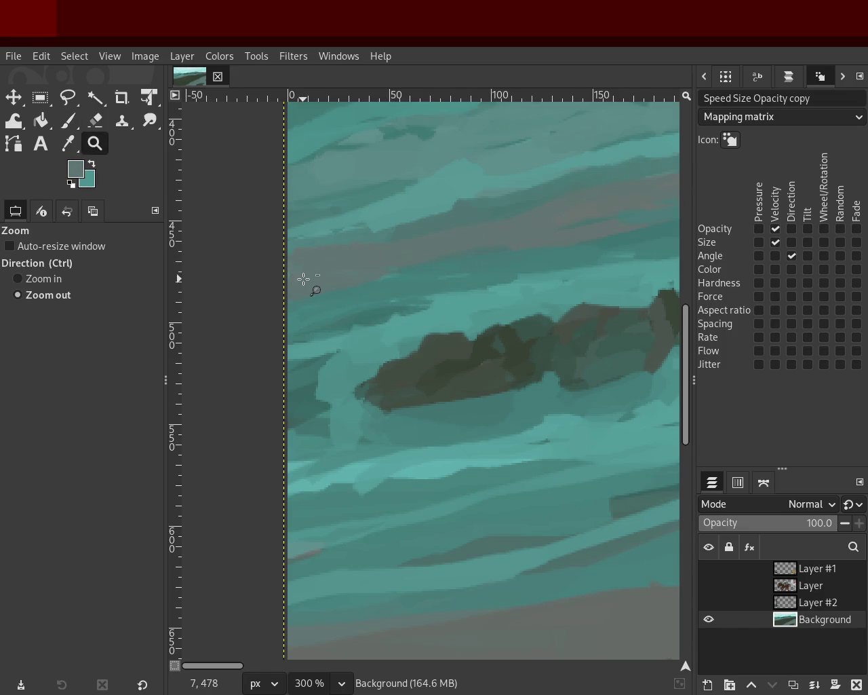
left_click(305, 278, "ctrl")
left_click(304, 278, "ctrl")
left_click(378, 319)
left_click(339, 324, "ctrl")
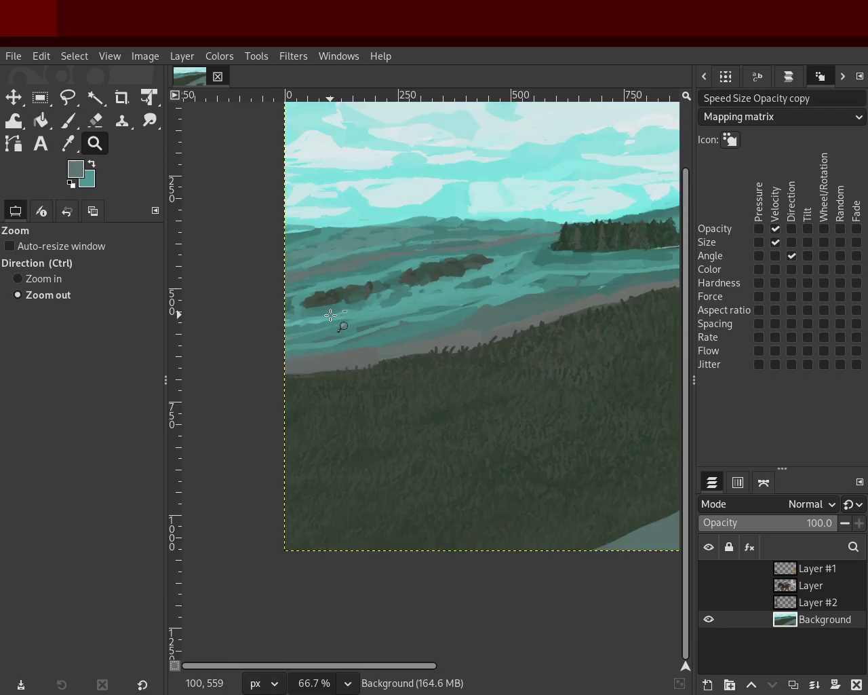
left_click(476, 272, "ctrl")
left_click(477, 272)
left_click(359, 309, "ctrl")
left_click(422, 268)
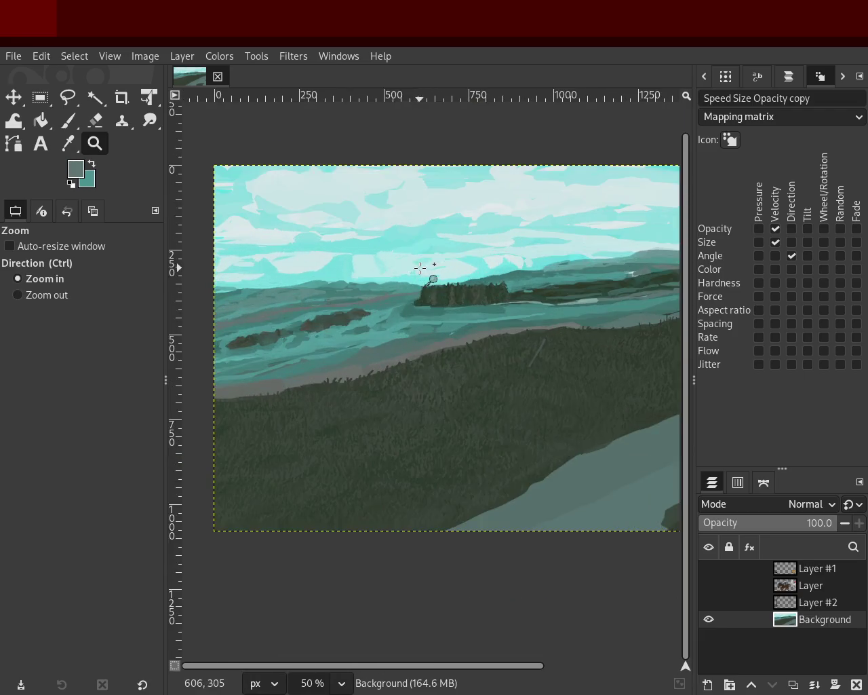
left_click(413, 285, "ctrl")
left_click(412, 285)
left_click(407, 303)
left_click(616, 306, "ctrl")
left_click(464, 316)
left_click(463, 316)
left_click(466, 319, "ctrl")
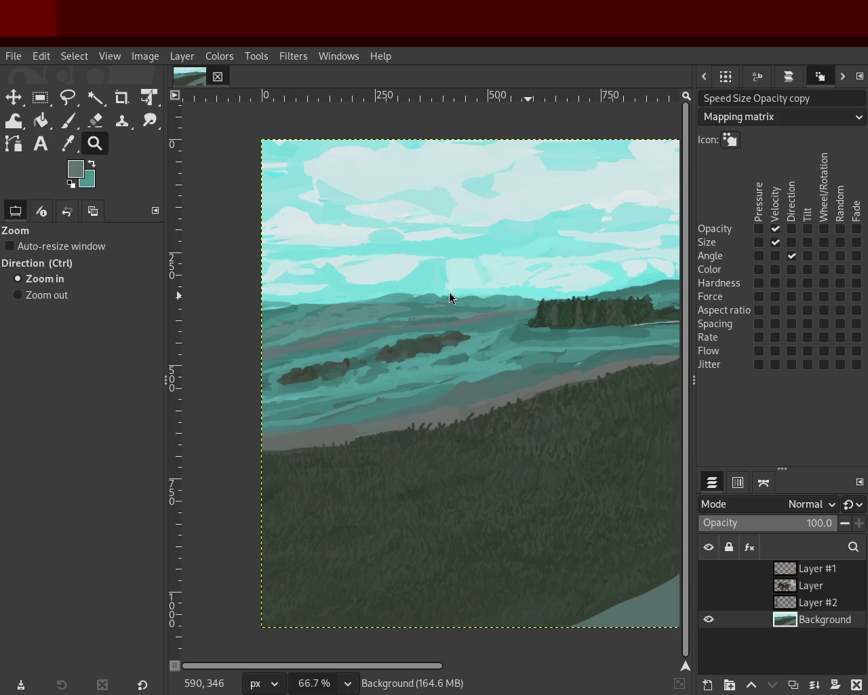
left_click(292, 334, "ctrl")
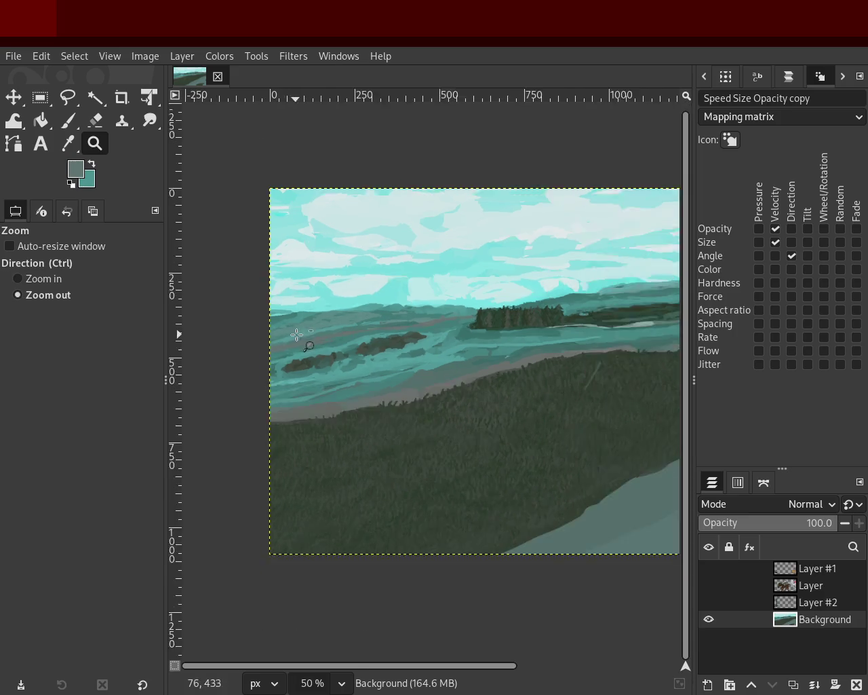
left_click(320, 334, "ctrl")
left_click(521, 324)
left_click(521, 324)
left_click(386, 343, "ctrl")
left_click(390, 340)
left_click(427, 319)
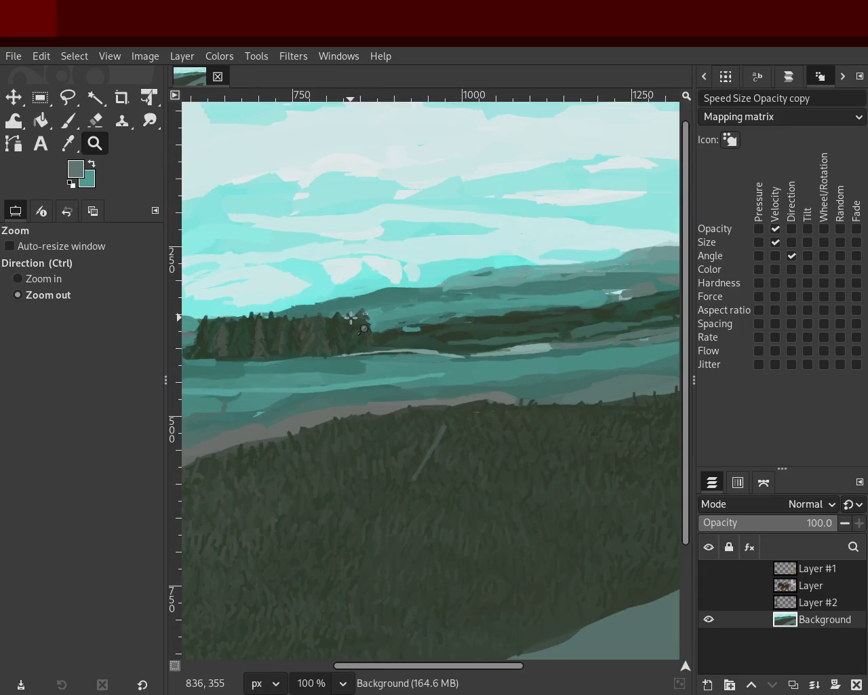
left_click(441, 312, "ctrl")
left_click(455, 303)
double_click(457, 304)
left_click(325, 320, "ctrl")
left_click(325, 320, "ctrl")
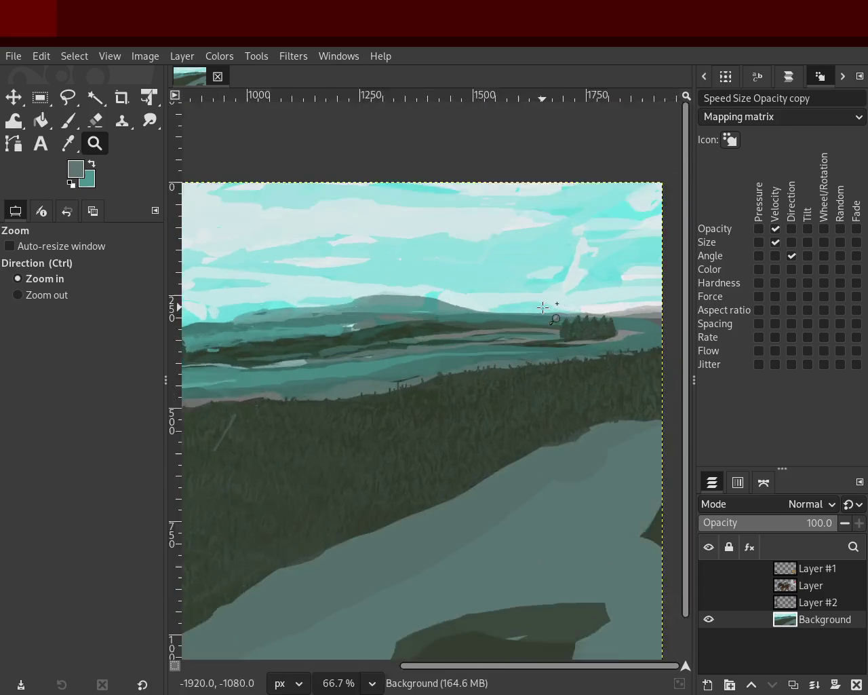
left_click(386, 332)
left_click(386, 332, "ctrl")
left_click(524, 342)
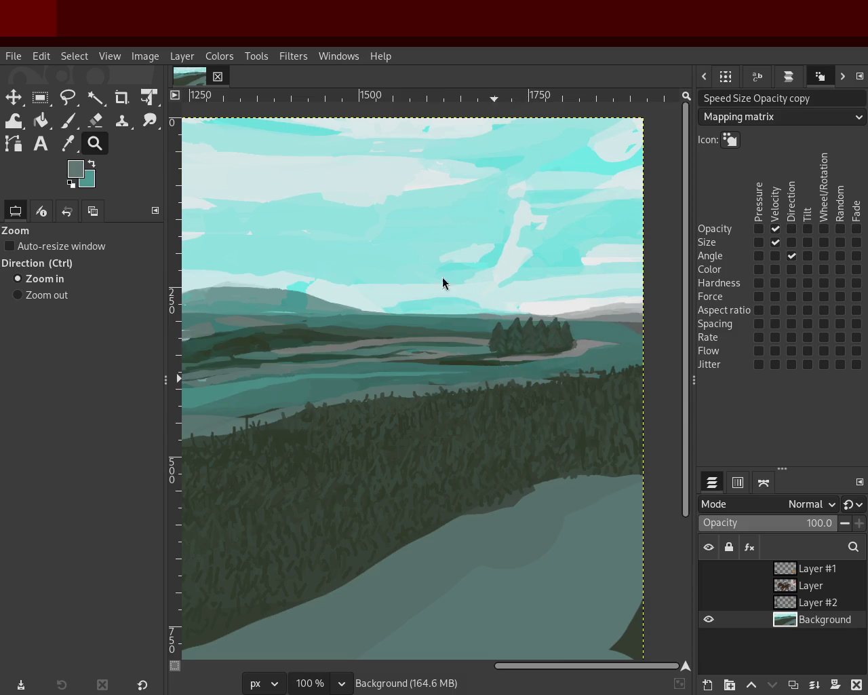
left_click(484, 387, "ctrl")
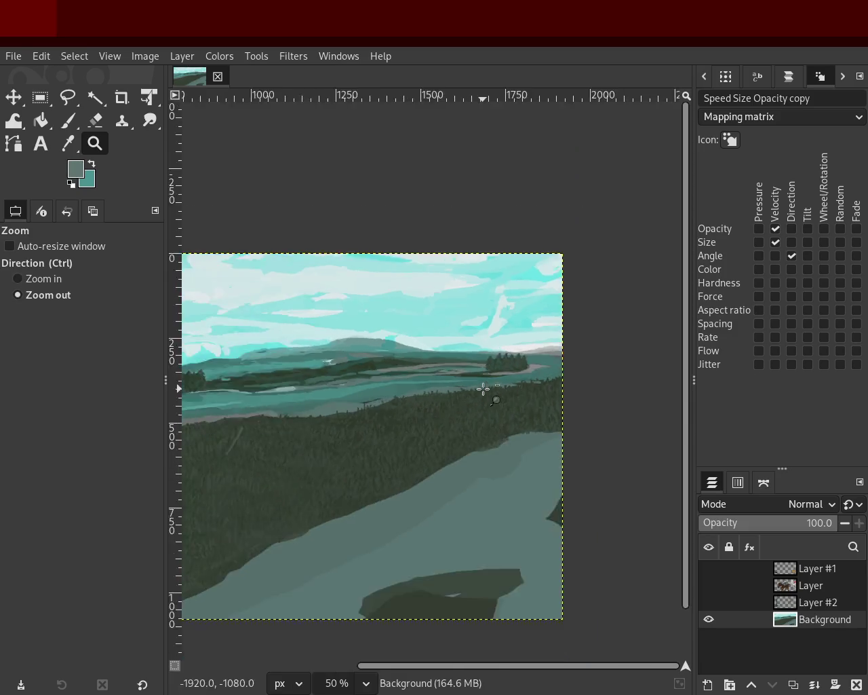
left_click(357, 444, "ctrl")
left_click(248, 436)
left_click(407, 414, "ctrl")
left_click(430, 400)
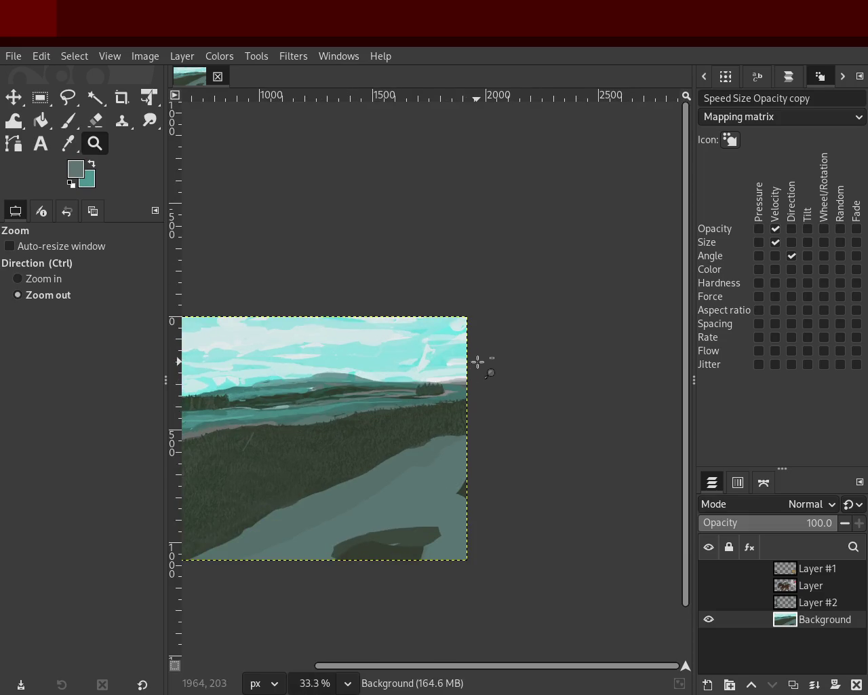
left_click(314, 397, "ctrl")
double_click(314, 398)
left_click(224, 381, "ctrl")
left_click(224, 381)
double_click(223, 381)
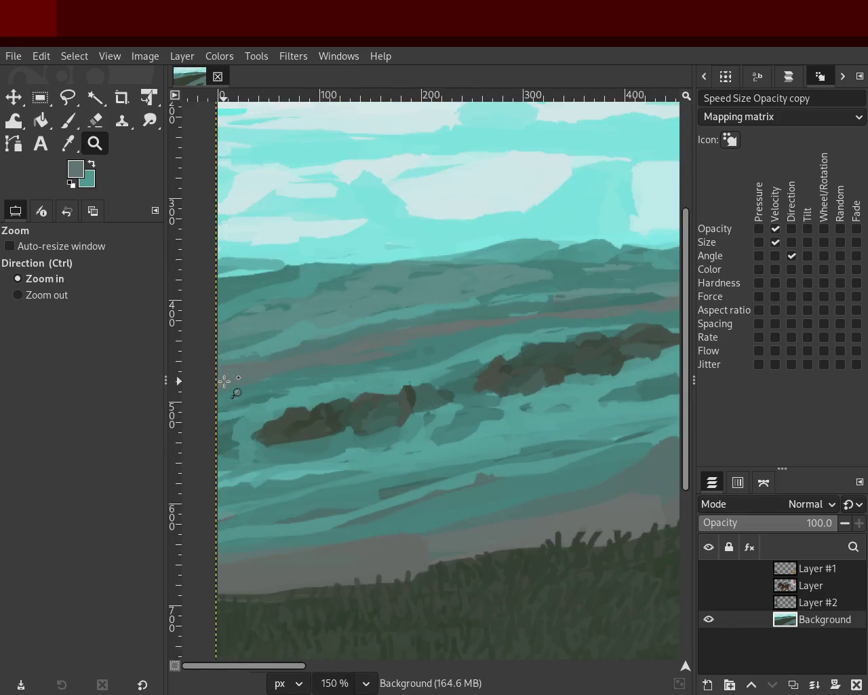
double_click(301, 337, "ctrl")
double_click(271, 305)
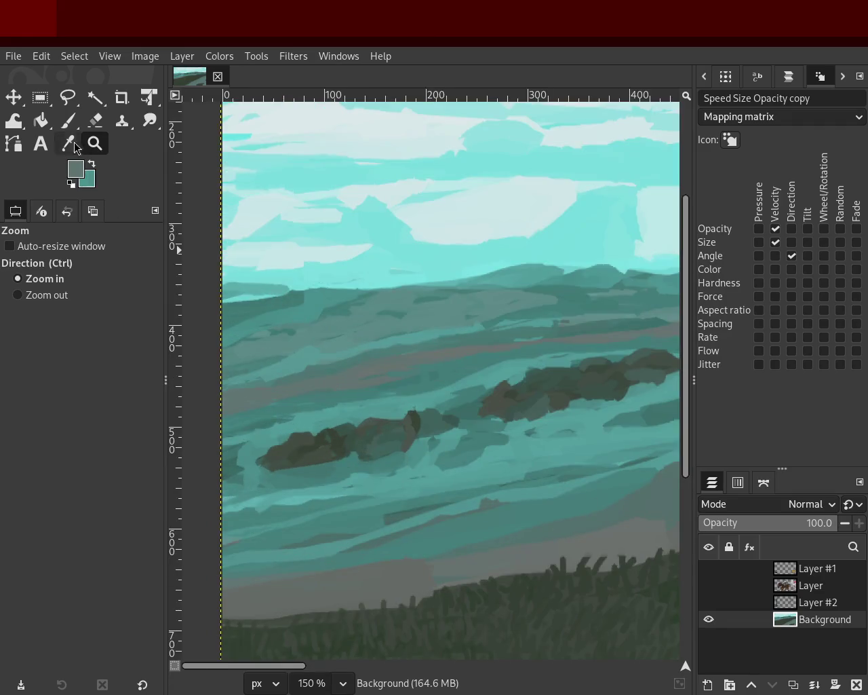
- Undo the light horizon stroke, sample the horizon colour, and zoom out on the landscape
left_click(68, 121)
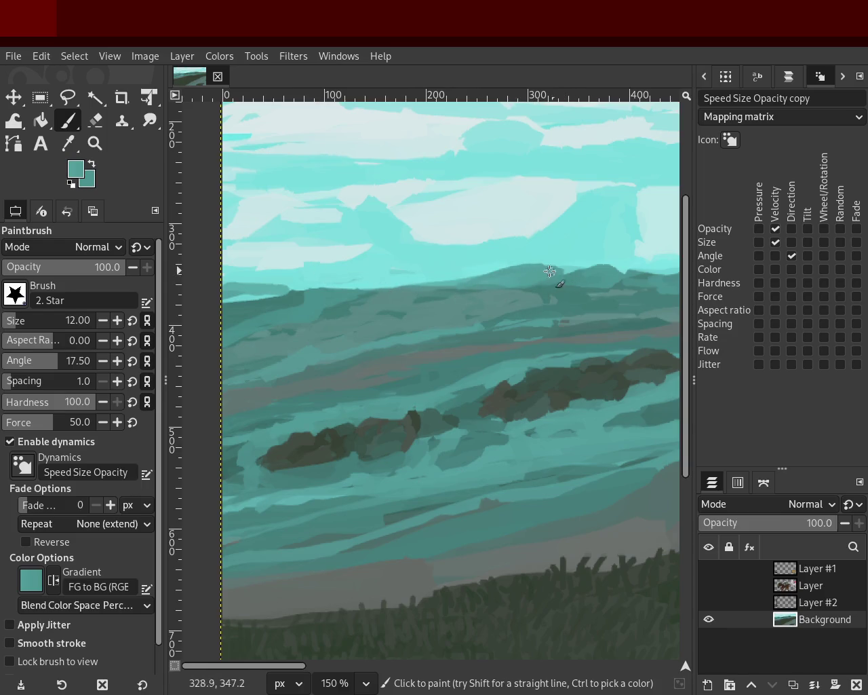
key("ctrl+z")
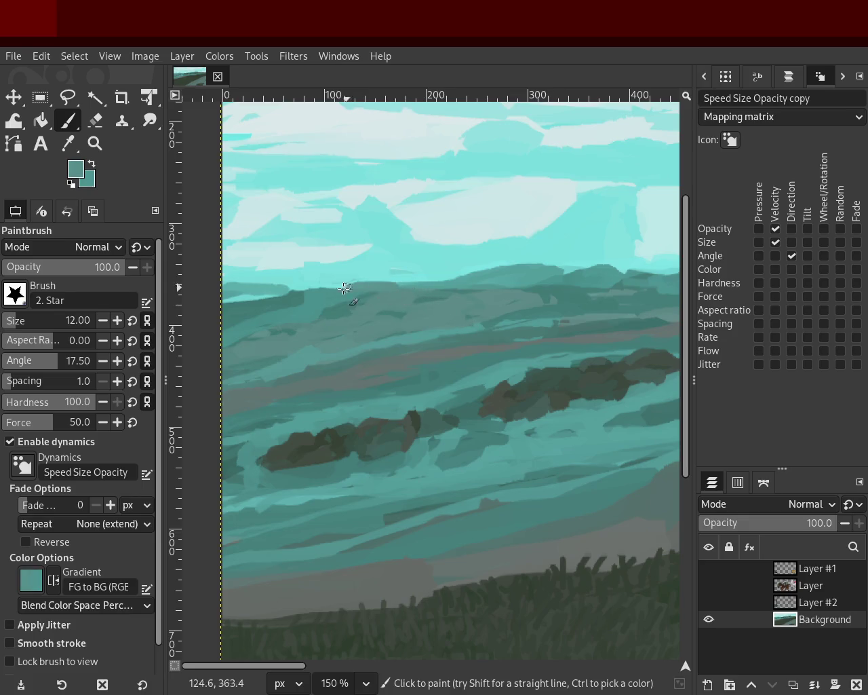
left_click(446, 287, "ctrl")
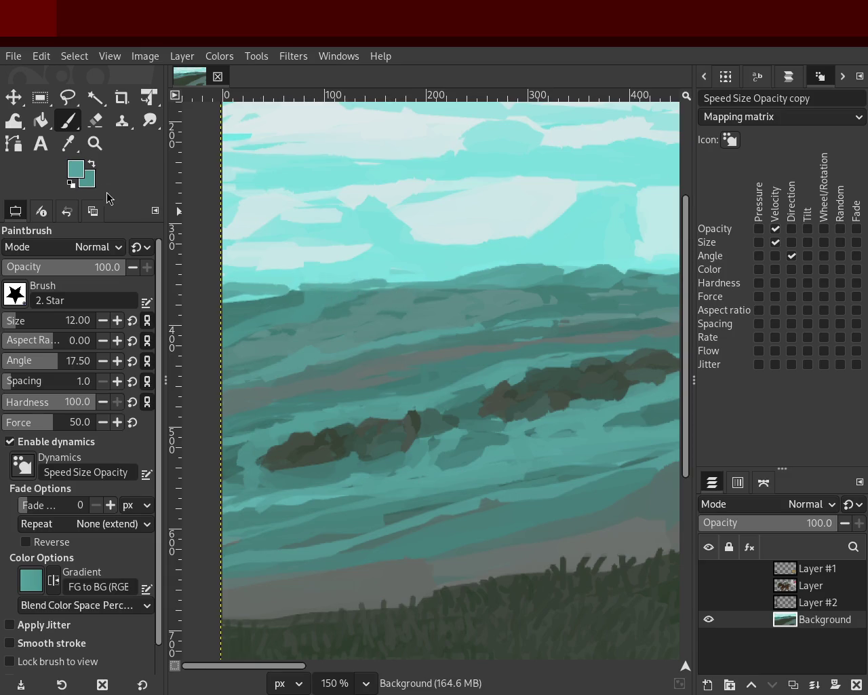
left_click(95, 143)
left_click(343, 336, "ctrl")
left_click(491, 362, "ctrl")
left_click(316, 335)
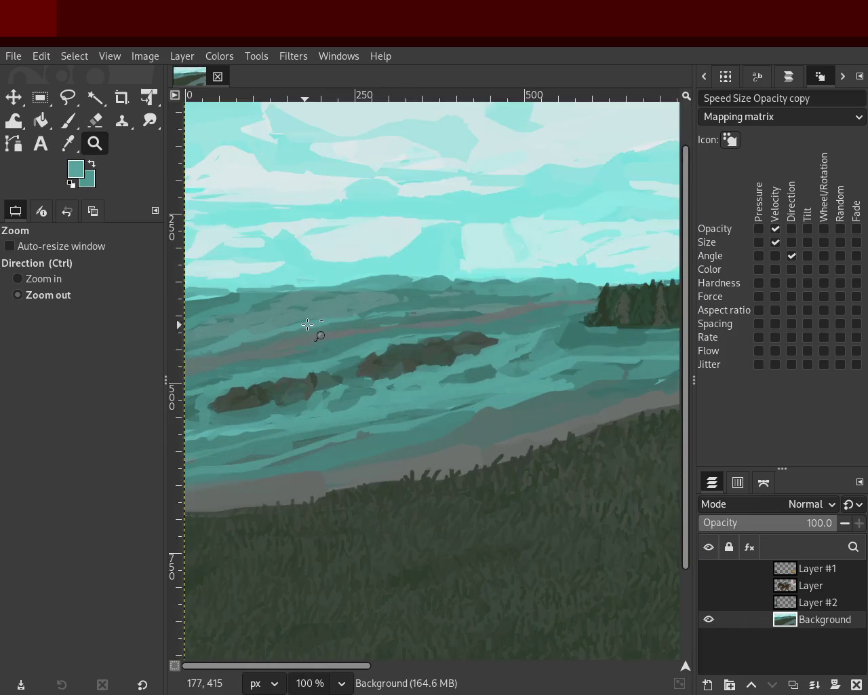
- Review the whole painting, then zoom in close on the tree line and sky
left_click(418, 332, "ctrl")
left_click(419, 332, "ctrl")
left_click(430, 326)
left_click(447, 316, "ctrl")
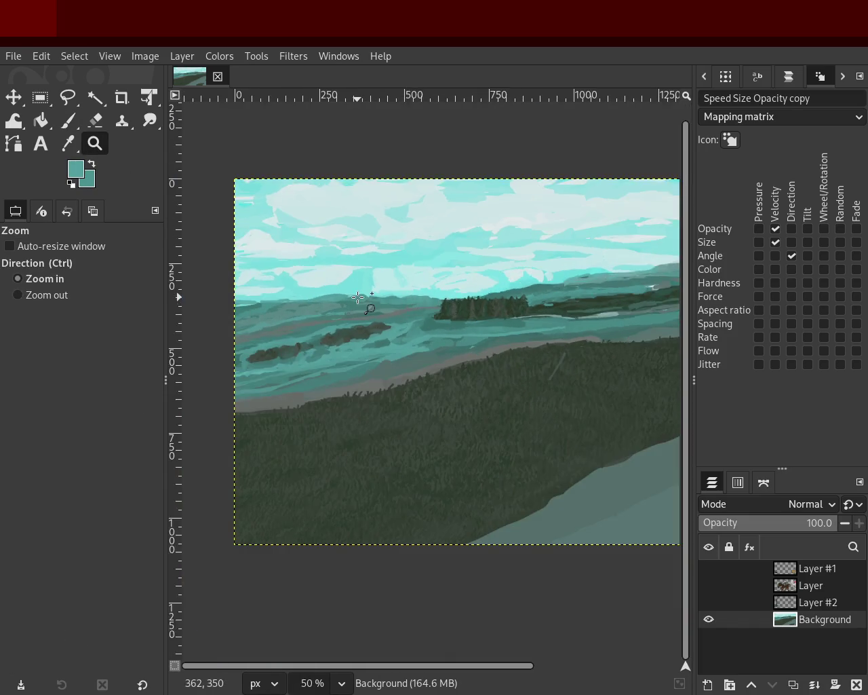
left_click(364, 297)
left_click(483, 304)
left_click(515, 302, "ctrl")
left_click(526, 298)
left_click(543, 283)
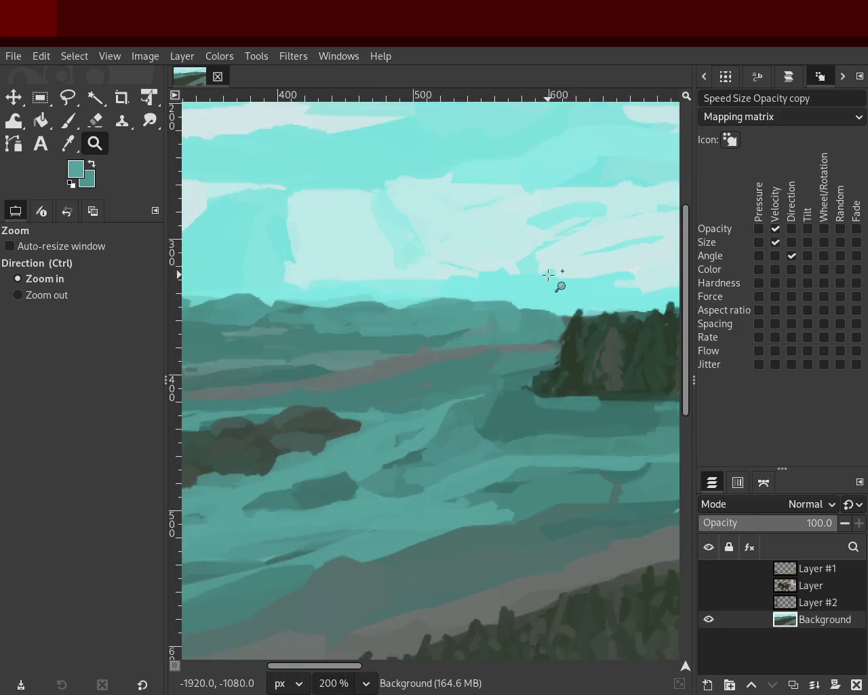
left_click(552, 279)
- Sample light cyan from the sky and paint a short line along the horizon
left_click(68, 122)
left_click(506, 242, "ctrl")
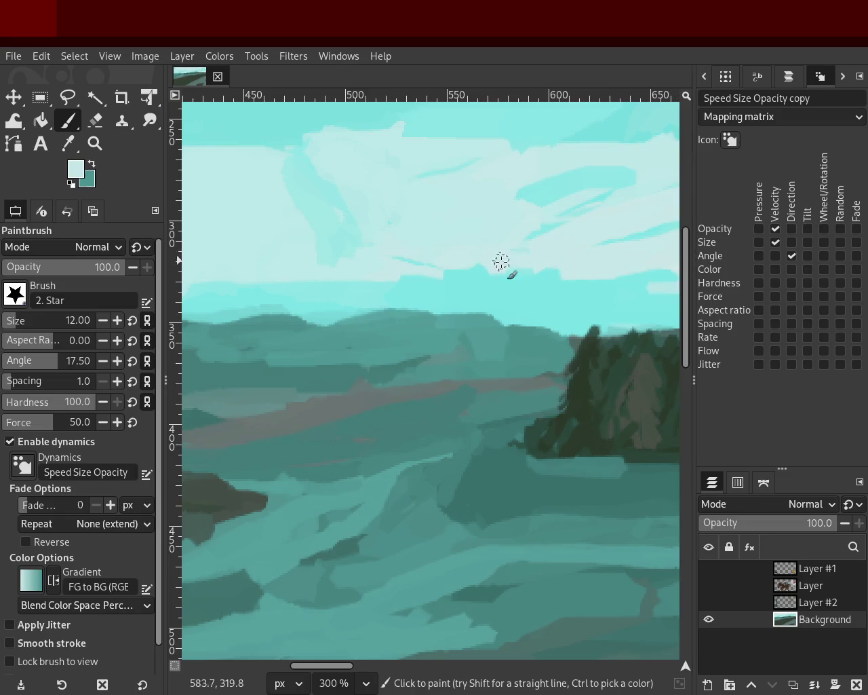
left_click(418, 267, "shift")
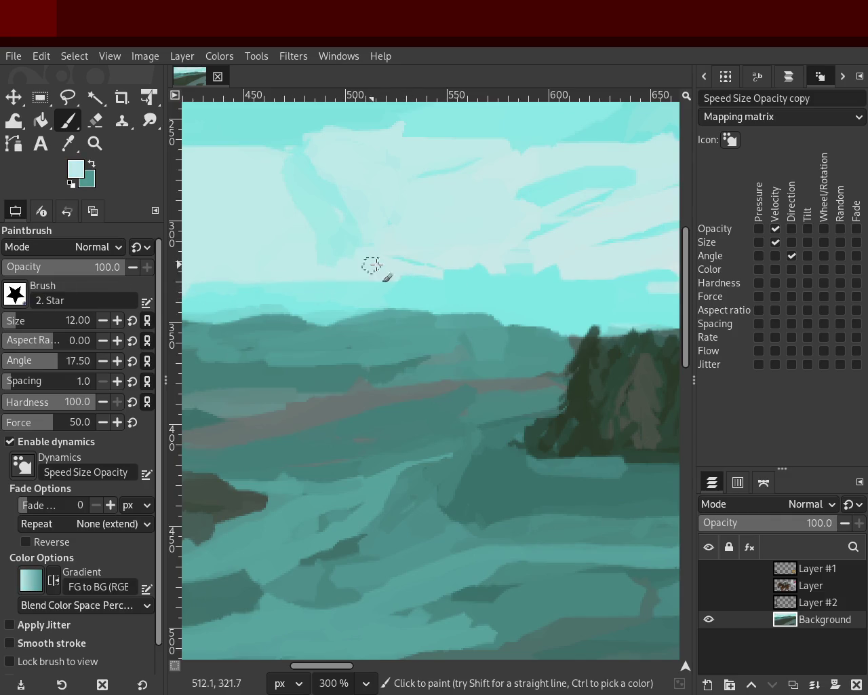
key("ctrl")
left_click(350, 238, "ctrl")
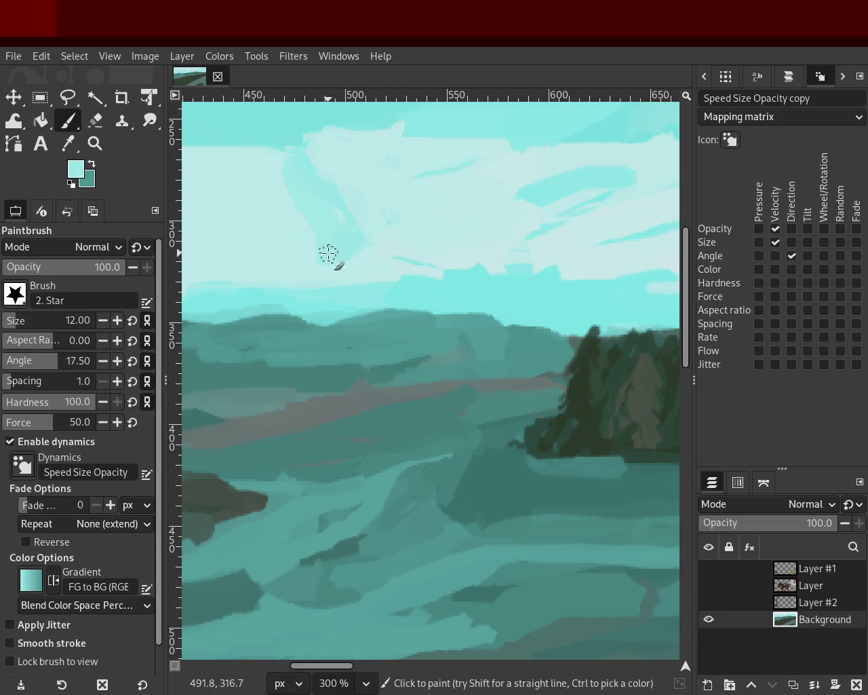
key("ctrl")
- Return the view to 100% and sample a pale colour from the sky
left_click(99, 146)
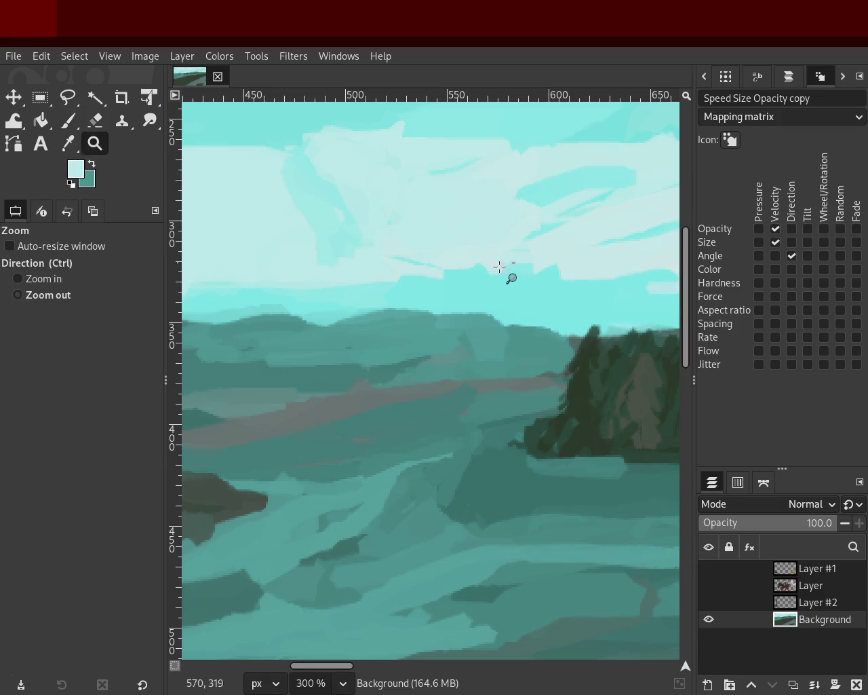
scroll(502, 261, "down", 3, "ctrl")
scroll(359, 292, "up", 2, "ctrl")
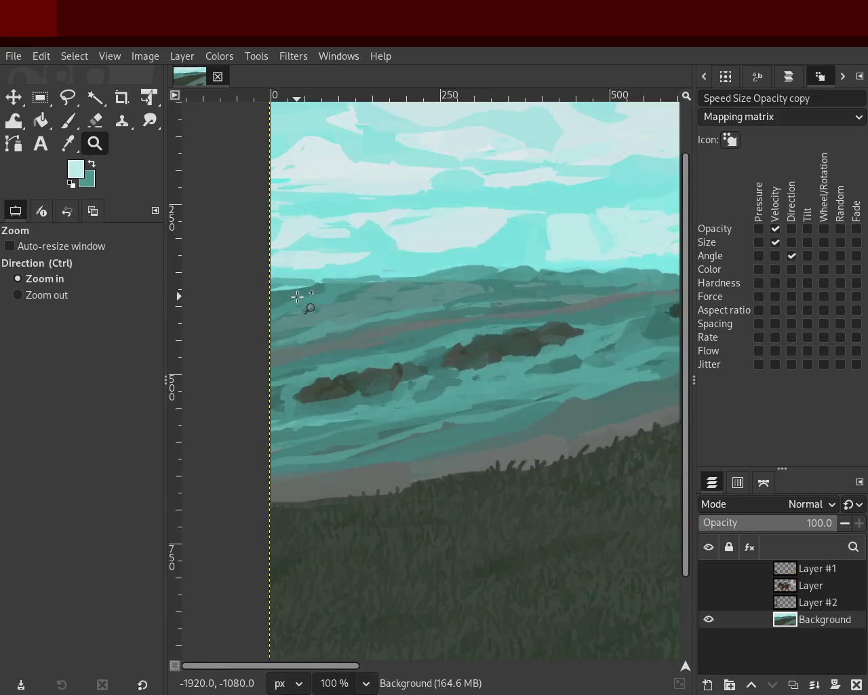
left_click(68, 120)
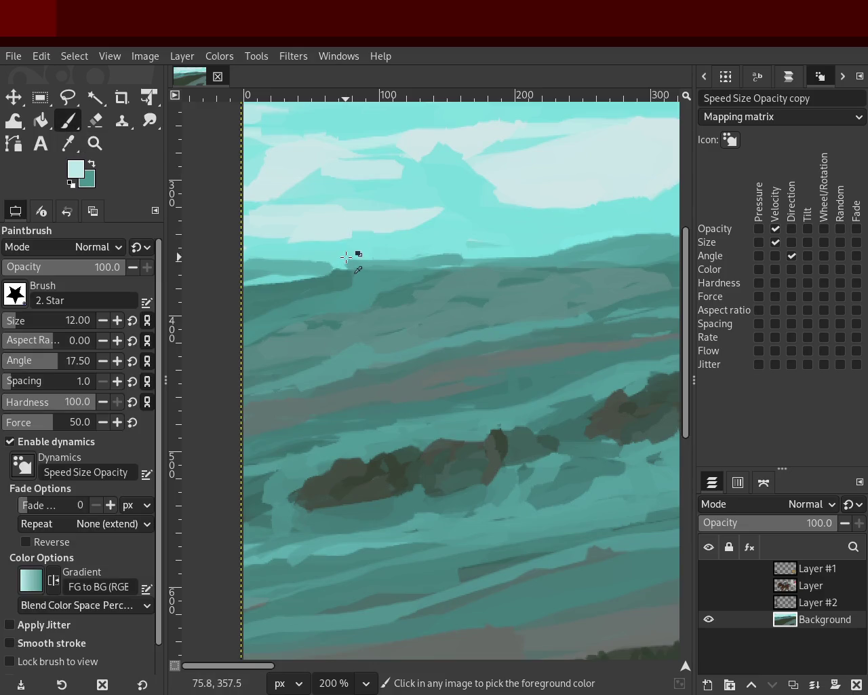
left_click(378, 258)
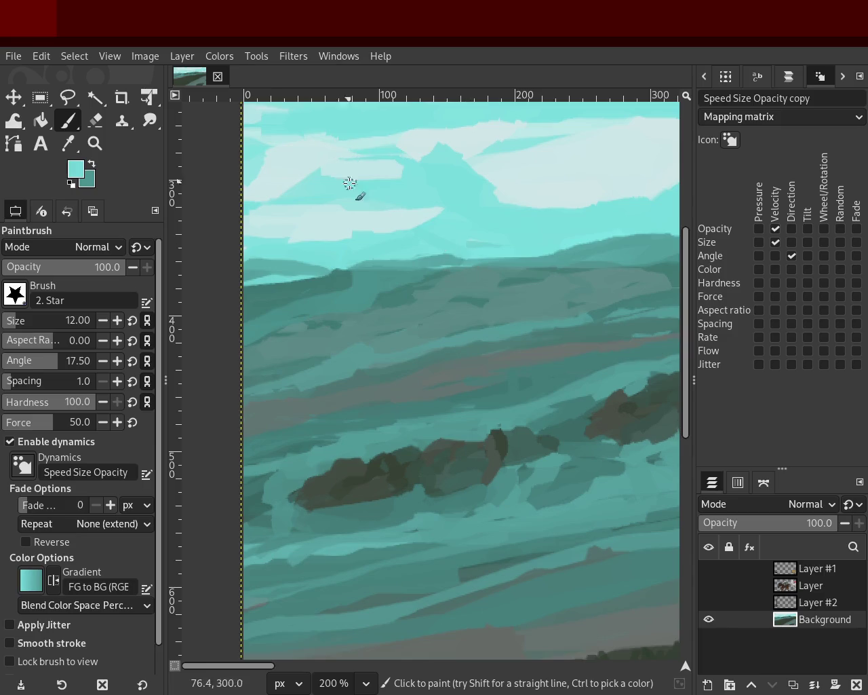
left_click(387, 217, "ctrl")
- Undo two trial pale strokes, then blend a saturated cyan stroke into the pale sky band
left_click_drag(407, 207, 532, 210)
key("ctrl+z")
left_click_drag(435, 213, 532, 212)
key("ctrl+z")
key("ctrl+z")
left_click(346, 243, "ctrl")
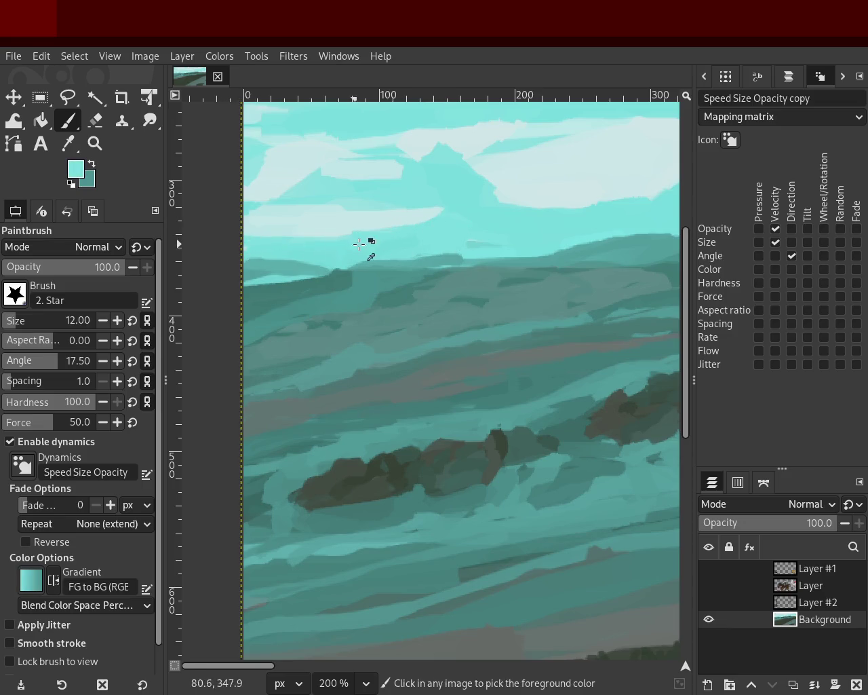
left_click_drag(304, 235, 392, 246)
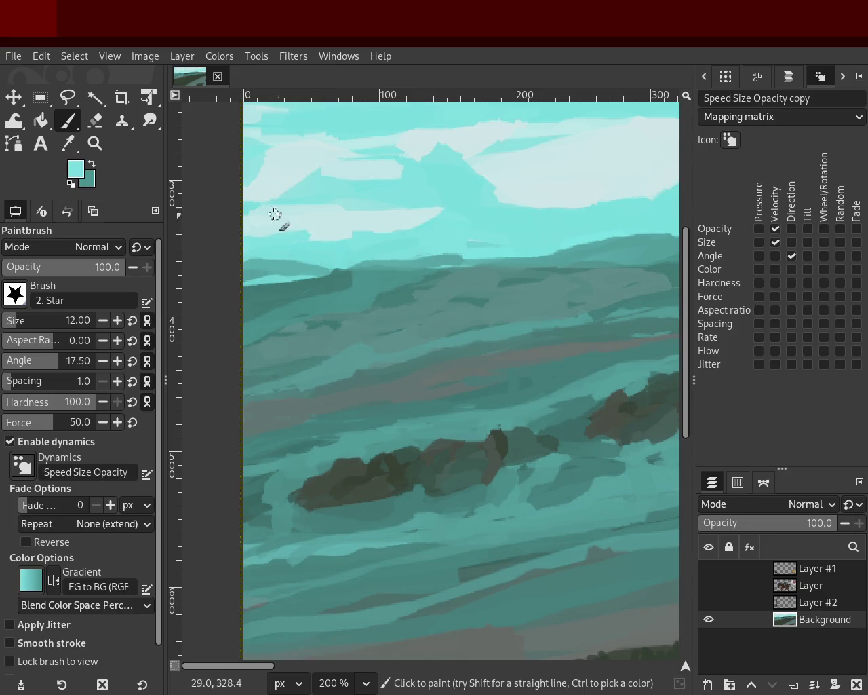
left_click(326, 153, "ctrl")
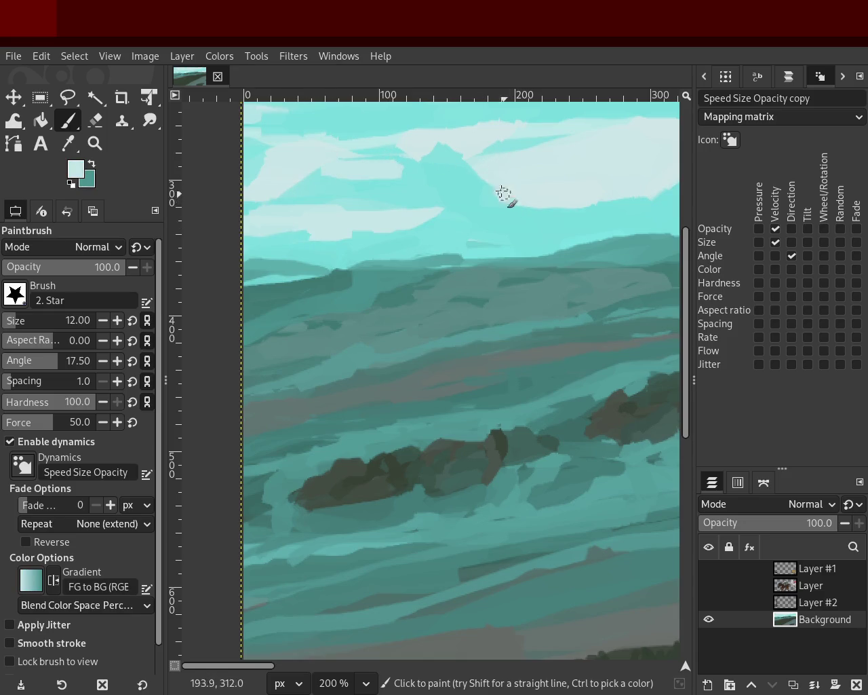
left_click(95, 144)
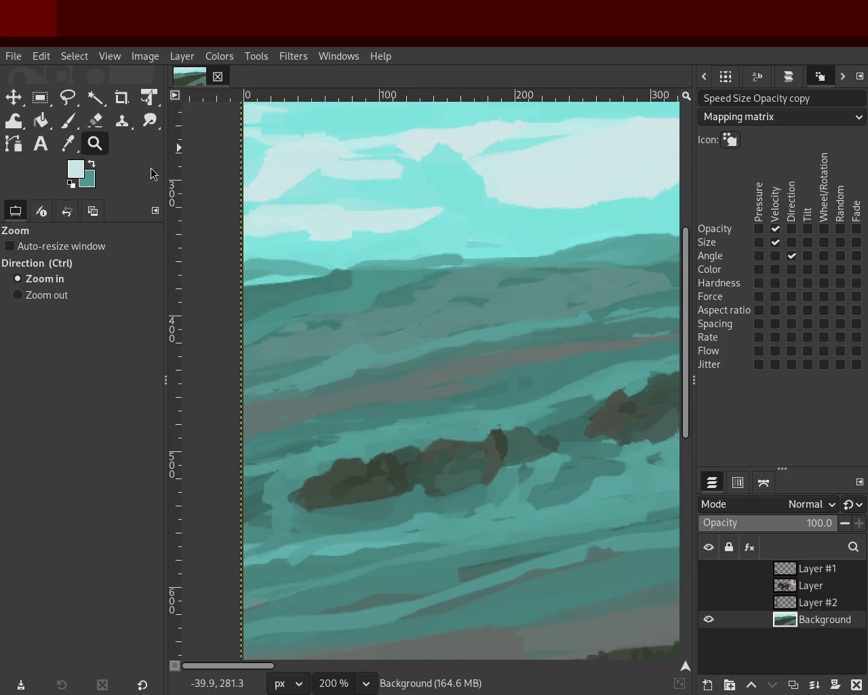
- Zoom out to the whole painting and save it as 48.xcf
left_click(329, 285, "ctrl")
left_click(487, 285, "ctrl")
key("ctrl")
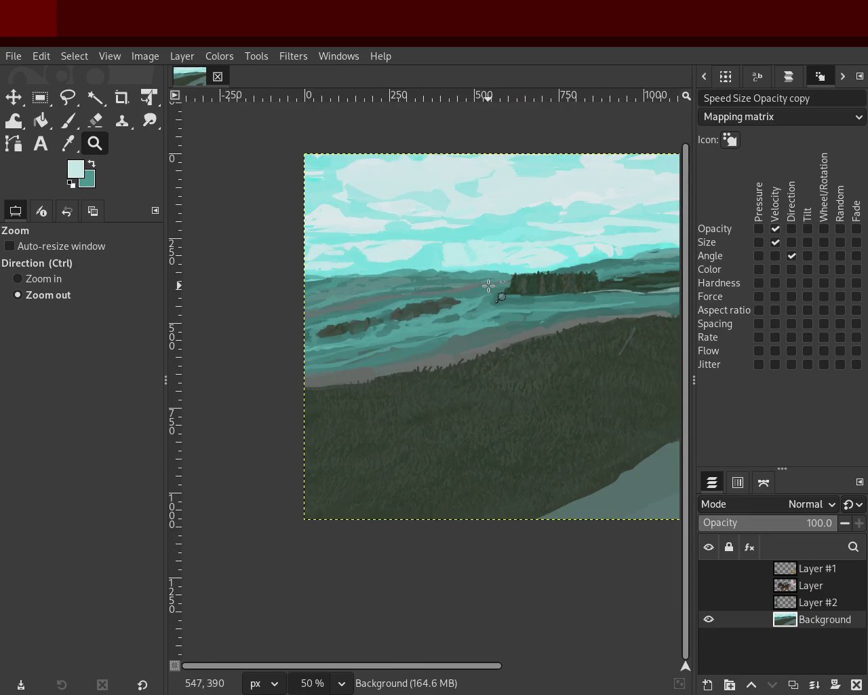
key("ctrl+s")
- Zoom back in on the sky and tree line and adjust the view
left_click(555, 261, "ctrl")
left_click(559, 268)
left_click(565, 277)
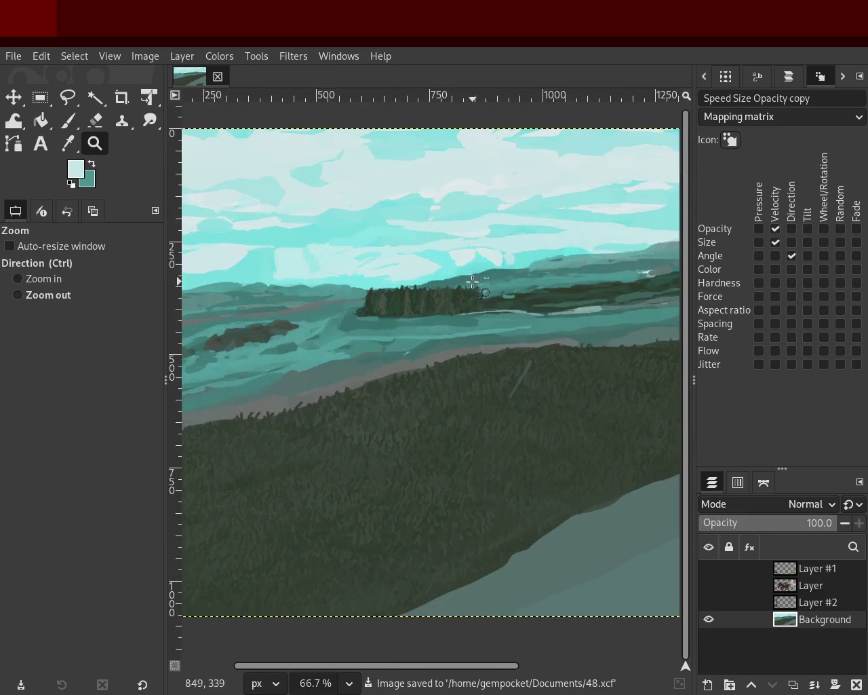
left_click(481, 275, "ctrl")
left_click(481, 274)
left_click(514, 183, "ctrl")
left_click(535, 298)
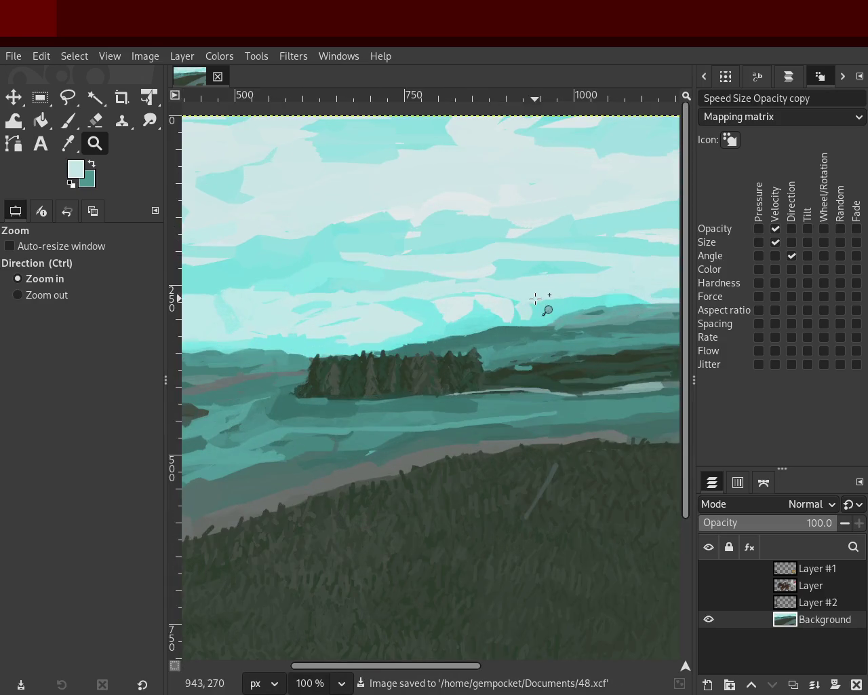
left_click(532, 338, "ctrl")
left_click(521, 330)
left_click(500, 403)
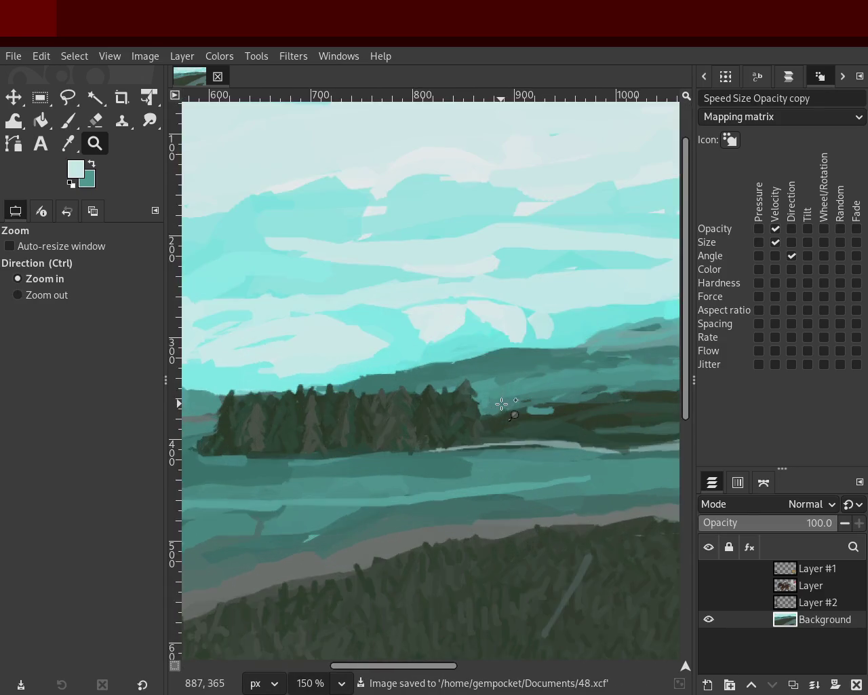
left_click(444, 407, "ctrl")
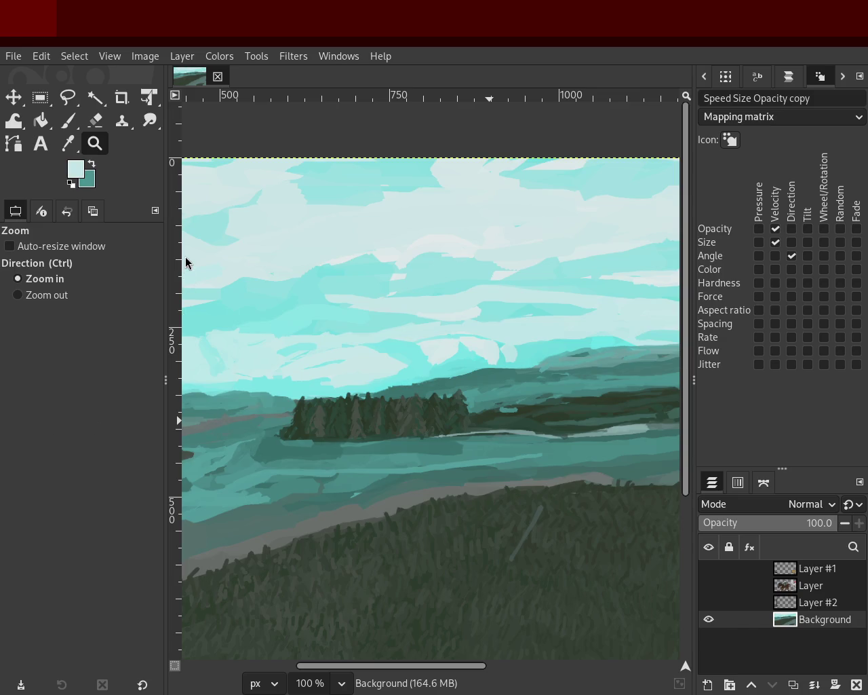
- Zoom in on the trees and hills and pick a darker teal from the water
left_click(417, 296, "ctrl")
left_click(343, 467)
left_click(335, 463)
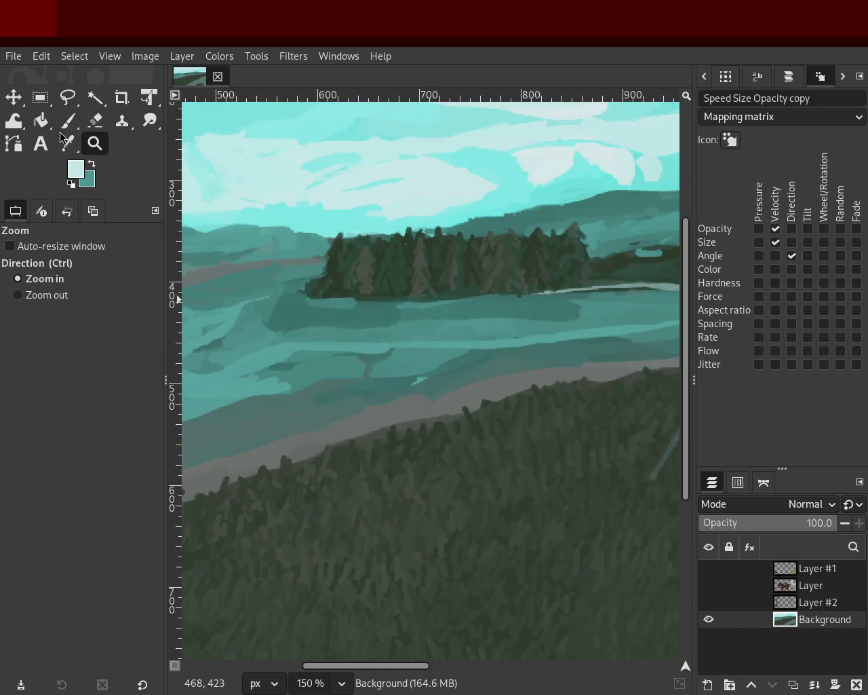
key("p")
left_click(473, 388, "ctrl")
left_click(429, 385, "ctrl")
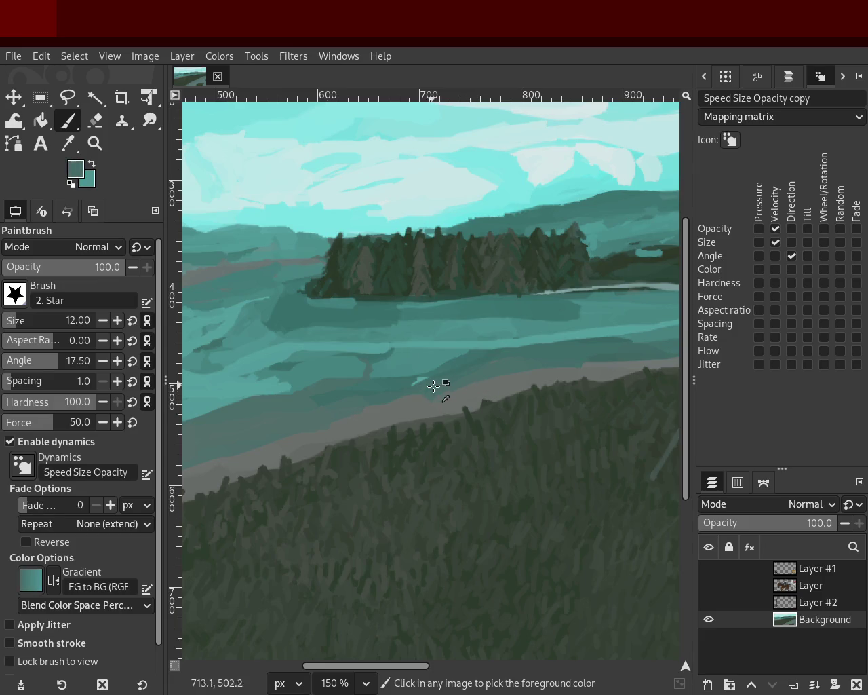
- Sample a lighter teal from the water and paint a streak below the tree line
left_click(371, 434, "ctrl")
left_click(368, 345, "ctrl")
left_click(378, 355, "ctrl")
left_click(297, 373, "ctrl")
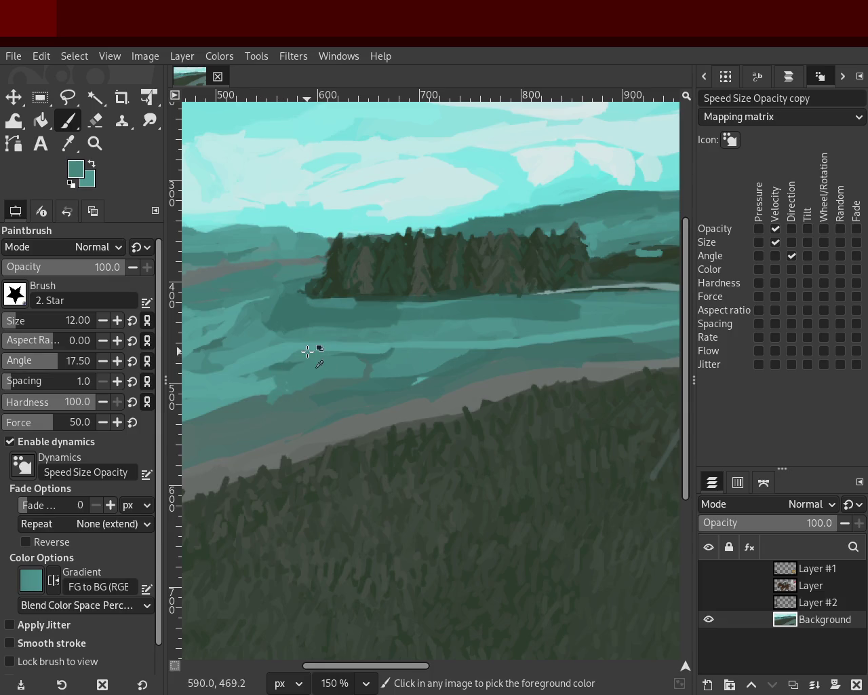
left_click(282, 349, "ctrl")
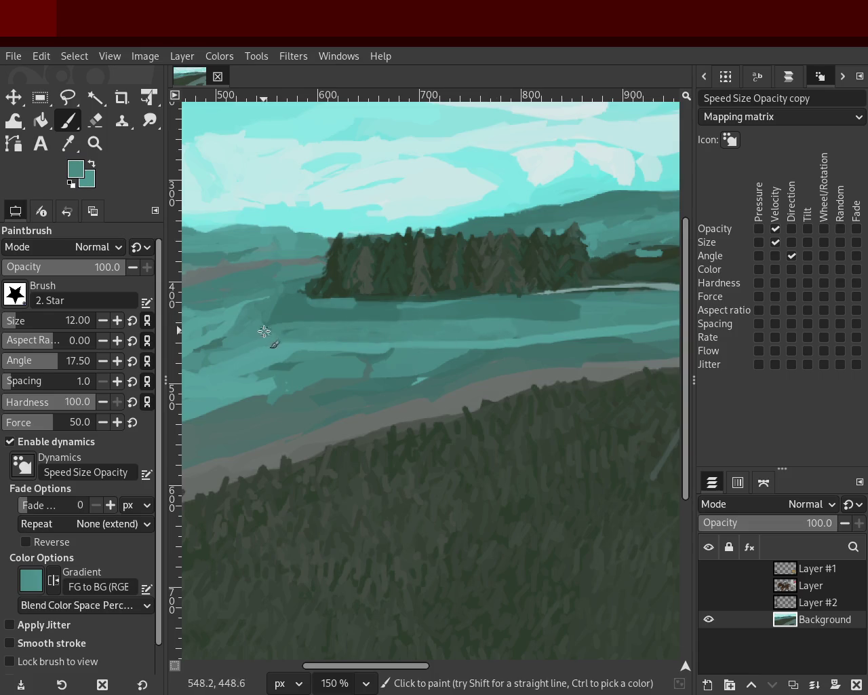
left_click_drag(423, 304, 268, 304)
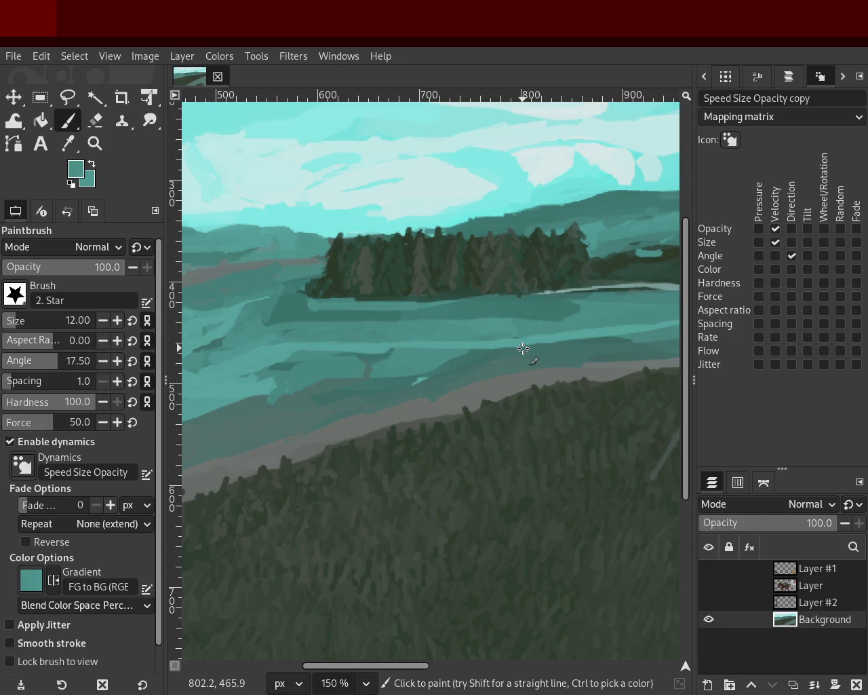
- Paint a faint lighter streak across the water, then sample a saturated teal and zoom out
left_click(566, 306, "ctrl")
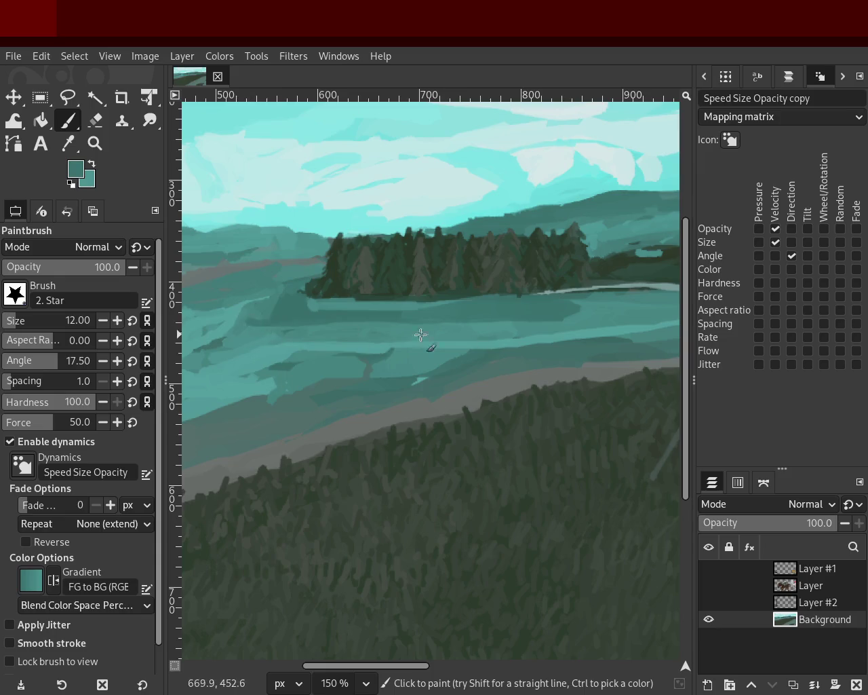
left_click(595, 314, "ctrl")
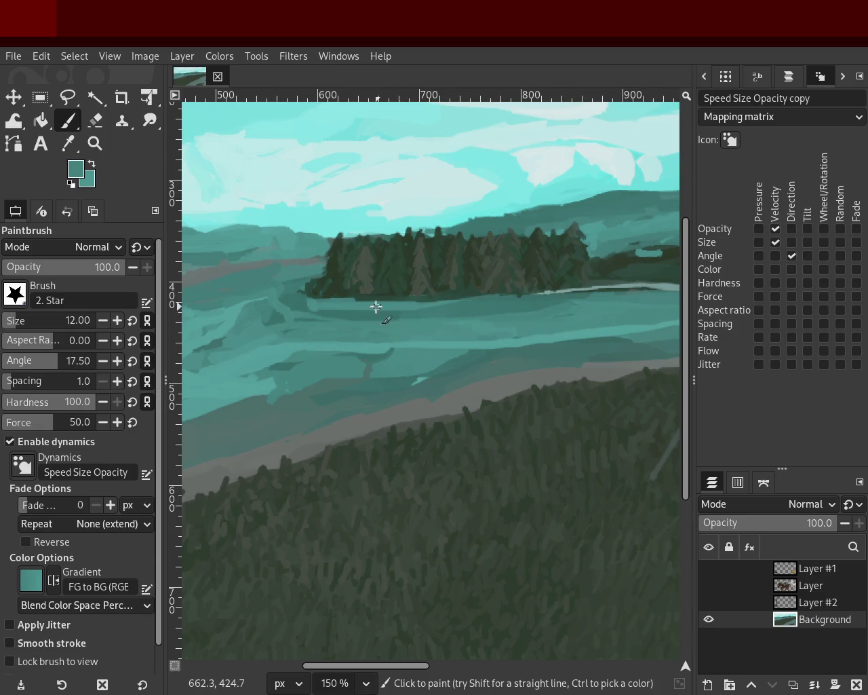
left_click(511, 310, "ctrl")
left_click_drag(349, 323, 557, 308)
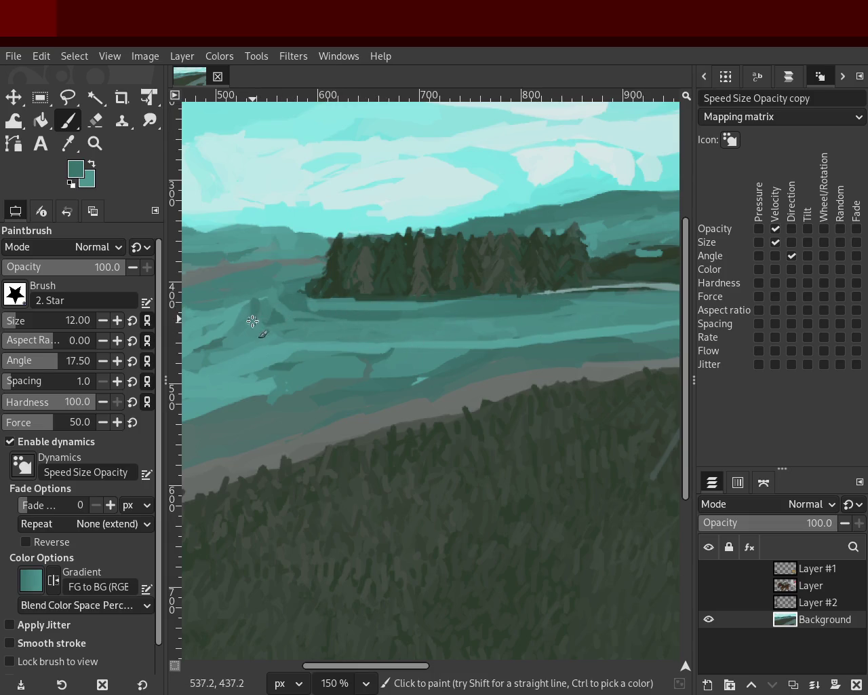
left_click(273, 274, "ctrl")
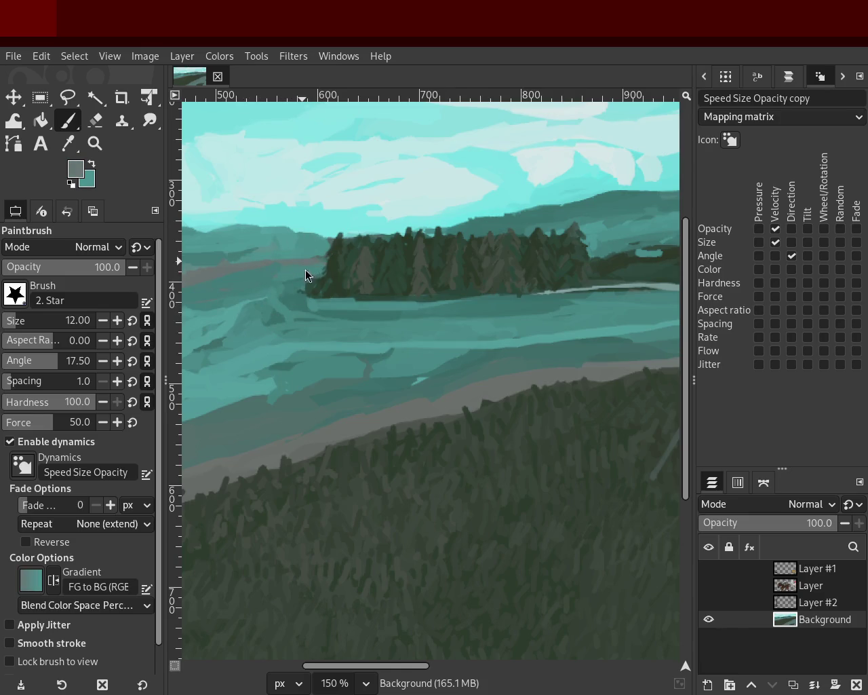
left_click(301, 362, "ctrl")
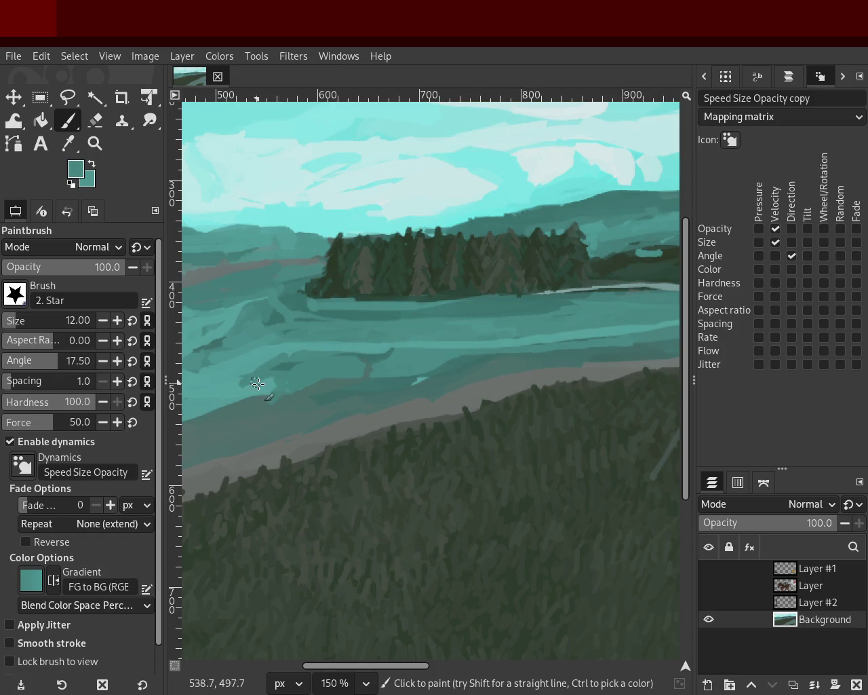
left_click(95, 143)
left_click(301, 293)
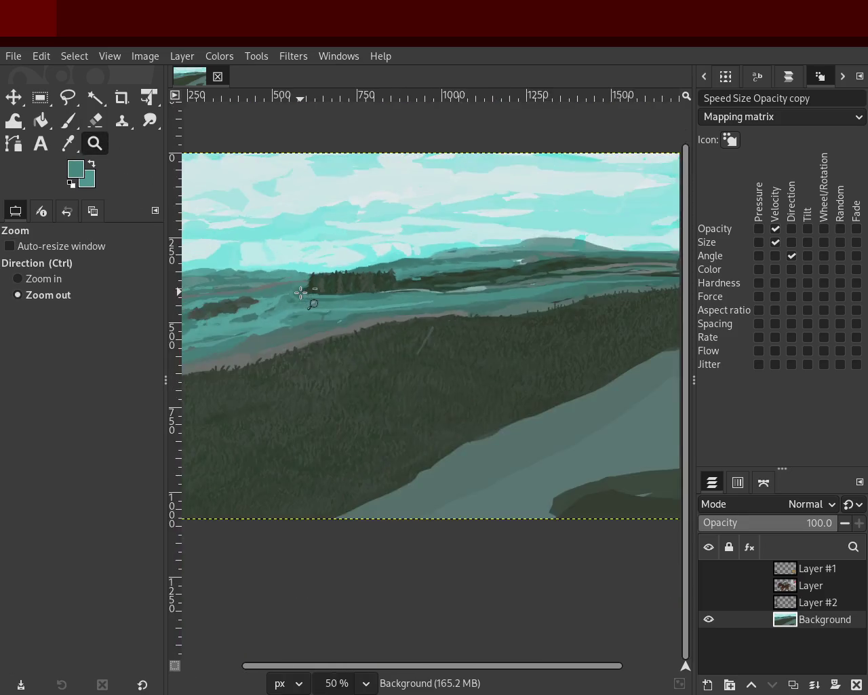
- Zoom in on the water near the rocky islets
left_click(274, 317)
left_click(217, 343)
left_click(229, 333)
left_click(228, 333)
left_click(275, 275, "ctrl")
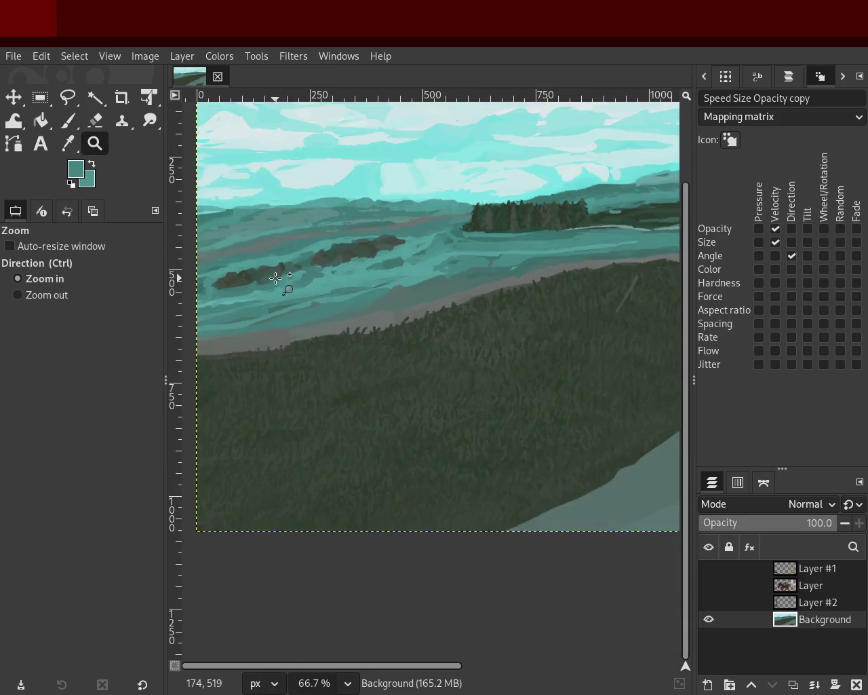
left_click(251, 276)
left_click(250, 276)
left_click(68, 120)
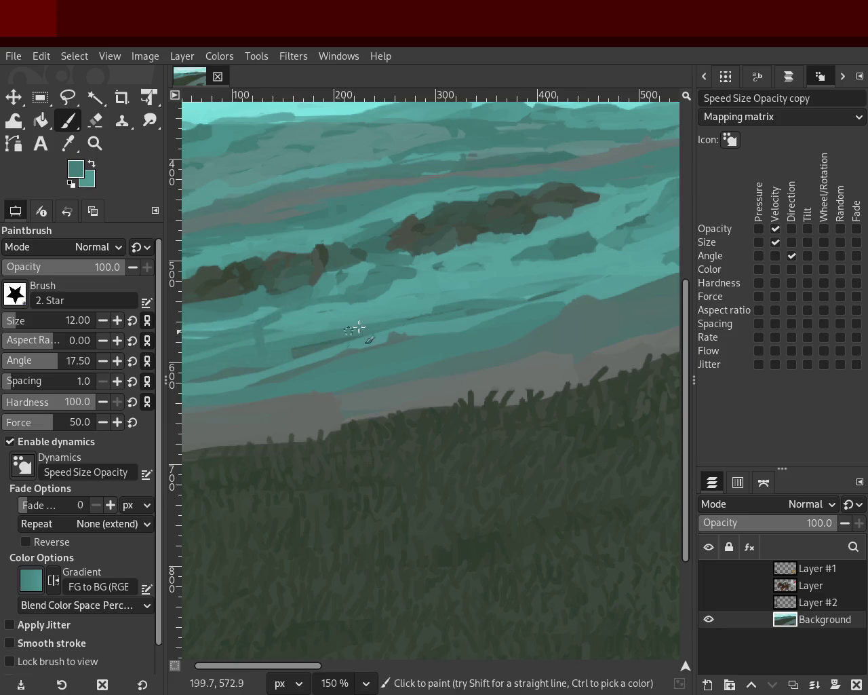
- Paint a curved darker-teal line through the water, then reframe on the rocky islets
left_click(562, 246, "ctrl")
left_click_drag(546, 250, 325, 338)
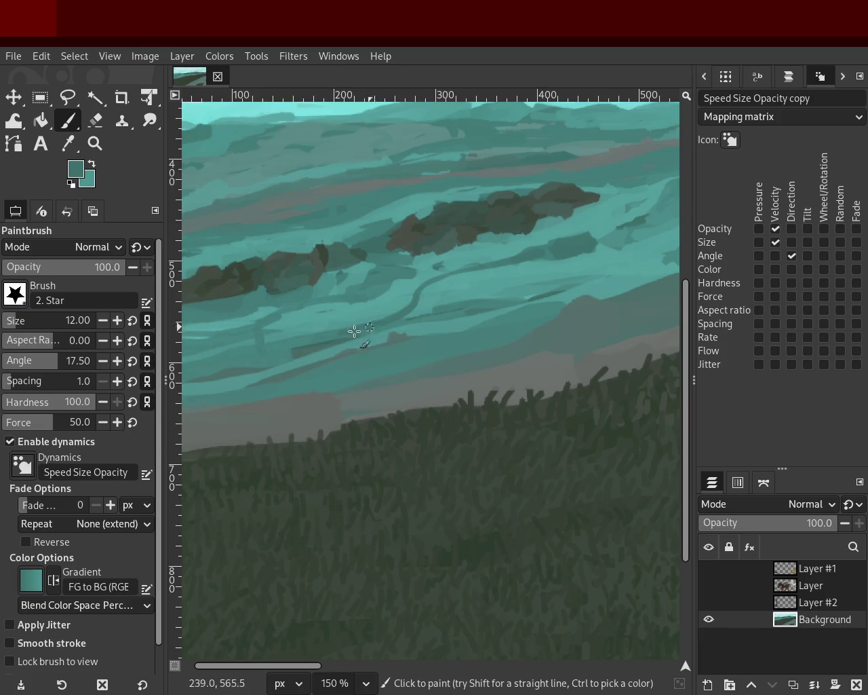
left_click(297, 332, "ctrl")
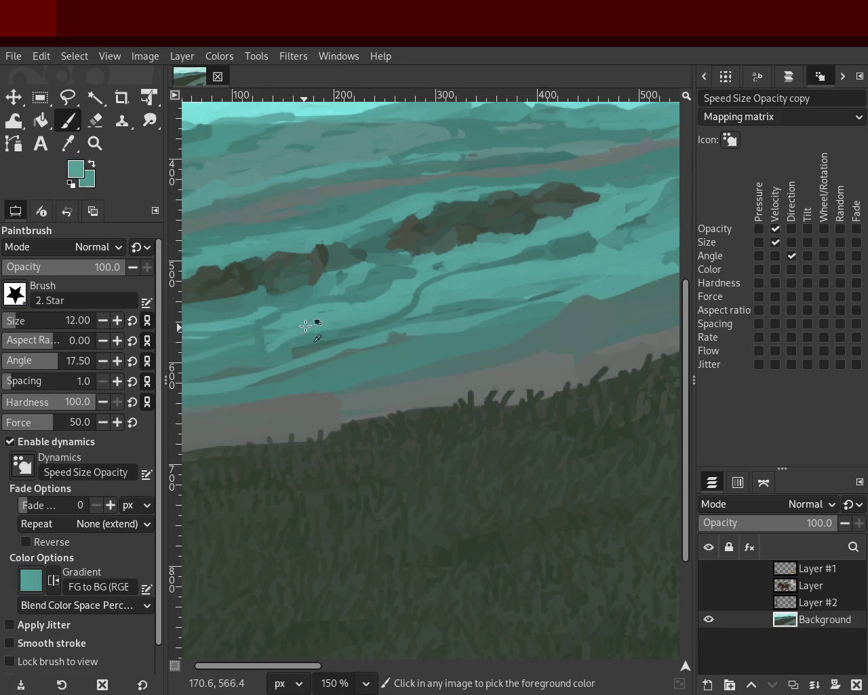
key("z")
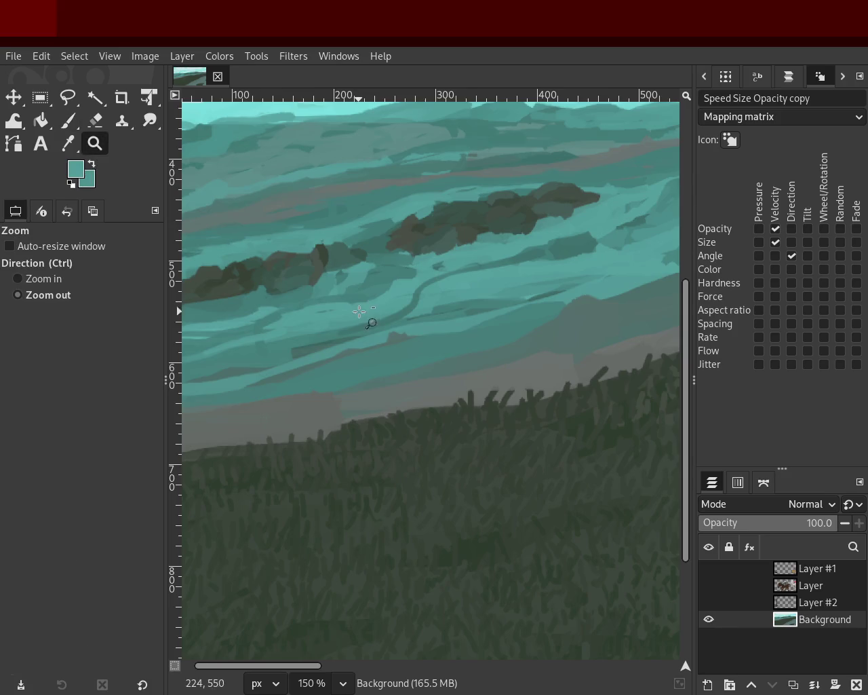
left_click(369, 321, "ctrl")
left_click(373, 324, "ctrl")
left_click(407, 298)
left_click(441, 275, "ctrl")
double_click(493, 265)
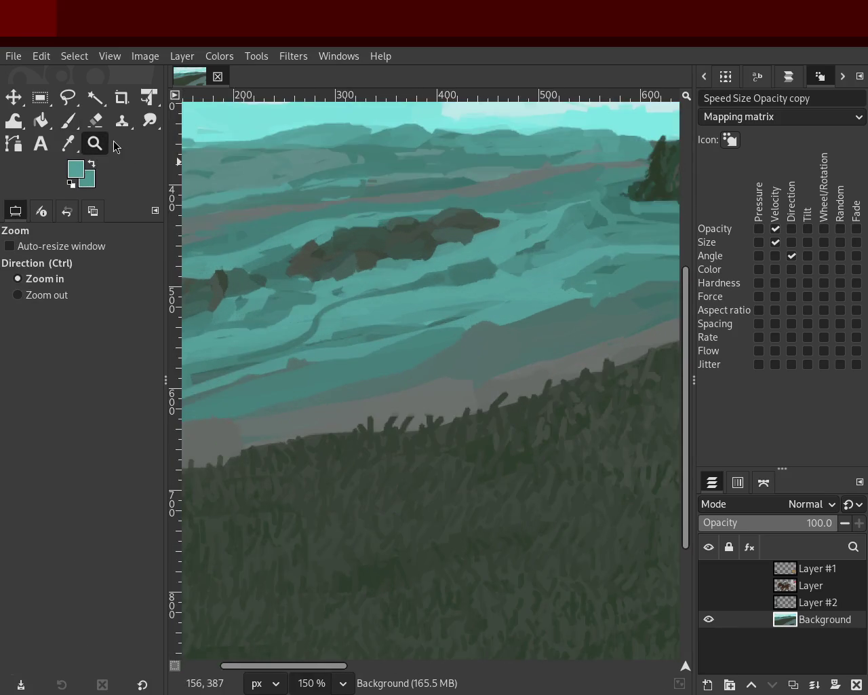
key("p")
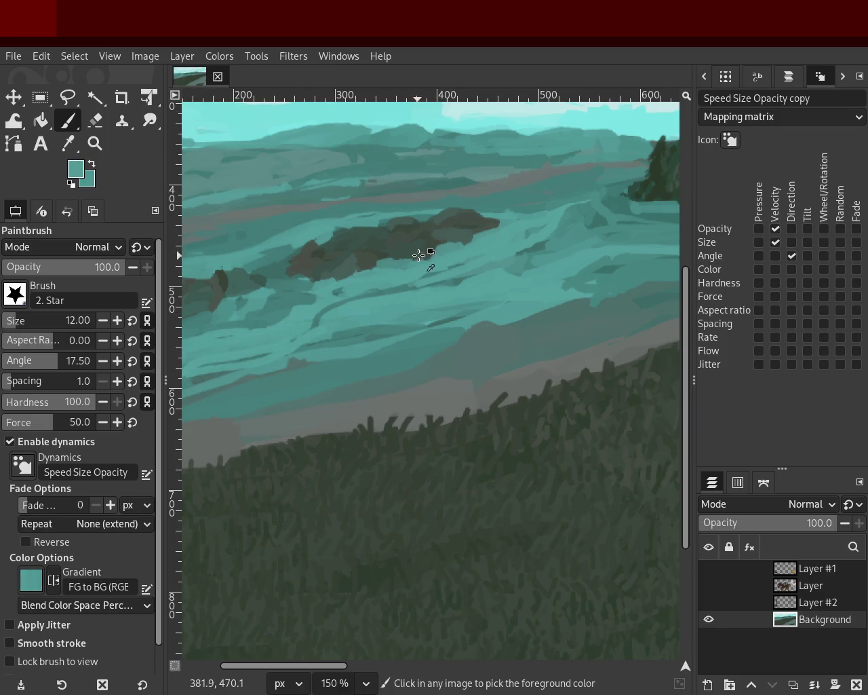
- Zoom in closely on a rocky islet
key("z")
left_click(422, 229, "ctrl")
left_click(418, 234)
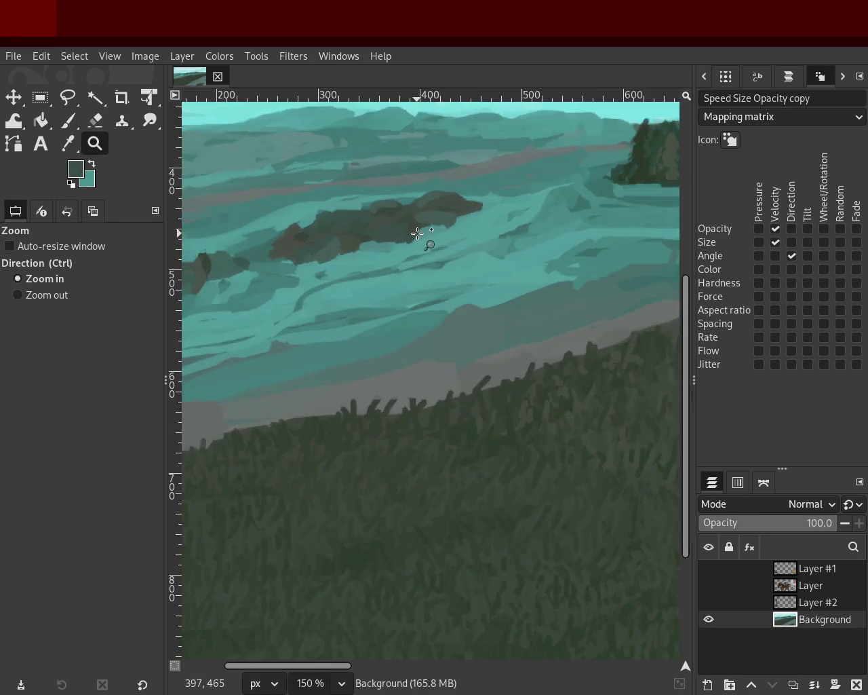
double_click(418, 233)
left_click(412, 229)
key("p")
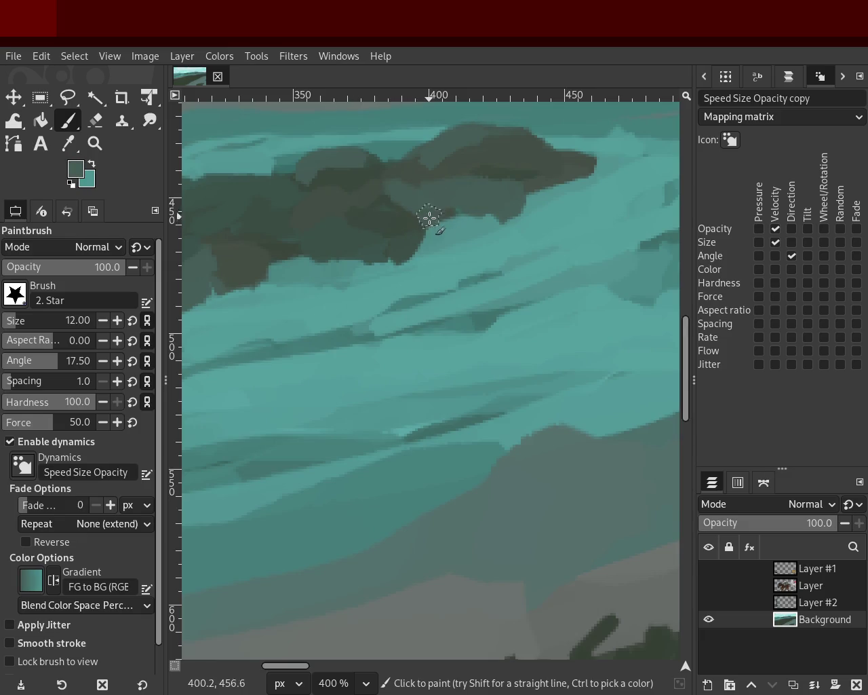
- Pick a dark rock green from the islet and zoom out to view the whole painting
left_click(404, 187, "ctrl")
type("90")
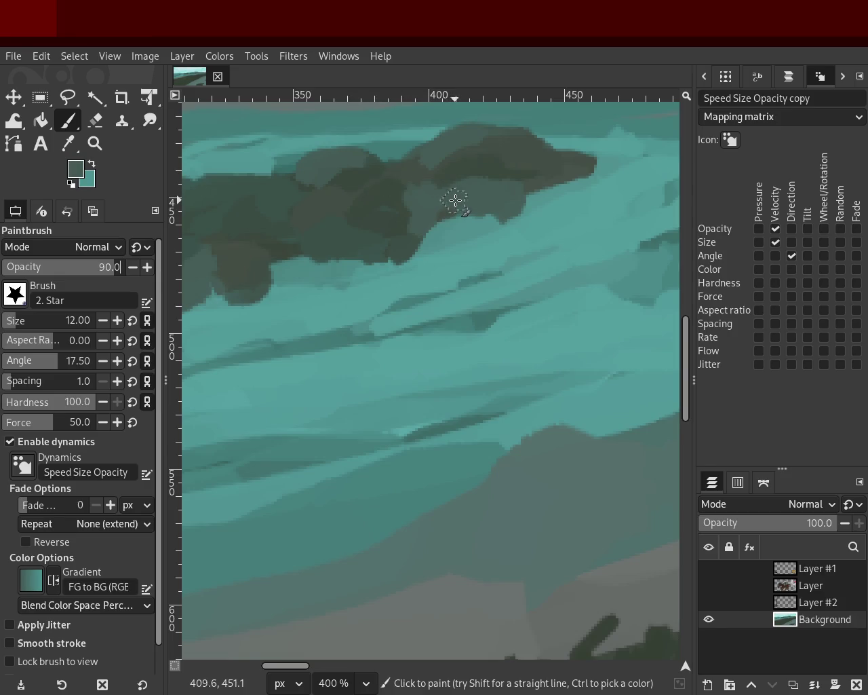
left_click(475, 184, "ctrl")
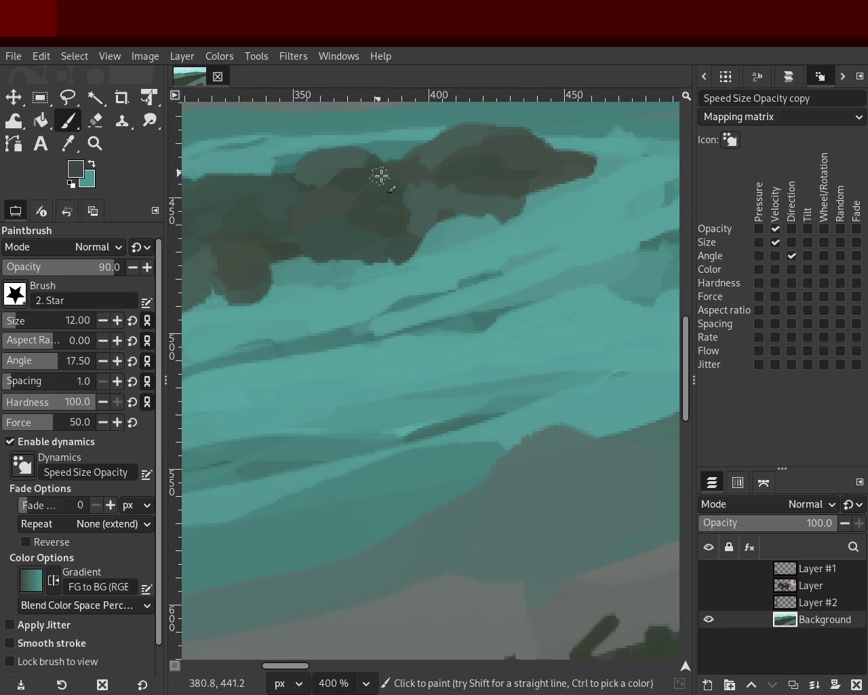
left_click(408, 185, "ctrl")
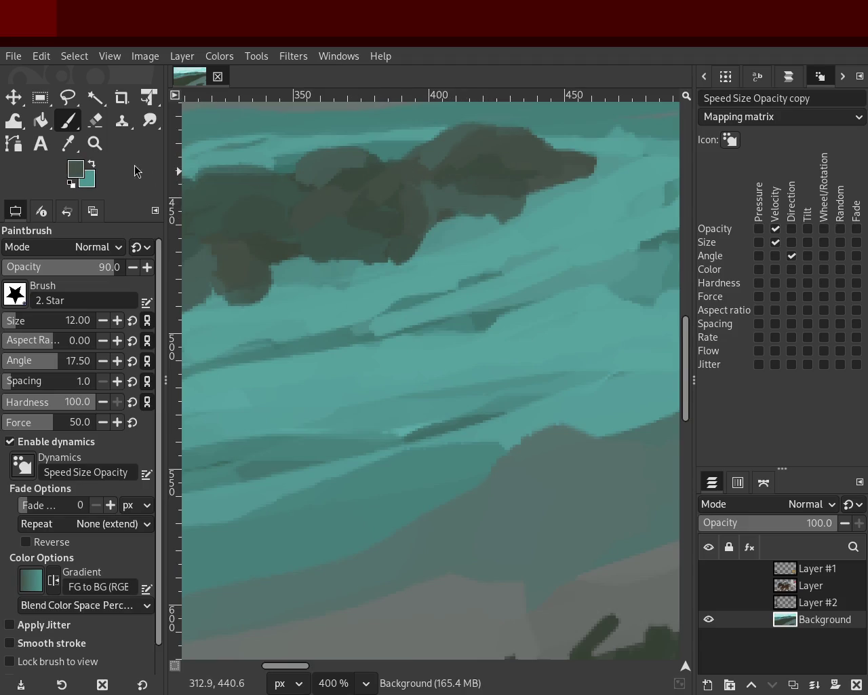
key("z")
left_click(378, 262, "ctrl")
left_click(479, 292, "ctrl")
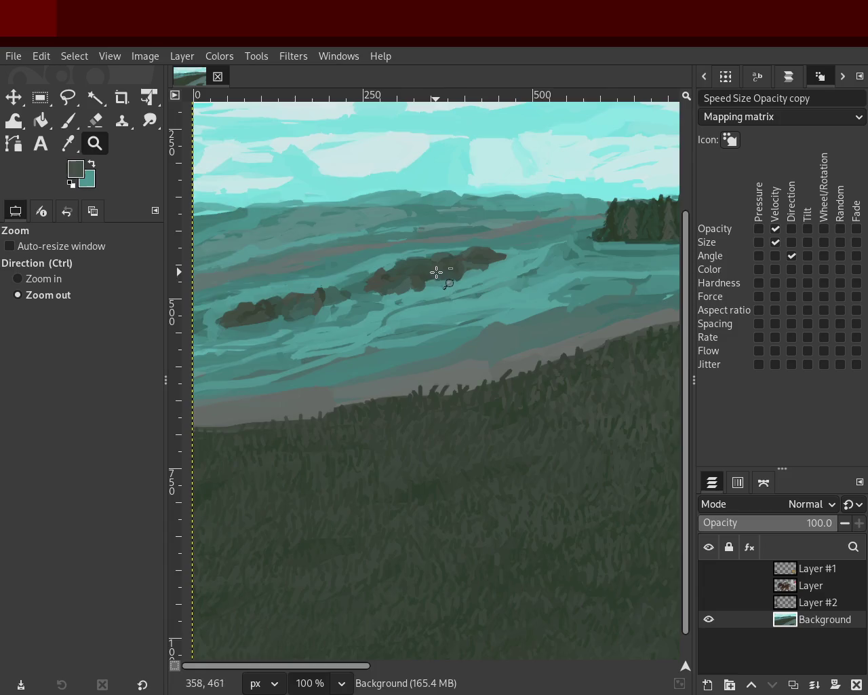
- Zoom in on the islet and paint darker green shading over the rock's lower part
left_click(436, 272, "ctrl")
double_click(483, 290)
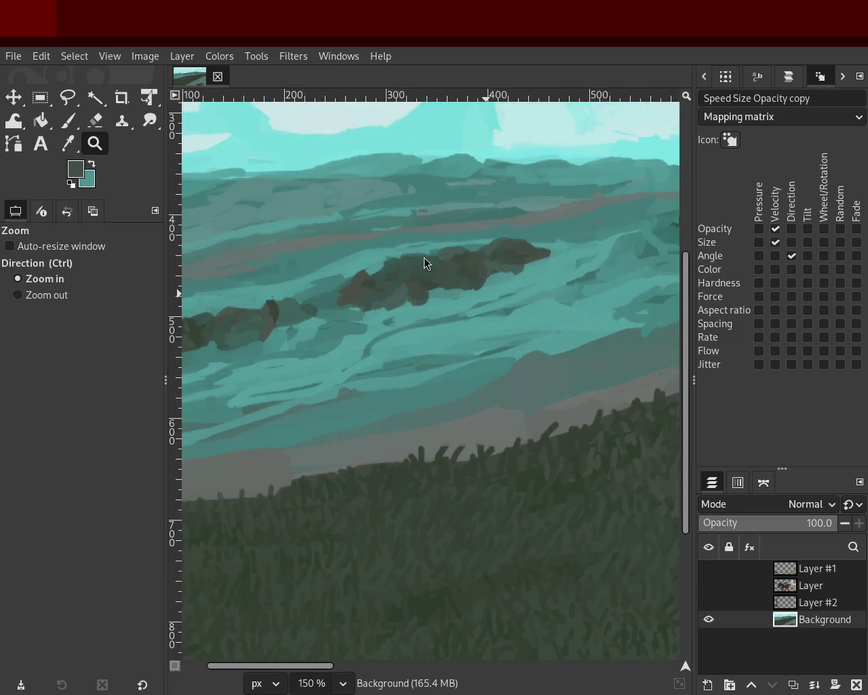
left_click(393, 278)
left_click(392, 281, "ctrl")
triple_click(391, 281)
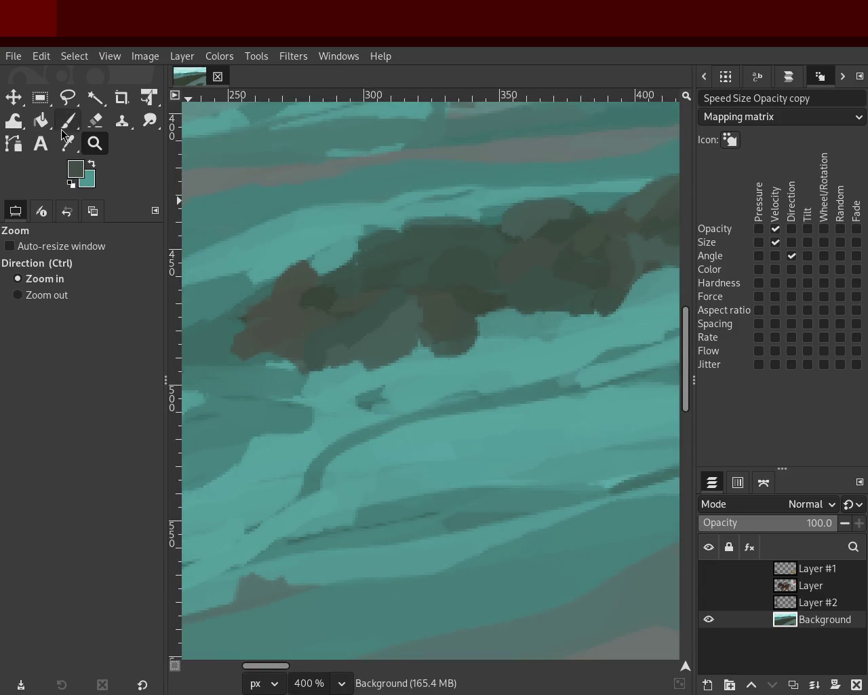
left_click(64, 126)
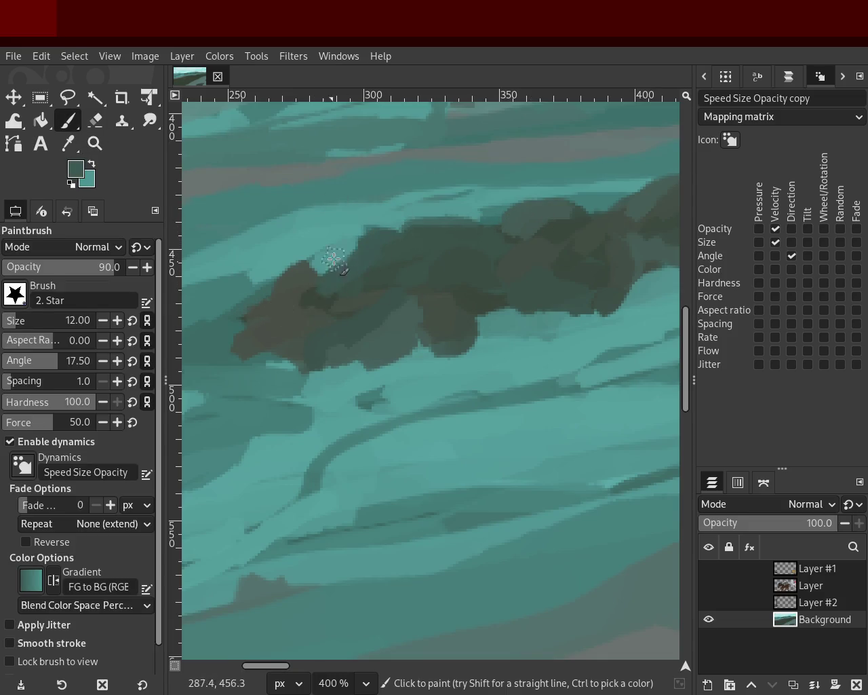
left_click(333, 291, "ctrl")
mouse_move(279, 293)
left_mouse_down()
mouse_move(287, 320)
mouse_move(306, 268)
mouse_move(292, 312)
left_mouse_up()
left_click_drag(296, 372, 297, 355)
left_click_drag(334, 316, 333, 364)
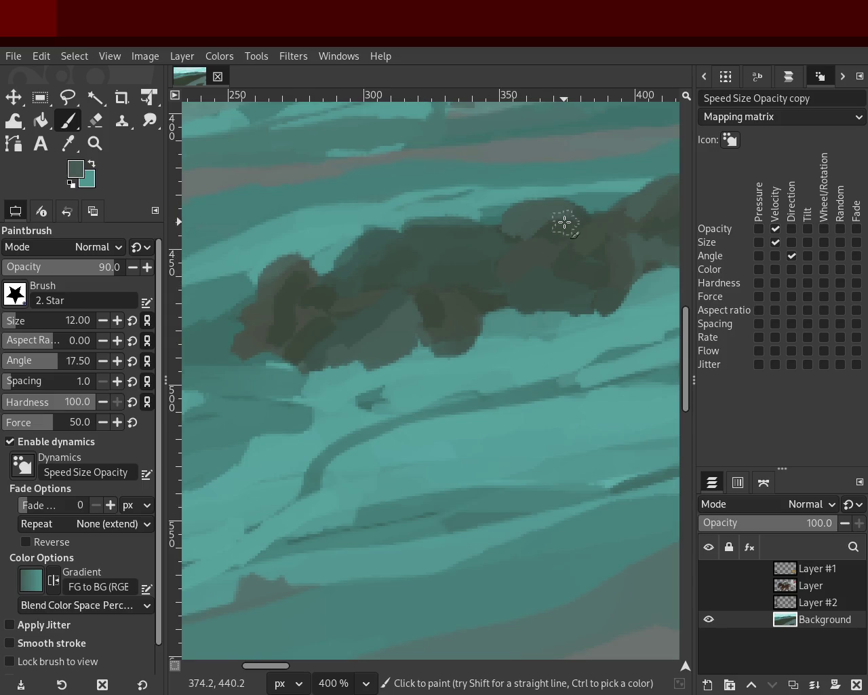
- Paint a lighter grey-green patch on the rock, undoing a dark stroke on its top
left_click(540, 234, "ctrl")
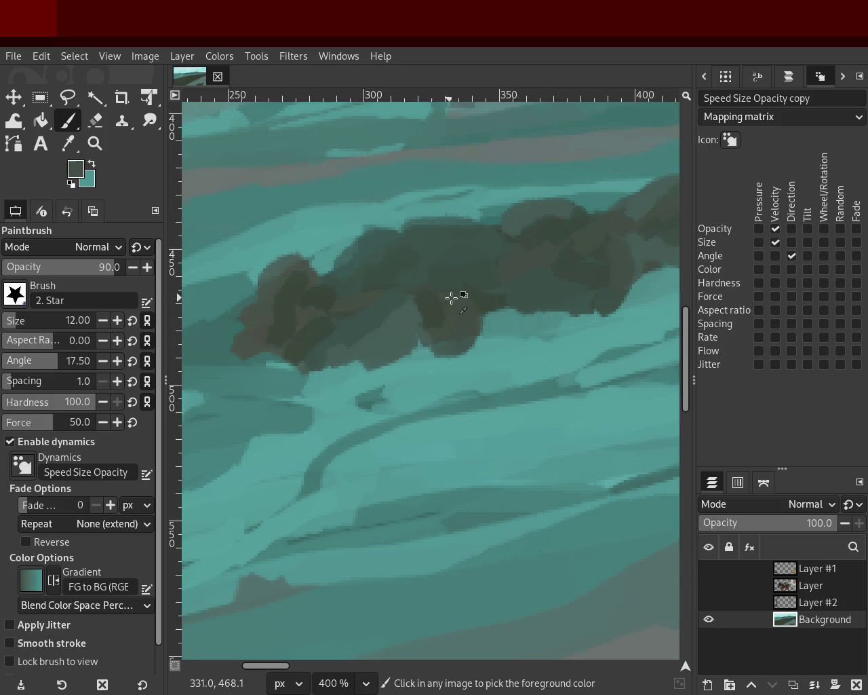
left_click(407, 324, "ctrl")
left_click_drag(386, 319, 360, 341)
left_click(350, 335, "ctrl")
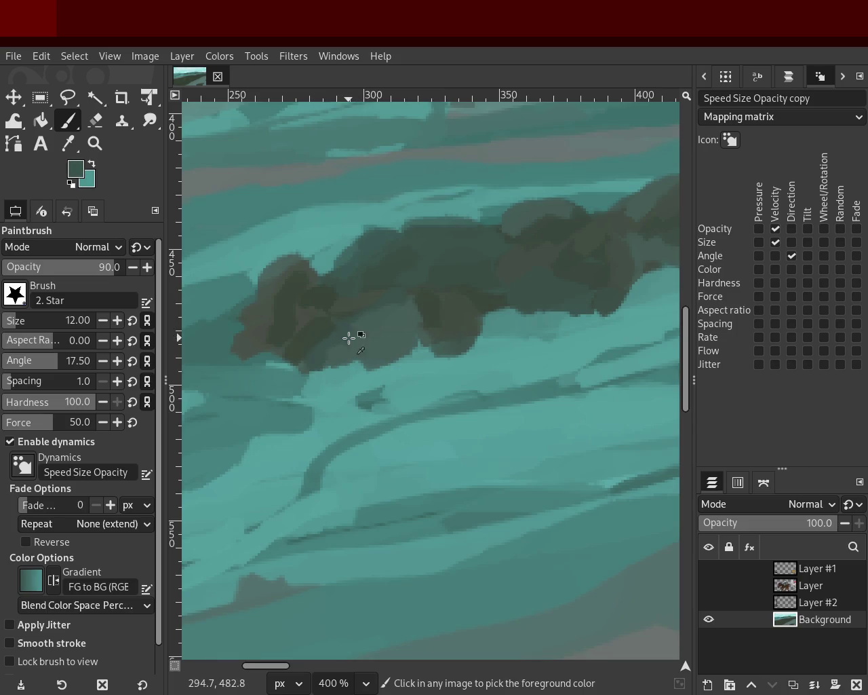
left_click(239, 316, "ctrl")
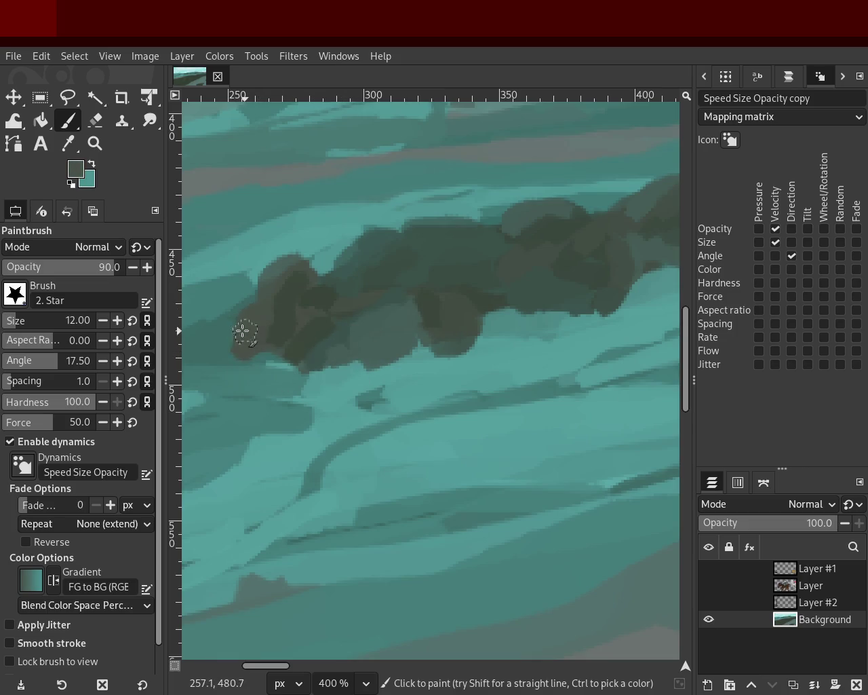
left_click(302, 256, "ctrl")
left_click_drag(370, 216, 328, 261)
key("ctrl+z")
key("ctrl+y")
key("ctrl+z")
- Zoom out to check the scene, reframe the islets and pick a lighter teal
left_click(95, 144)
left_click(310, 310, "ctrl")
left_click(446, 305, "ctrl")
left_click(484, 294, "ctrl")
left_click(320, 321)
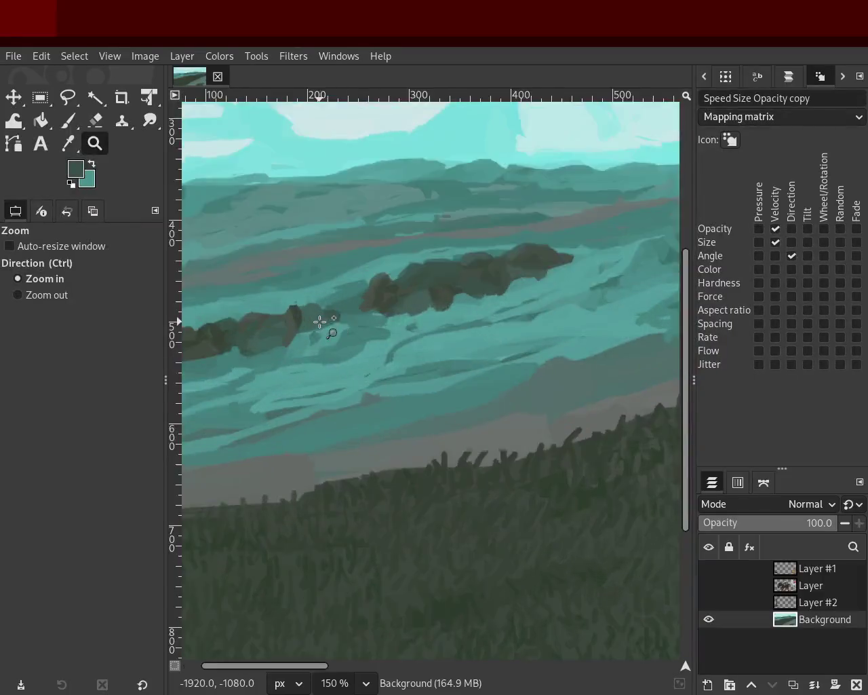
left_click(320, 322)
left_click(367, 303, "ctrl")
left_click(362, 301, "ctrl")
left_click(368, 278)
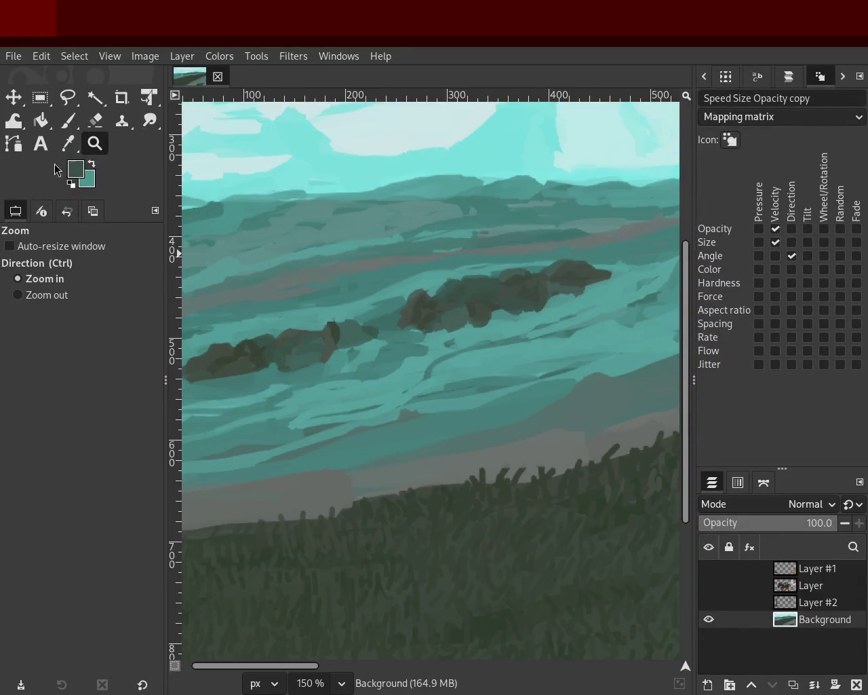
left_click(68, 120)
left_click(304, 330, "ctrl")
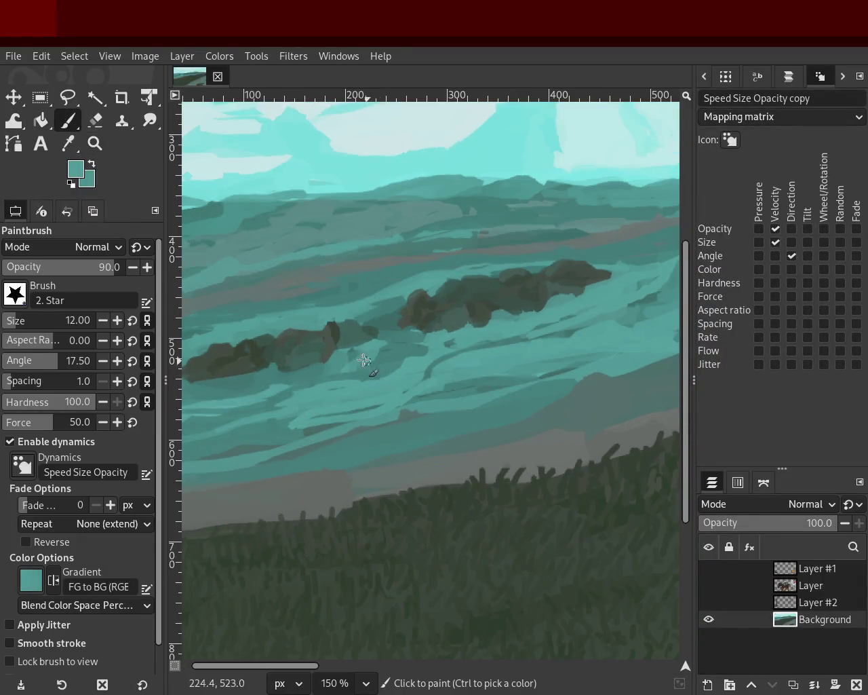
- Zoom in on the left islet and try a dark teal-grey edge stroke, then undo it
left_click(95, 144)
left_click(422, 378, "ctrl")
left_click(329, 361)
left_click(231, 231)
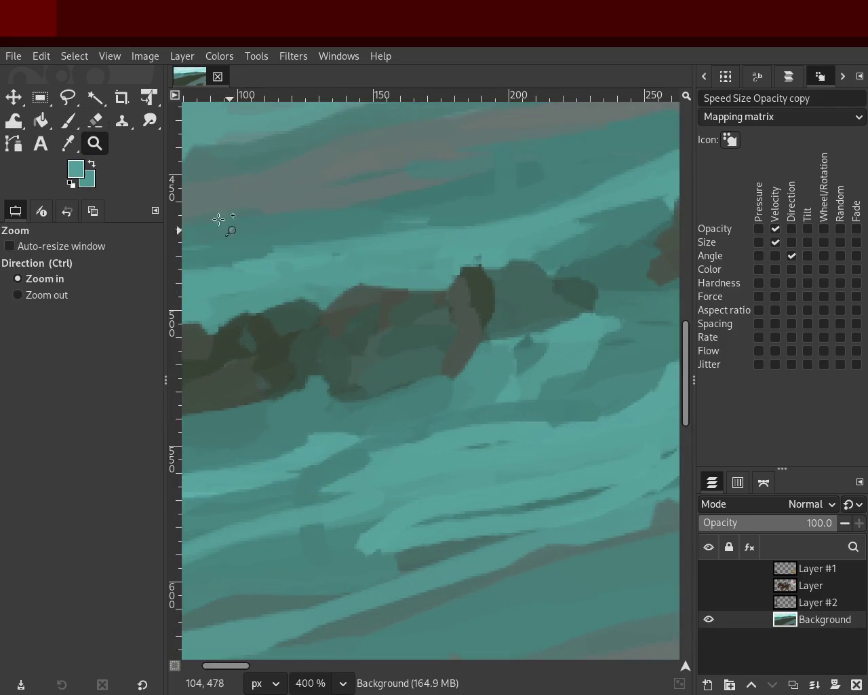
left_click(61, 119)
left_click(495, 281, "ctrl")
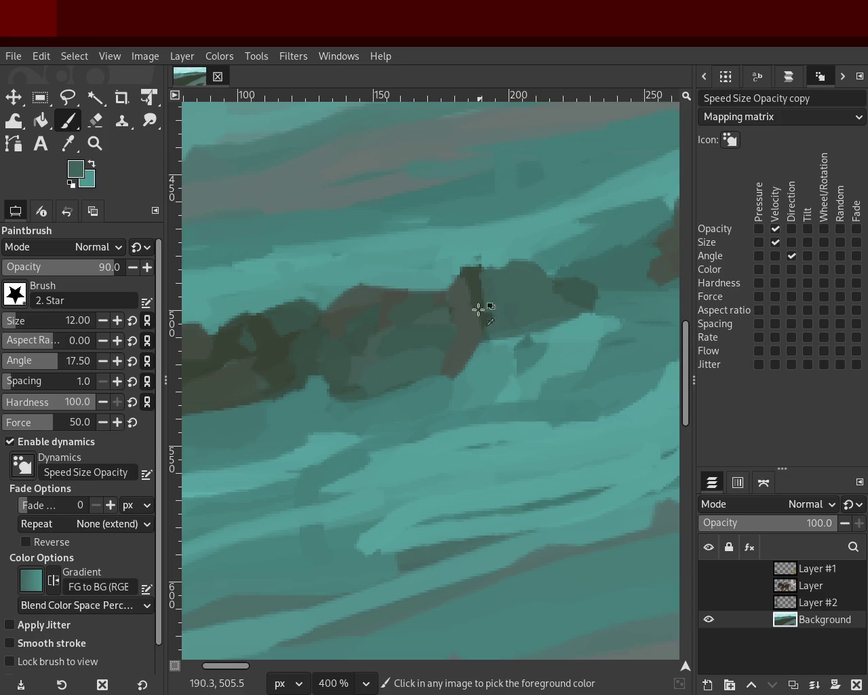
left_click(482, 291, "ctrl")
left_click_drag(481, 272, 479, 341)
key("ctrl+z")
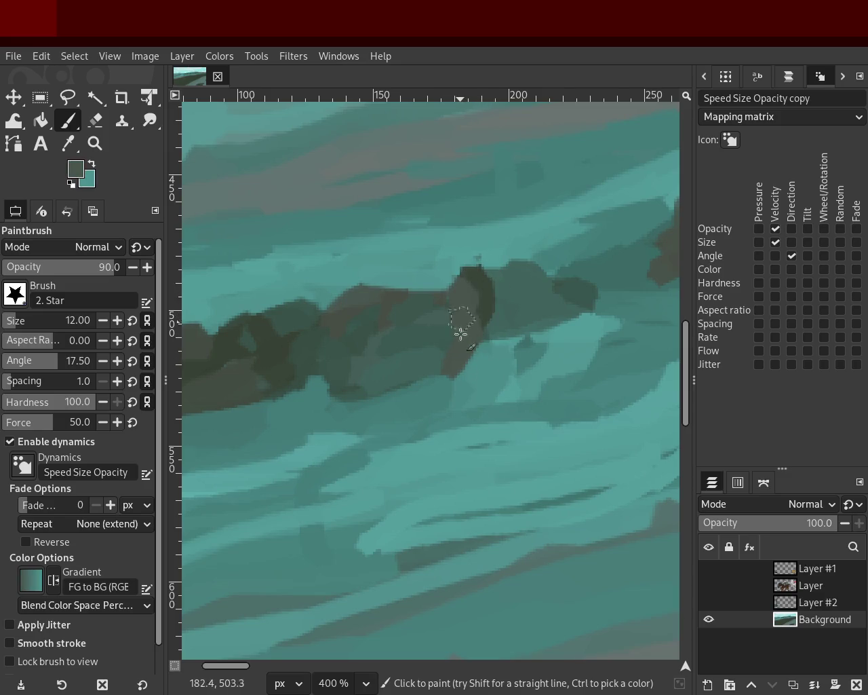
- Sample several lighter, darker and mid tones from the rock
left_click(444, 341, "ctrl")
left_click(342, 359, "ctrl")
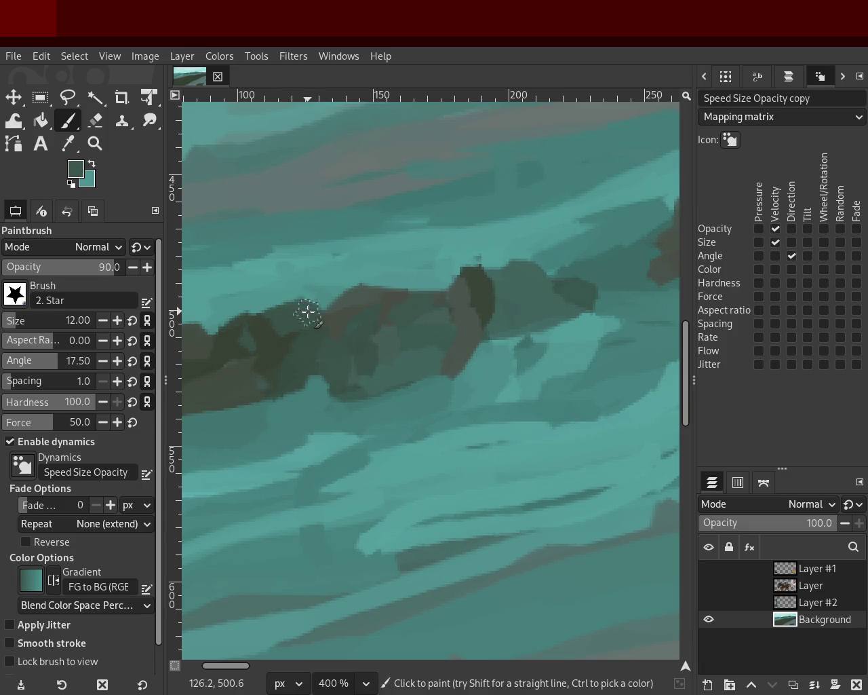
left_click(262, 350, "ctrl")
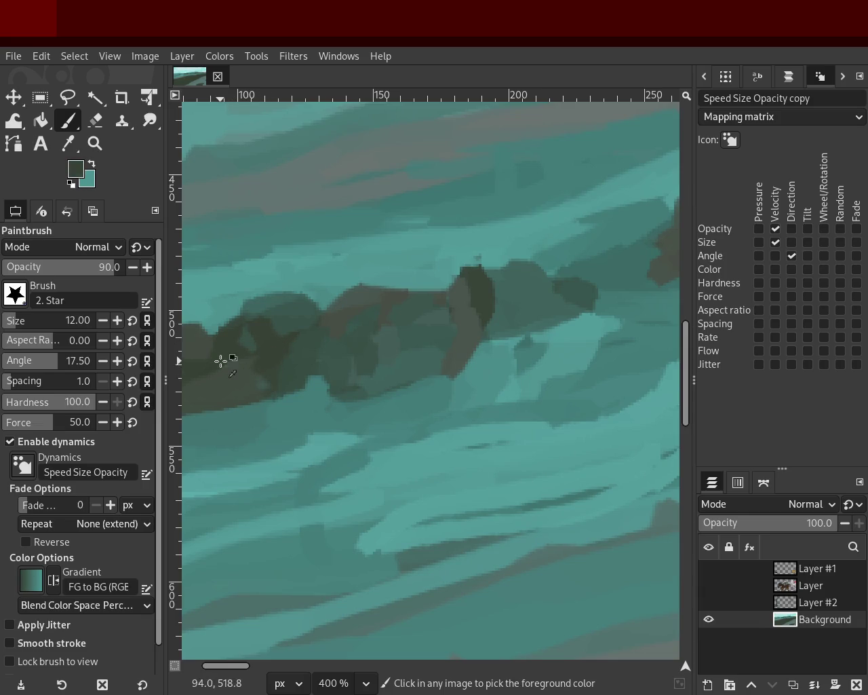
left_click(353, 350, "ctrl")
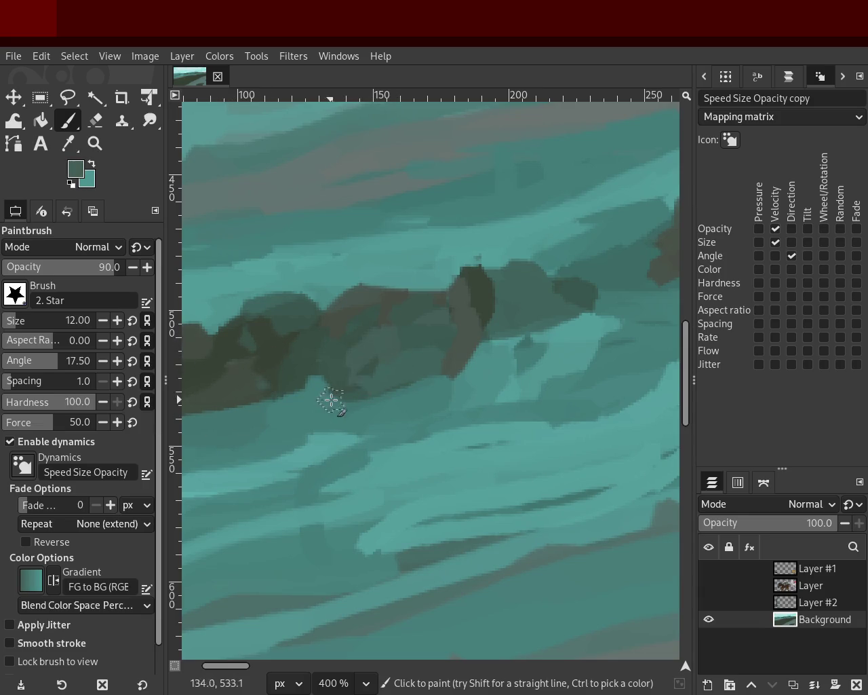
left_click(296, 365, "ctrl")
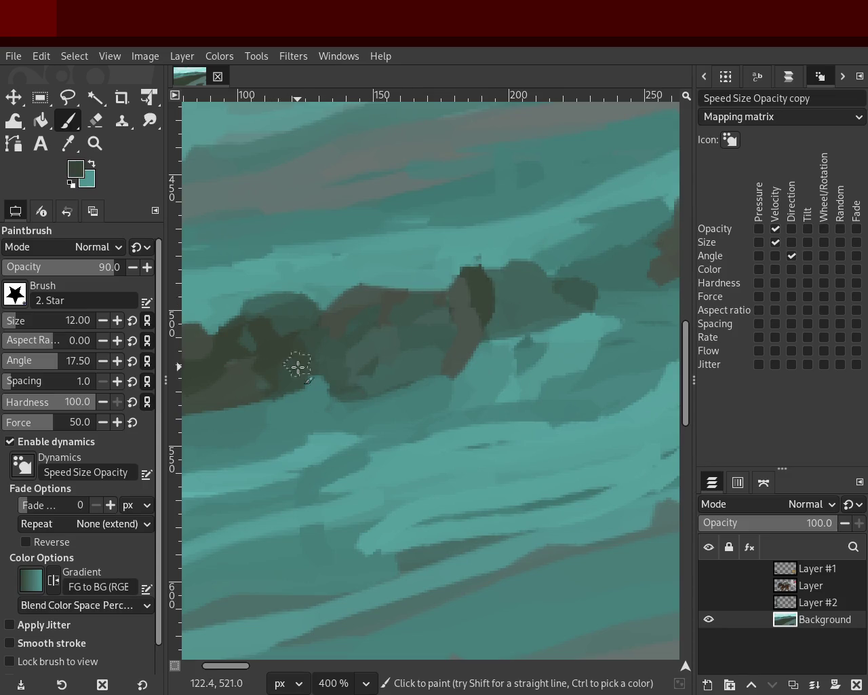
- Darken the left islet's left edge and paint lighter teal over the rock
left_click(95, 143)
scroll(438, 305, "down", 2)
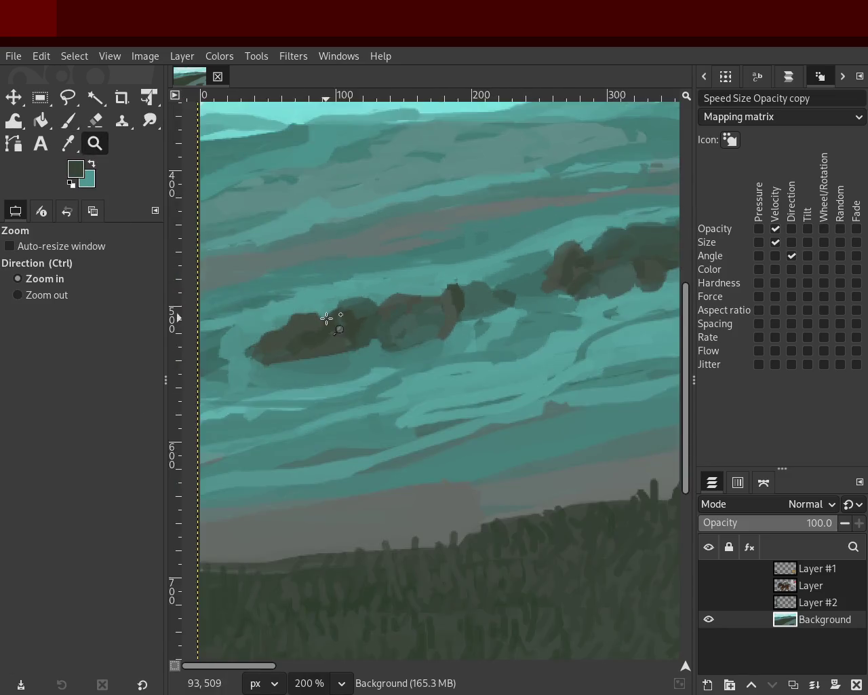
scroll(333, 320, "up", 2)
scroll(242, 333, "up", 1)
left_click(68, 120)
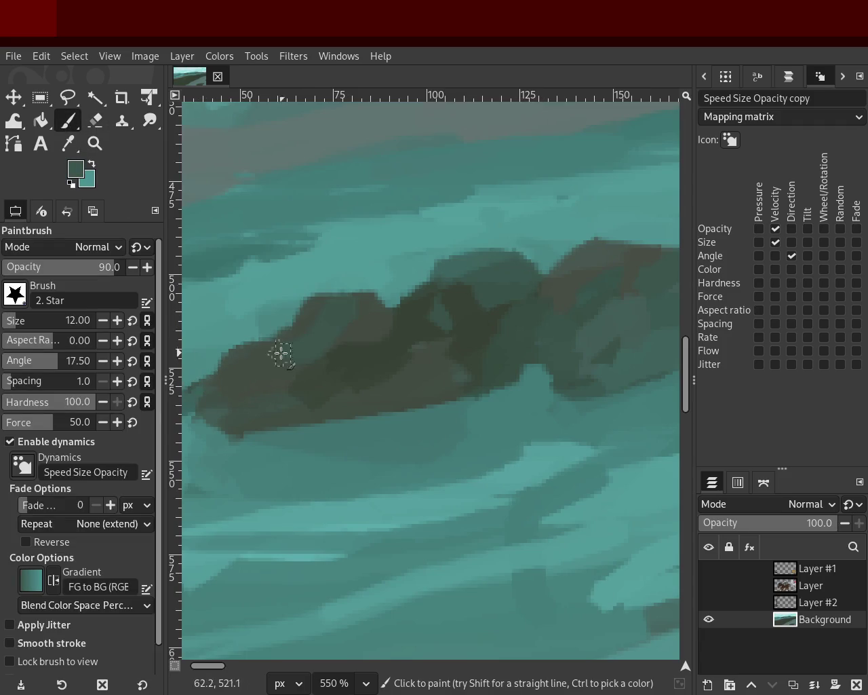
left_click_drag(204, 363, 214, 403)
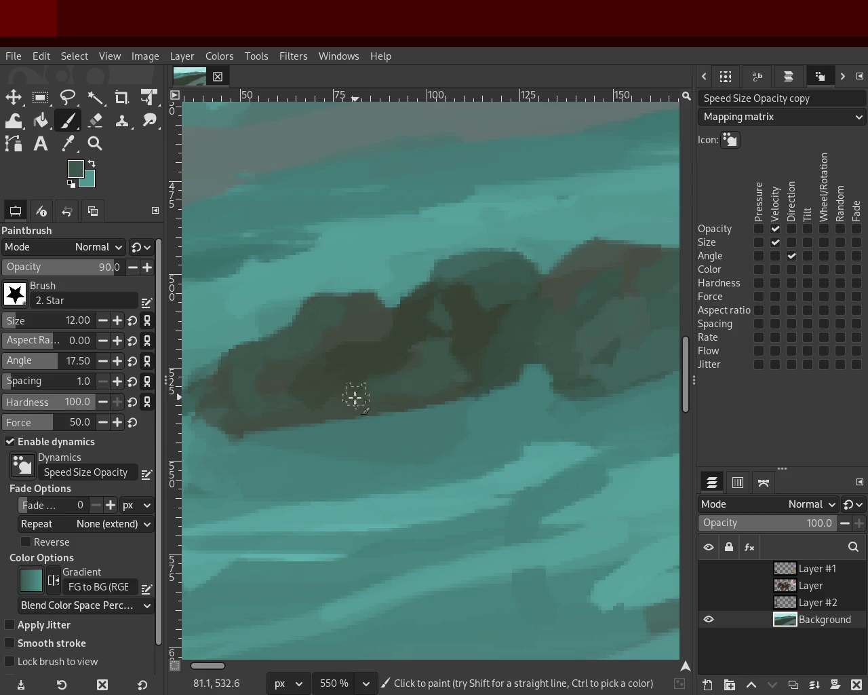
left_click_drag(407, 321, 360, 343)
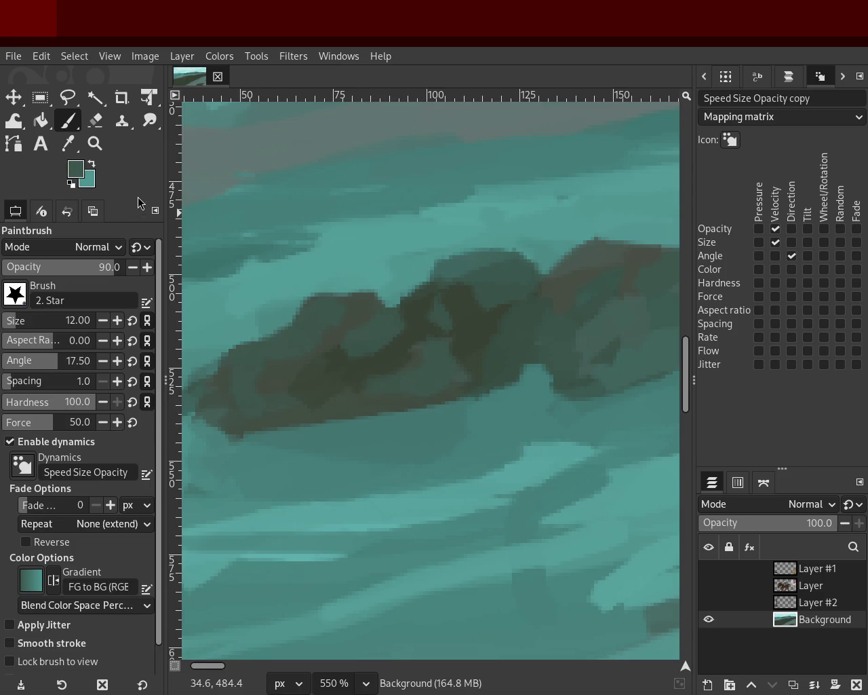
key("shift+e")
- Zoom back out from the islet and return to the Paintbrush
key("z")
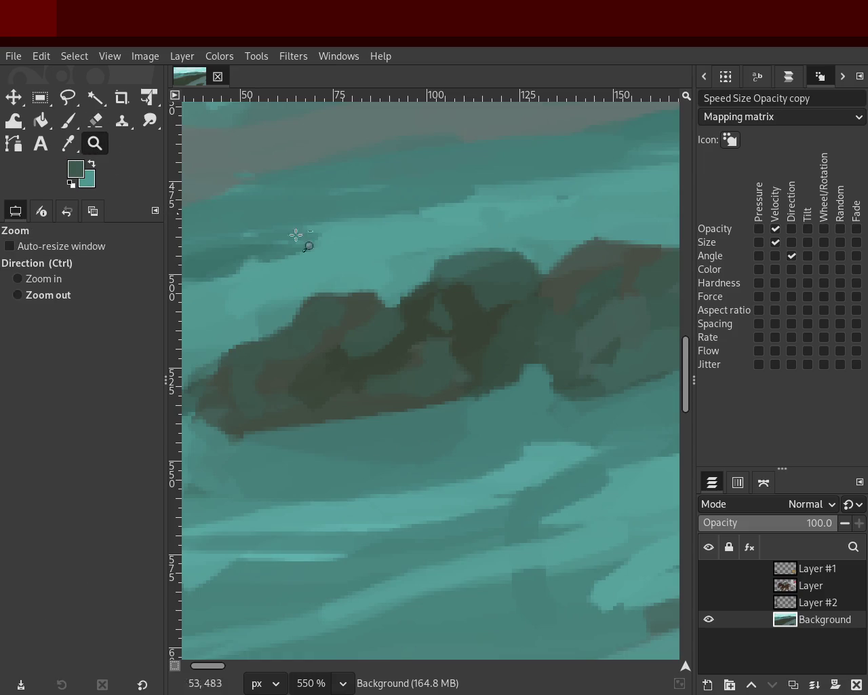
left_click(365, 364, "ctrl")
scroll(365, 364, "down", 3)
scroll(427, 319, "down", 1)
scroll(333, 310, "up", 2)
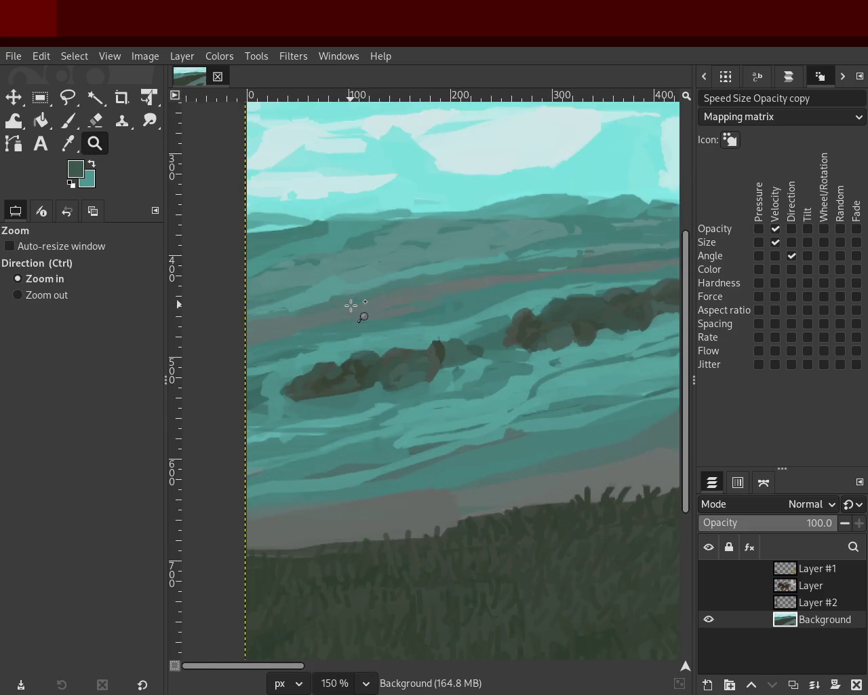
scroll(319, 291, "down", 2)
scroll(319, 312, "up", 2)
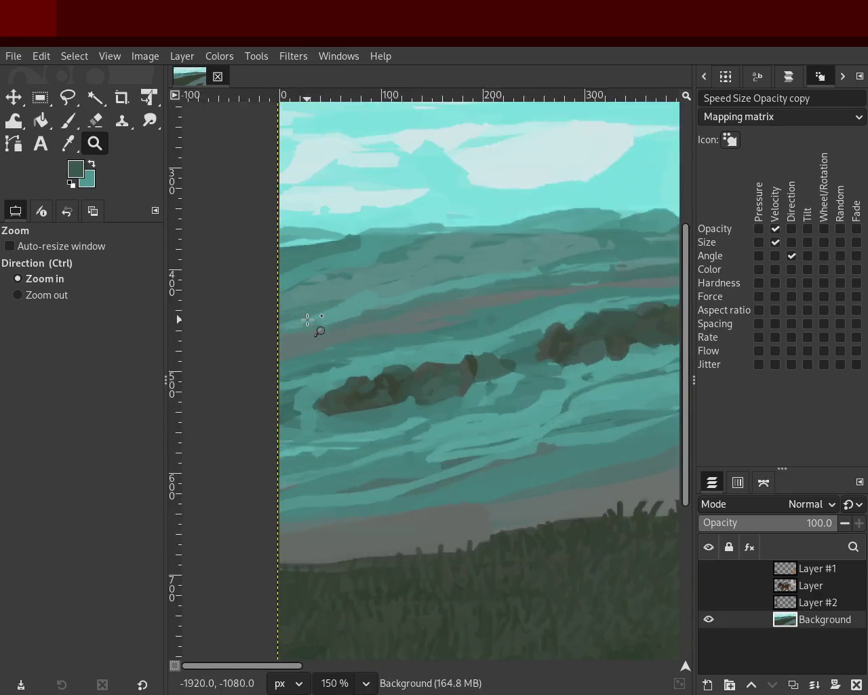
scroll(310, 319, "up", 1)
left_click(69, 103)
left_click(69, 120)
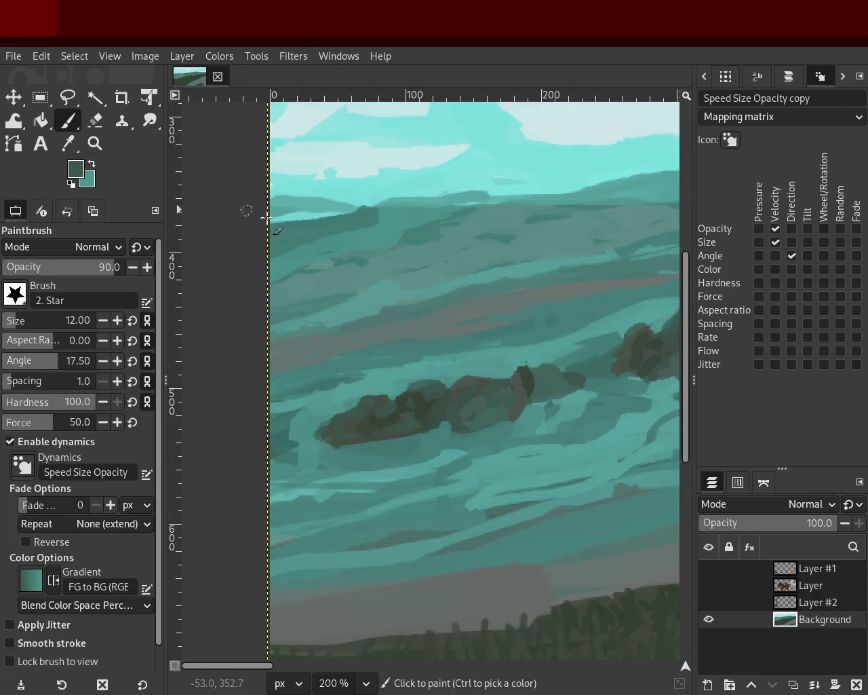
- Paint a darker grey-teal stroke along the water band above the left islet
left_click(319, 306, "ctrl")
type("41")
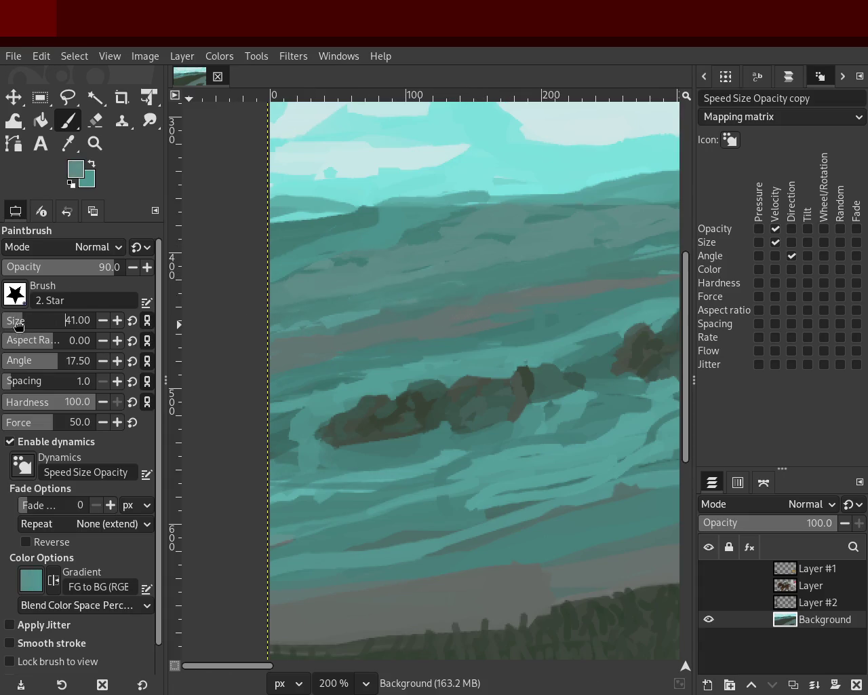
mouse_move(359, 297)
left_mouse_down()
mouse_move(615, 252)
mouse_move(519, 277)
mouse_move(497, 297)
mouse_move(644, 233)
left_mouse_up()
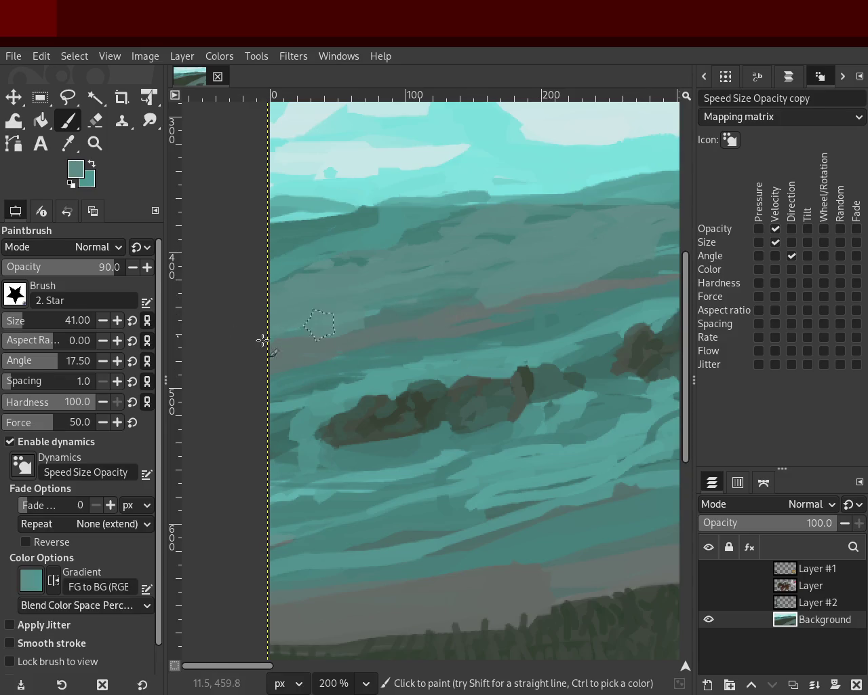
left_click(94, 150)
left_click(330, 414, "ctrl")
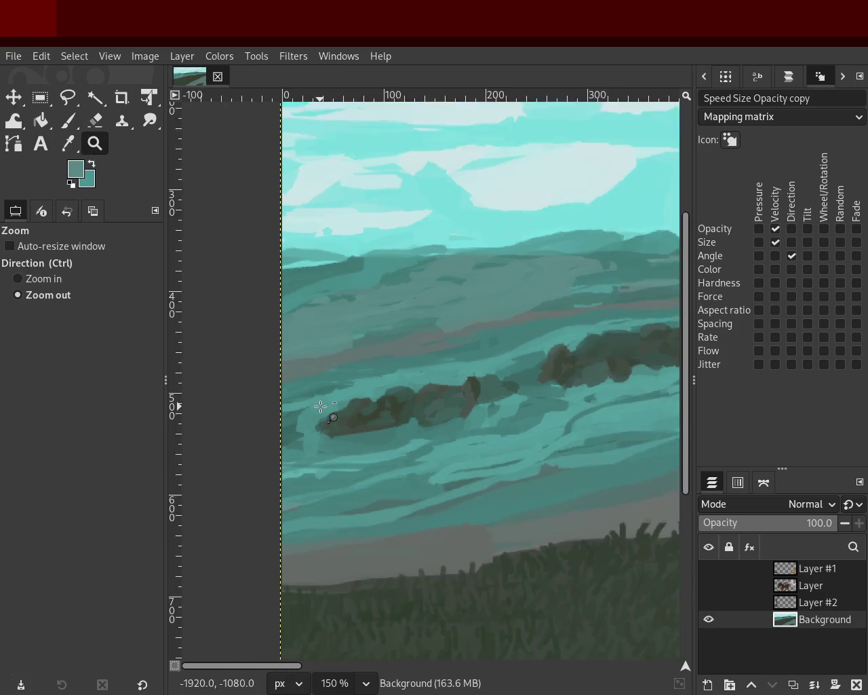
left_click(456, 419, "ctrl")
left_click(455, 418, "ctrl")
left_click(499, 373, "ctrl")
left_click(519, 357, "ctrl")
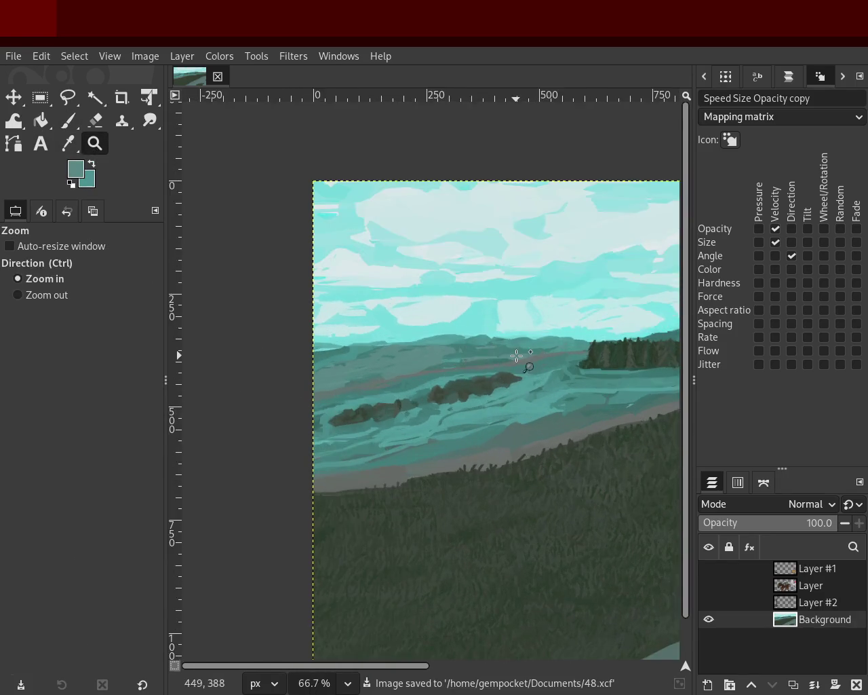
- Zoom in on the sky and water, then review the whole painting
left_click(517, 357, "ctrl")
left_click(517, 357, "ctrl")
left_click(517, 357, "ctrl")
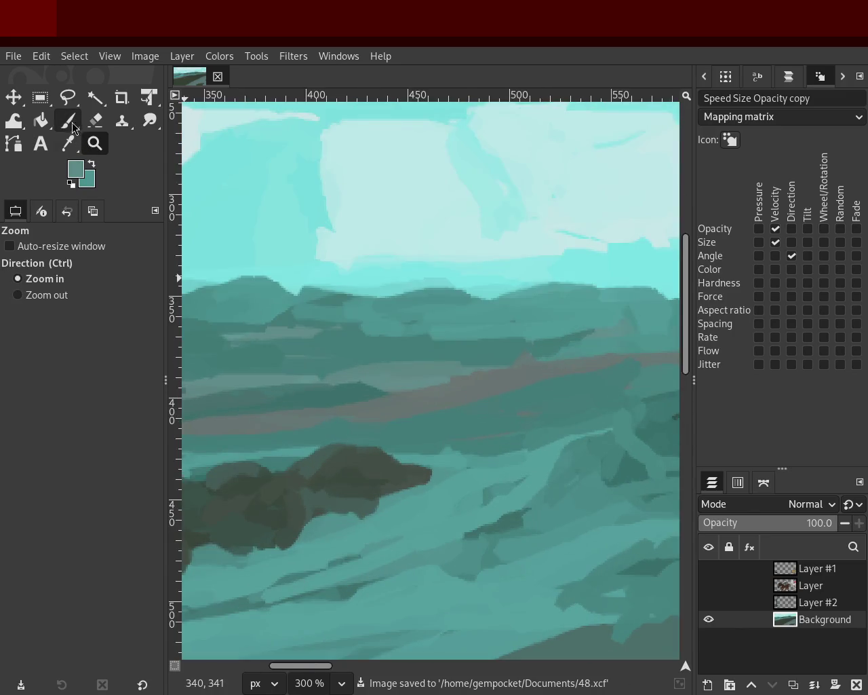
left_click(68, 120)
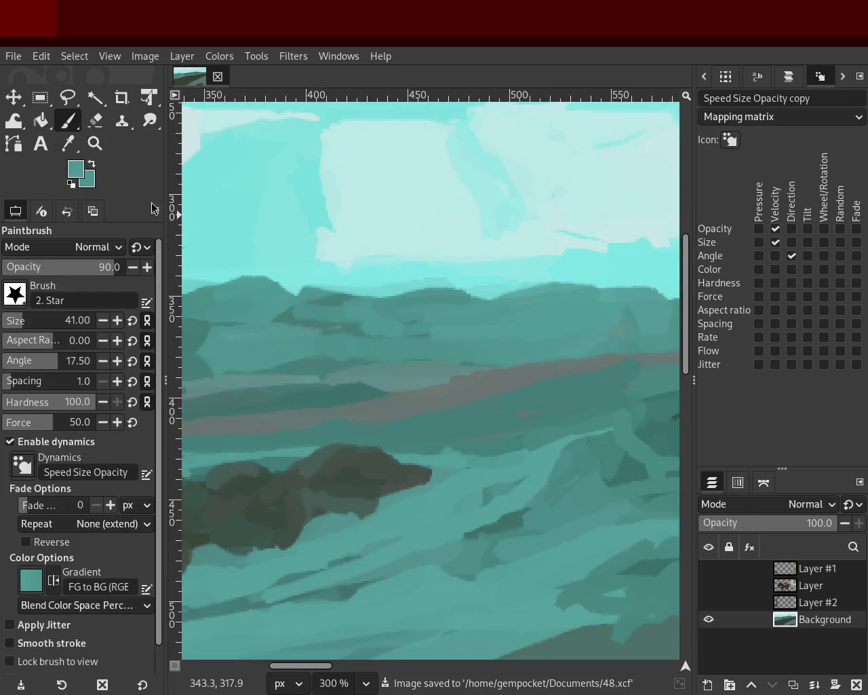
left_click(95, 144)
left_click(535, 368)
scroll(486, 400, "down", 1)
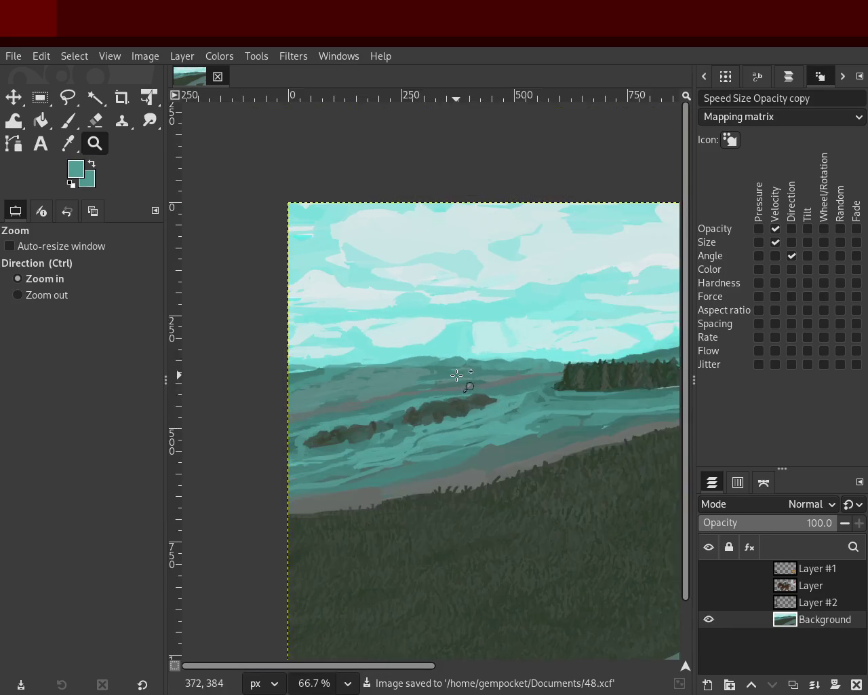
scroll(465, 386, "up", 1)
scroll(459, 373, "up", 3)
left_click(68, 121)
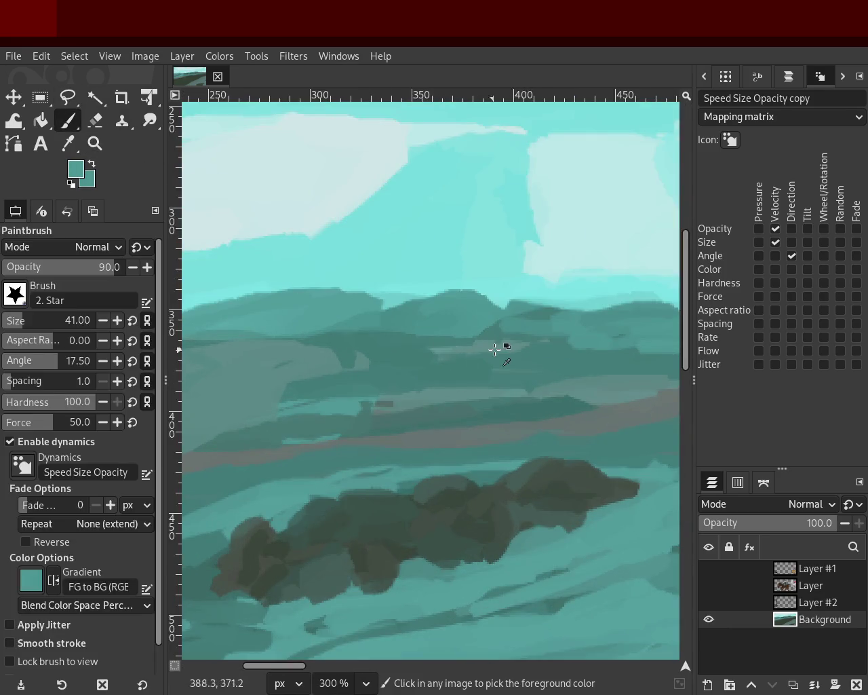
- Lay grey-teal and lighter teal strokes across the mid-ground water and save
mouse_move(359, 400)
left_mouse_down()
mouse_move(563, 364)
mouse_move(591, 387)
left_mouse_up()
left_click(339, 362, "ctrl")
mouse_move(340, 362)
left_mouse_down()
mouse_move(301, 398)
mouse_move(430, 355)
mouse_move(555, 378)
left_mouse_up()
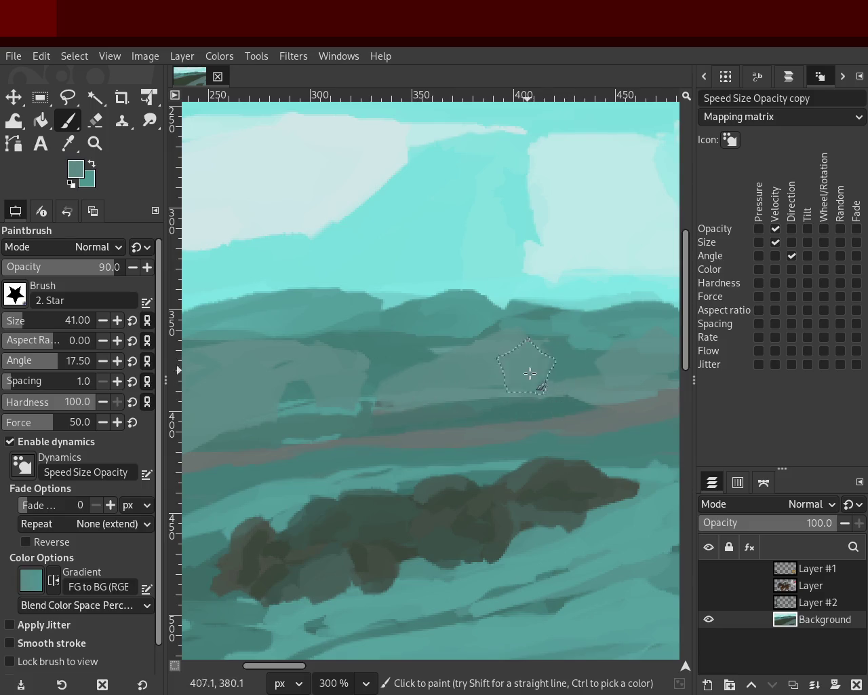
left_click(95, 143)
scroll(442, 337, "down", 4)
key("ctrl+s")
scroll(314, 397, "down", 1)
scroll(311, 399, "up", 3)
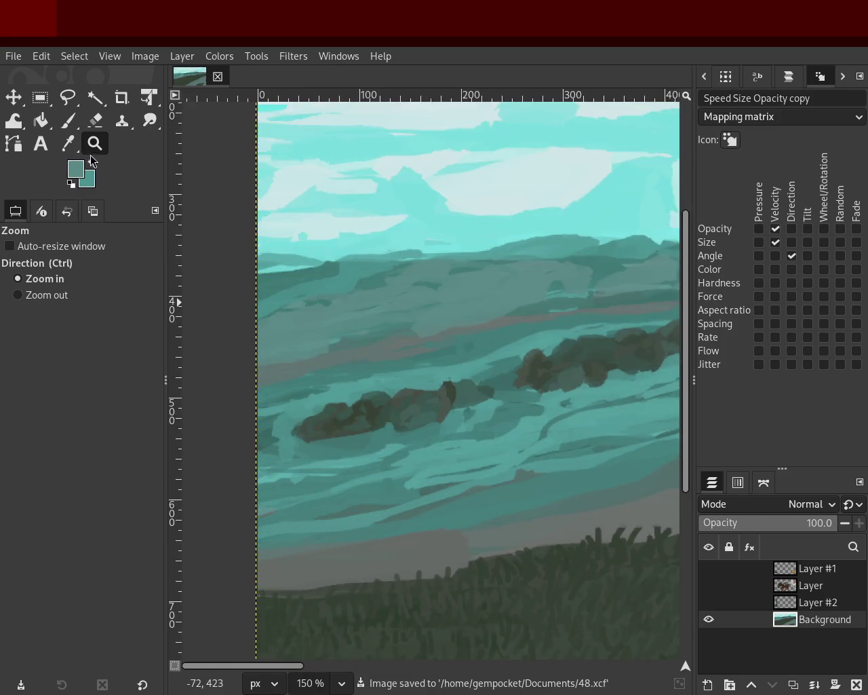
key("p")
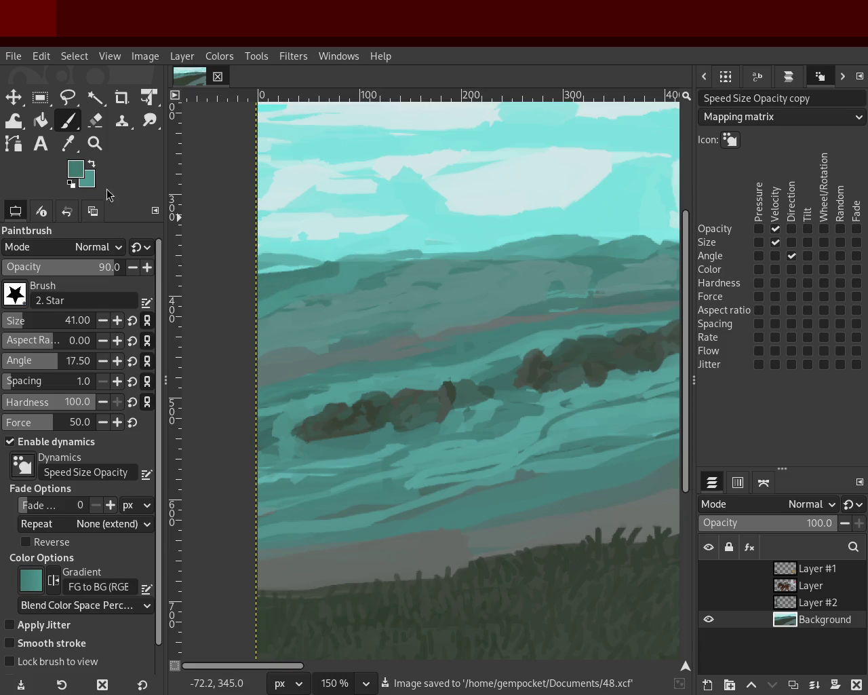
- Compare the full painting with close views of the water and islets
left_click(95, 143)
triple_click(296, 343)
left_click(422, 397, "ctrl")
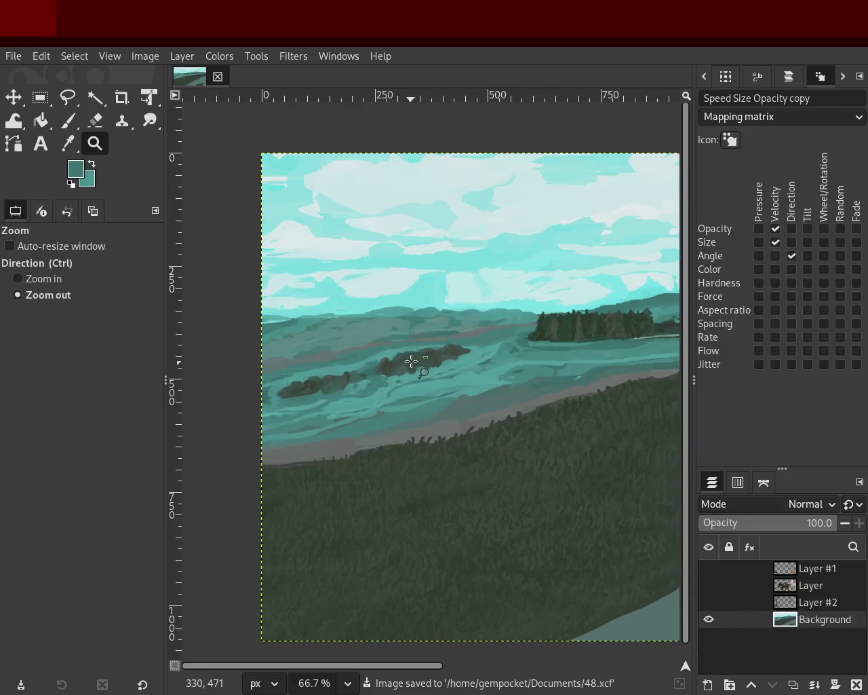
left_click(493, 337)
left_click(478, 349)
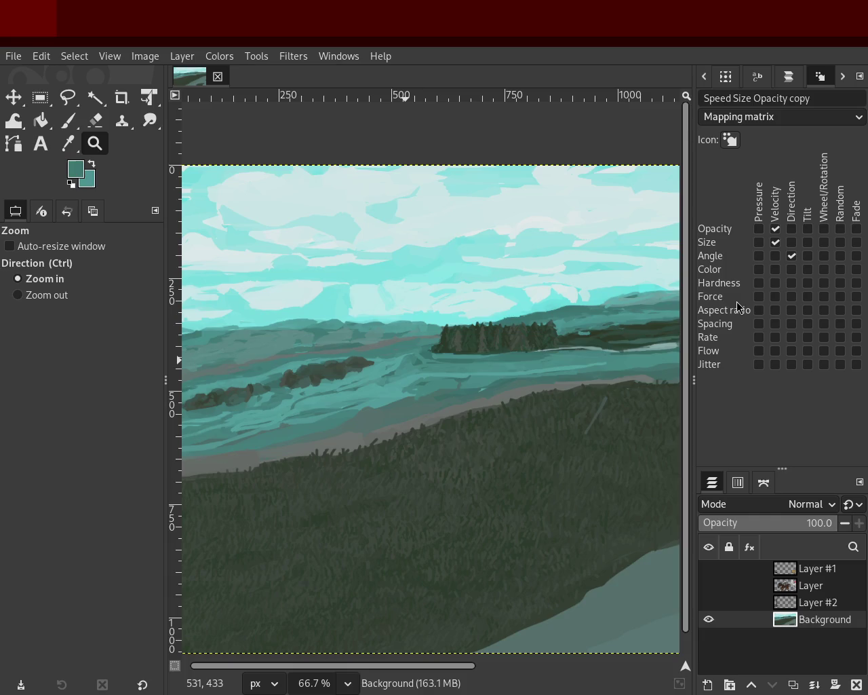
left_click(434, 291, "ctrl")
left_click(287, 413)
double_click(349, 360)
double_click(352, 359)
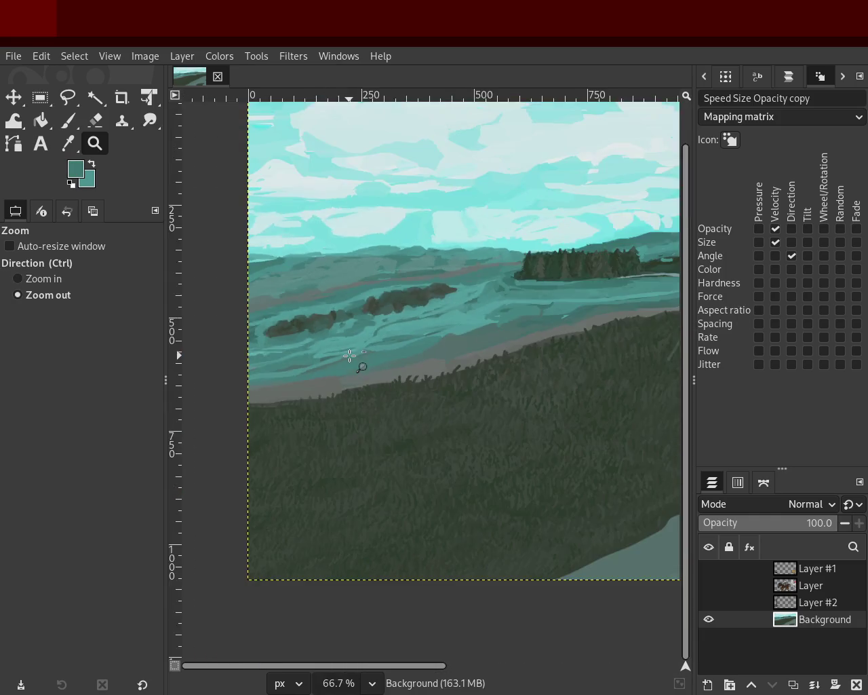
double_click(240, 305, "ctrl")
left_click(300, 339)
left_click(281, 355, "ctrl")
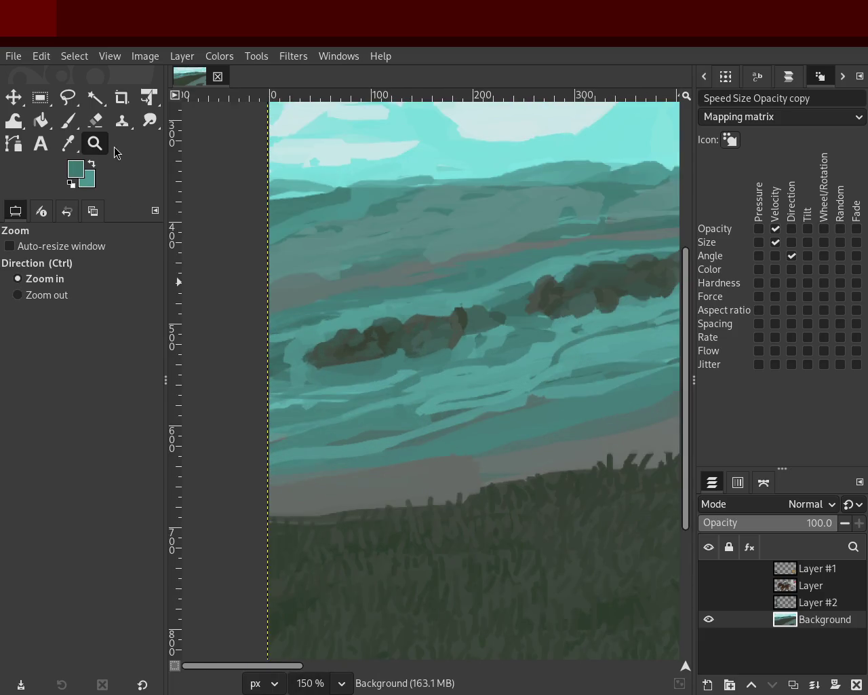
- Shrink the brush to size 19 and paint a teal stroke along the light water band
left_click(71, 127)
left_click_drag(5, 329, 3, 319)
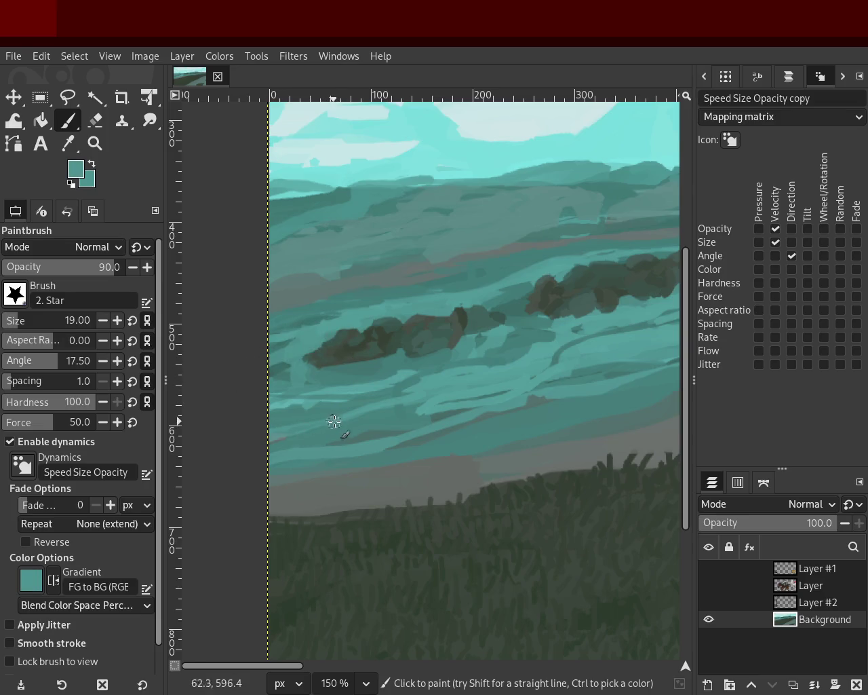
left_click(543, 331, "ctrl")
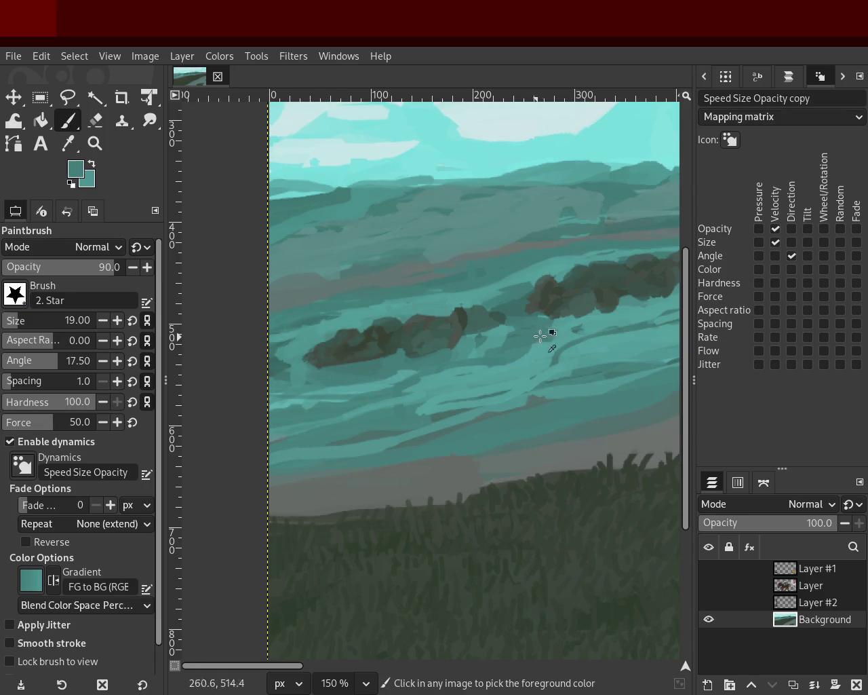
left_click(458, 358, "ctrl")
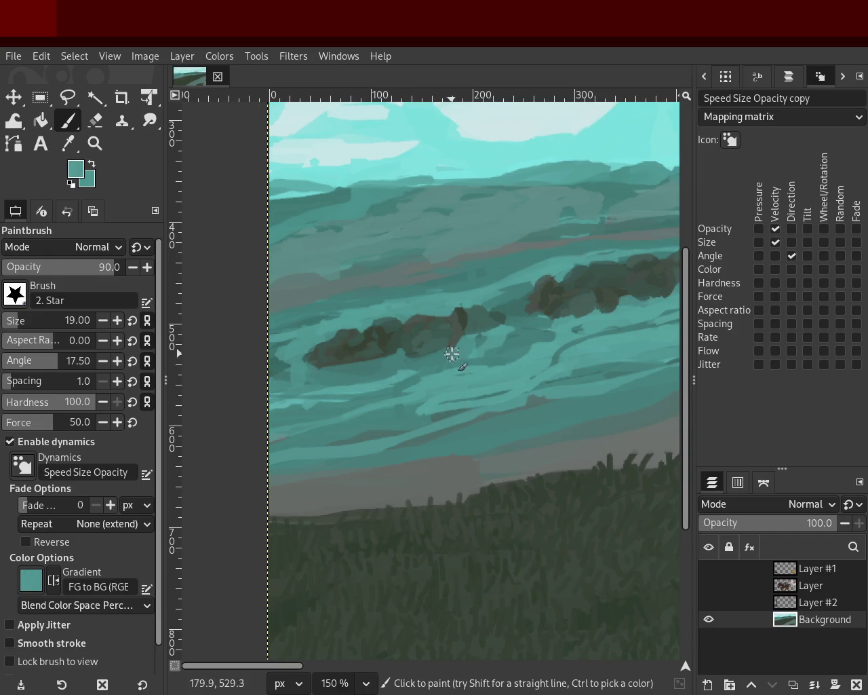
left_click(526, 310, "ctrl")
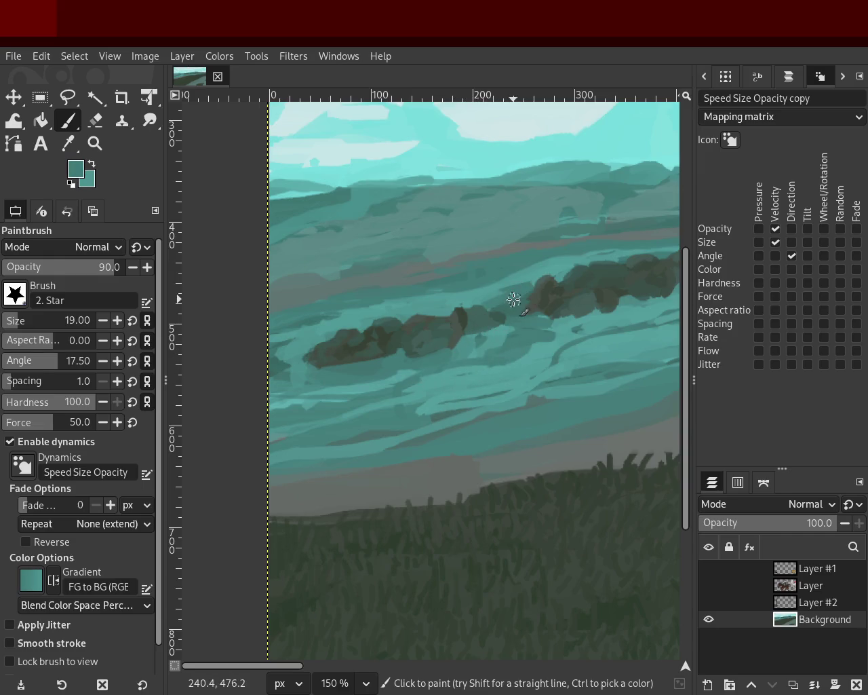
left_click_drag(457, 397, 325, 422)
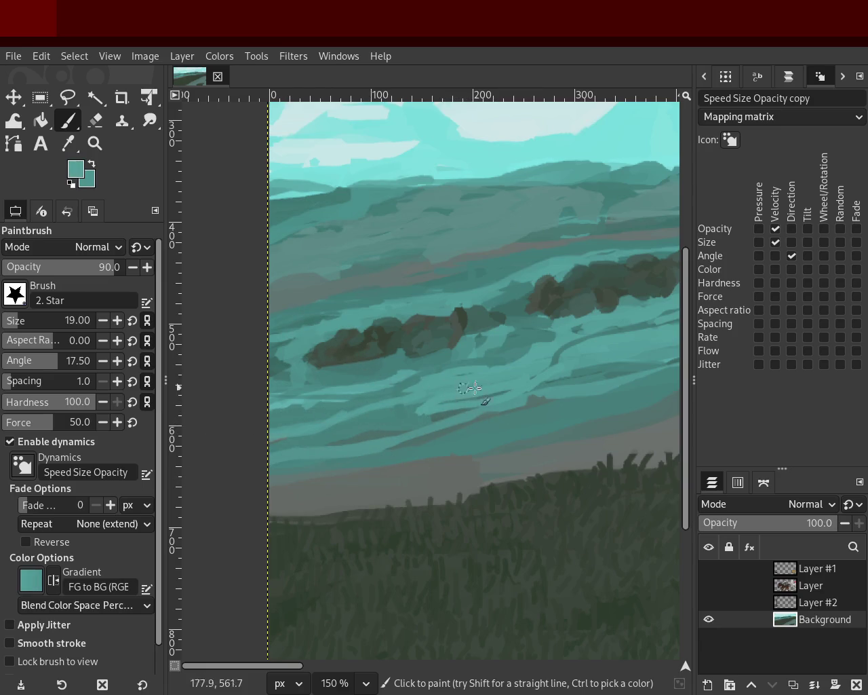
left_click(405, 387, "ctrl")
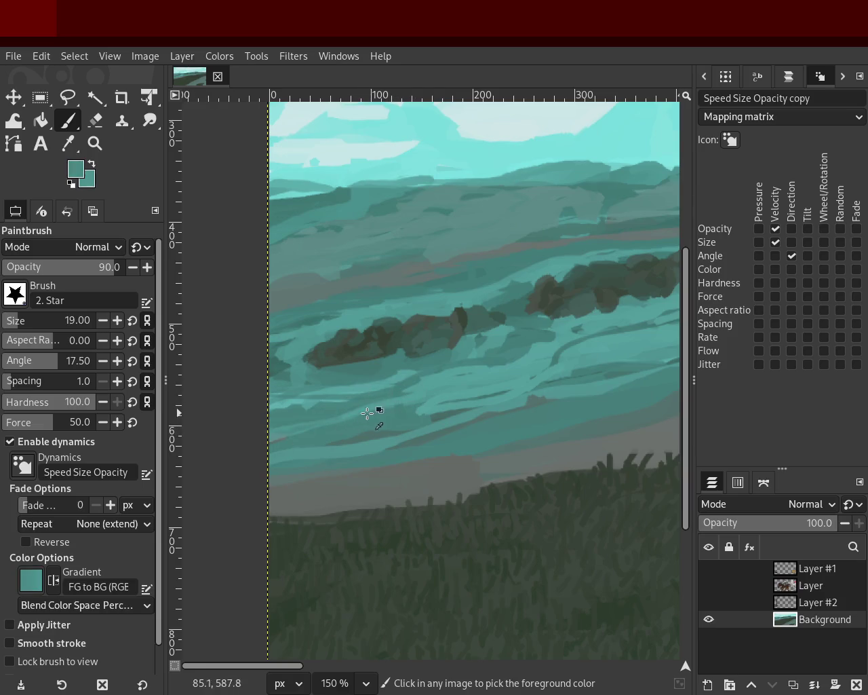
left_click_drag(371, 409, 157, 430)
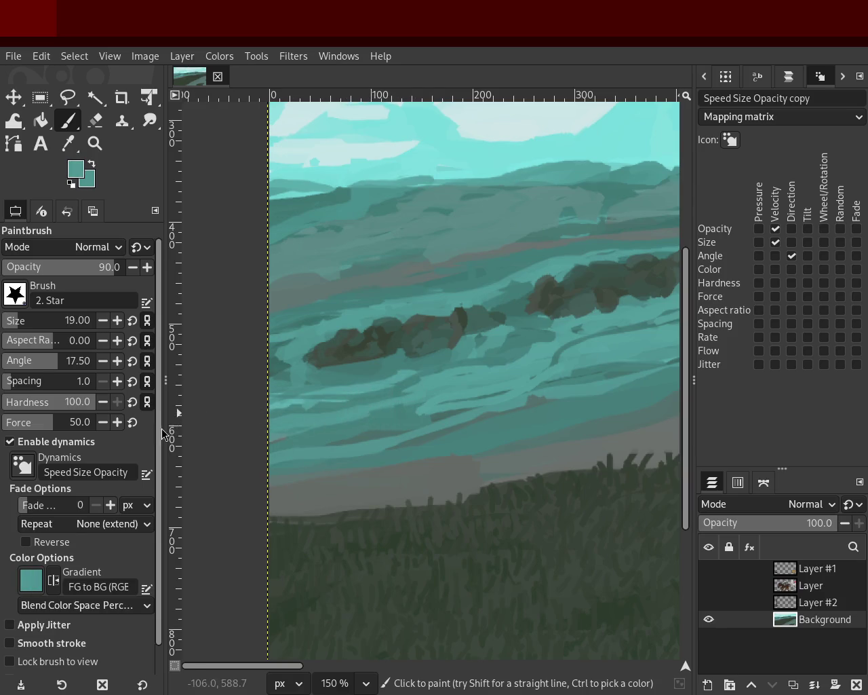
key("ctrl+z")
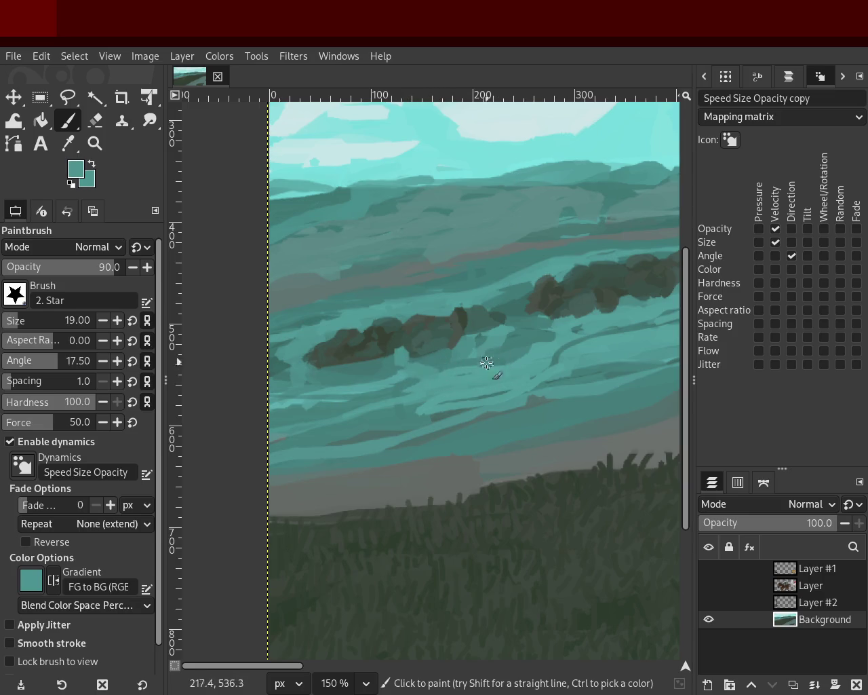
- Sample darker and brighter teals, then zoom in on the larger islet
left_click(438, 360, "ctrl")
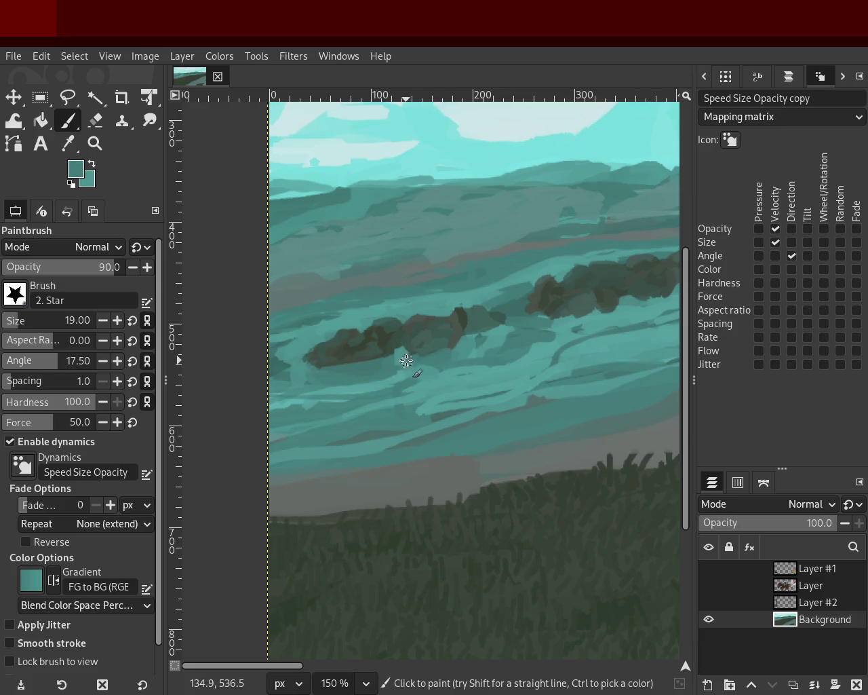
left_click(403, 341, "ctrl")
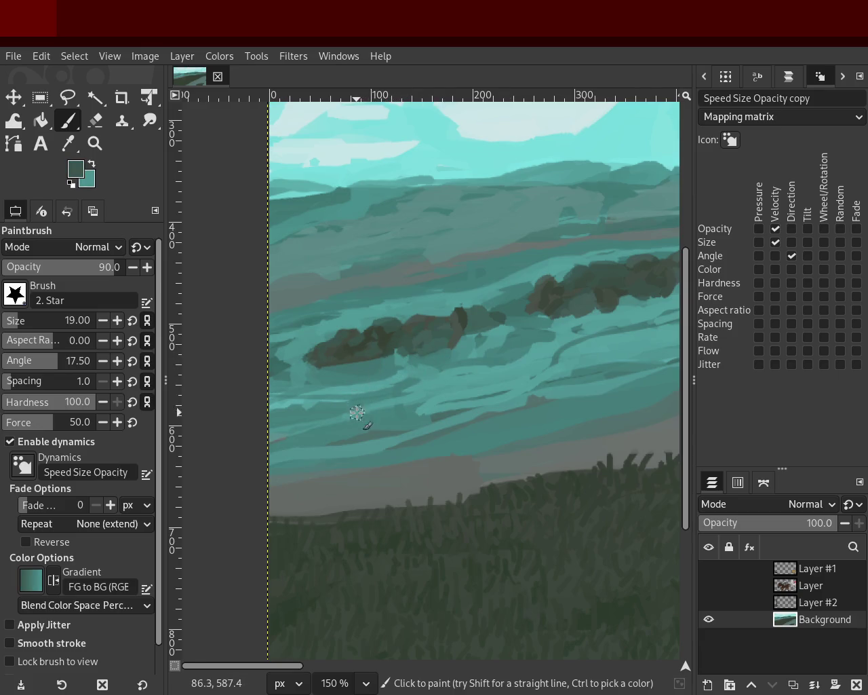
left_click(494, 317, "ctrl")
left_click(95, 143)
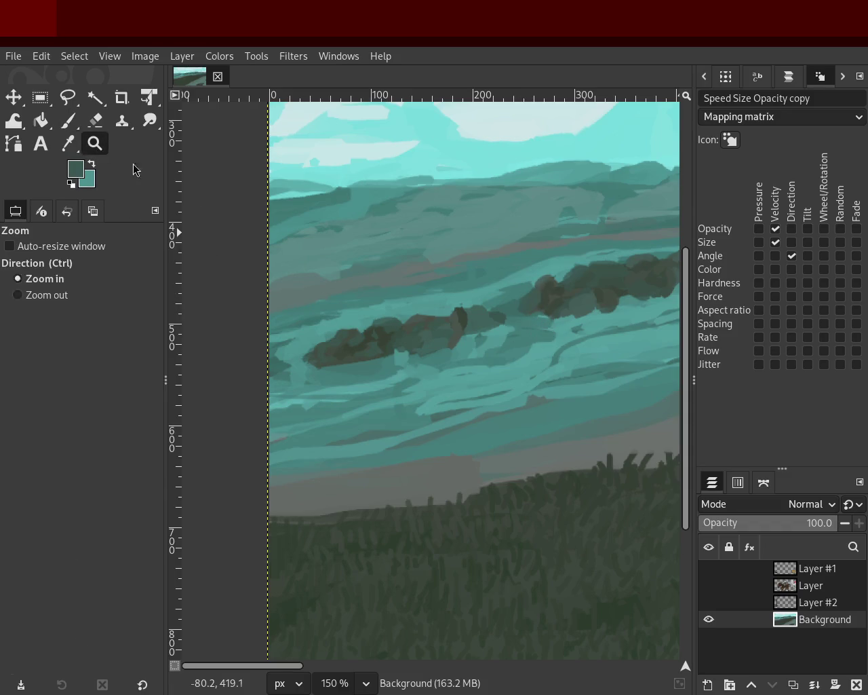
left_click(423, 334, "ctrl")
left_click(497, 329, "ctrl")
left_click(497, 330)
left_click(501, 333)
left_click(501, 332, "ctrl")
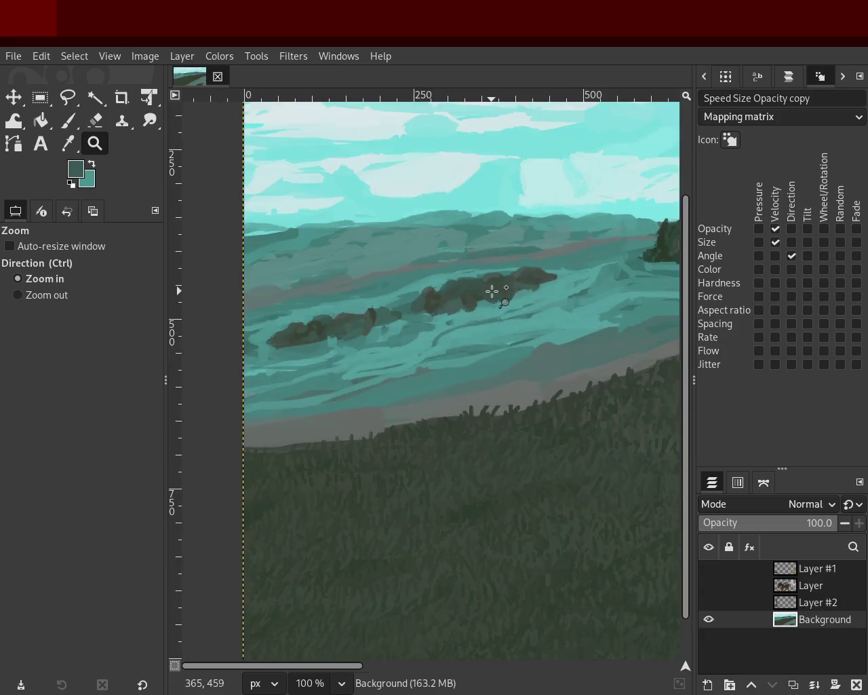
left_click(494, 291)
left_click(495, 291)
- Darken the top of the larger islet with a sampled dark tone and save to 48.xcf
left_click(68, 121)
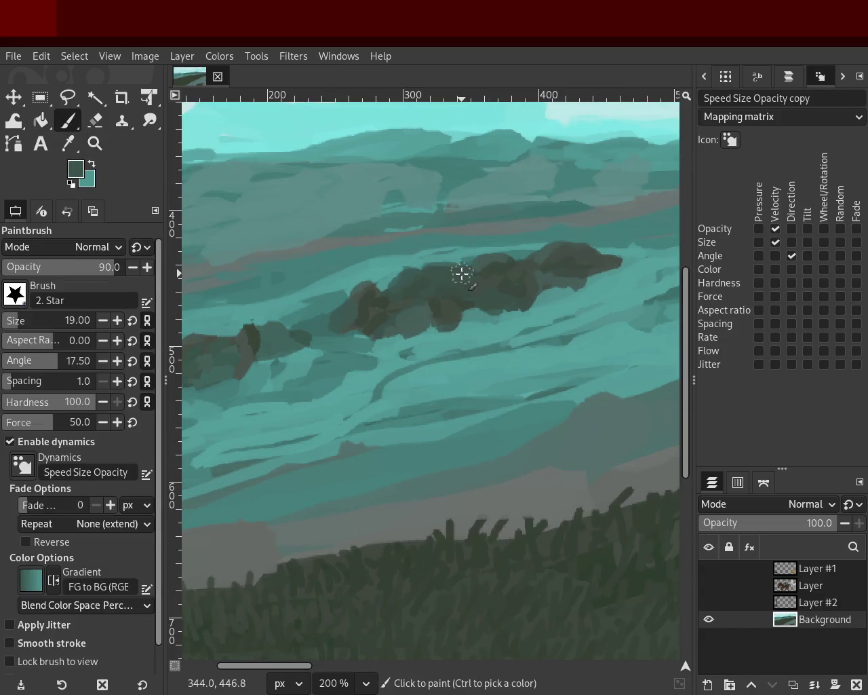
left_click(441, 310, "ctrl")
left_click_drag(539, 252, 449, 296)
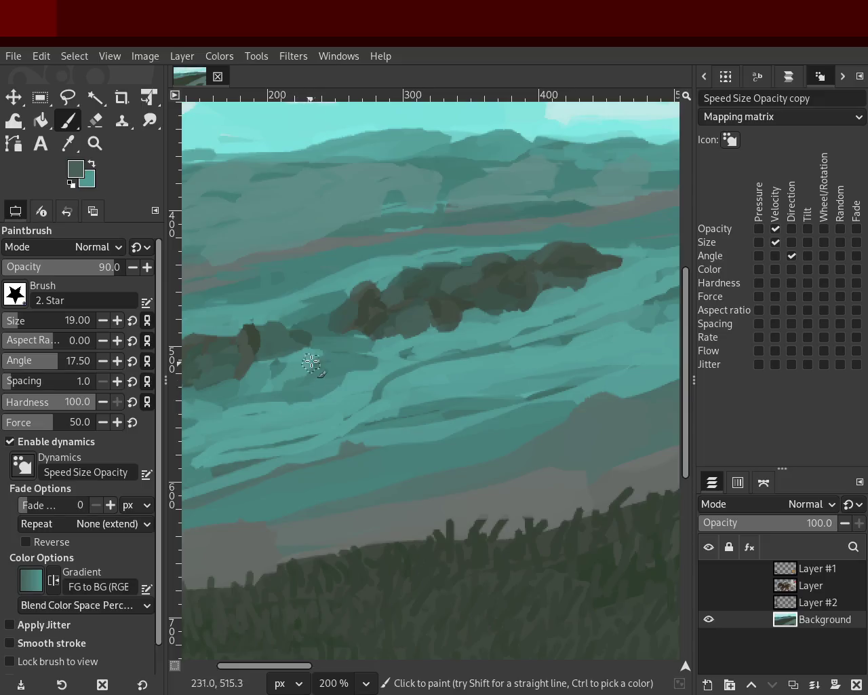
key("z")
left_click(365, 333, "ctrl")
key("ctrl+s")
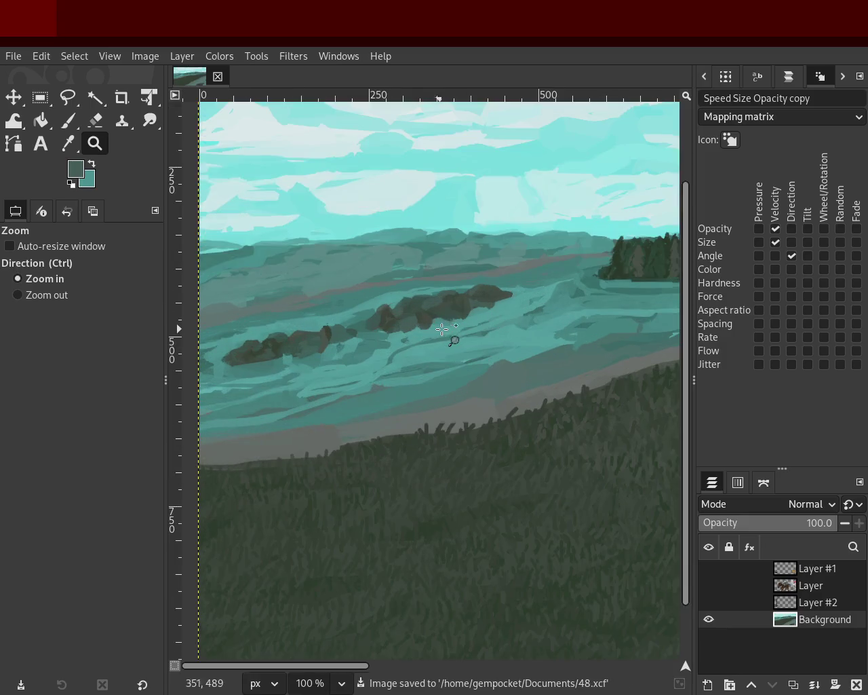
left_click(398, 325, "ctrl")
left_click(398, 325, "ctrl")
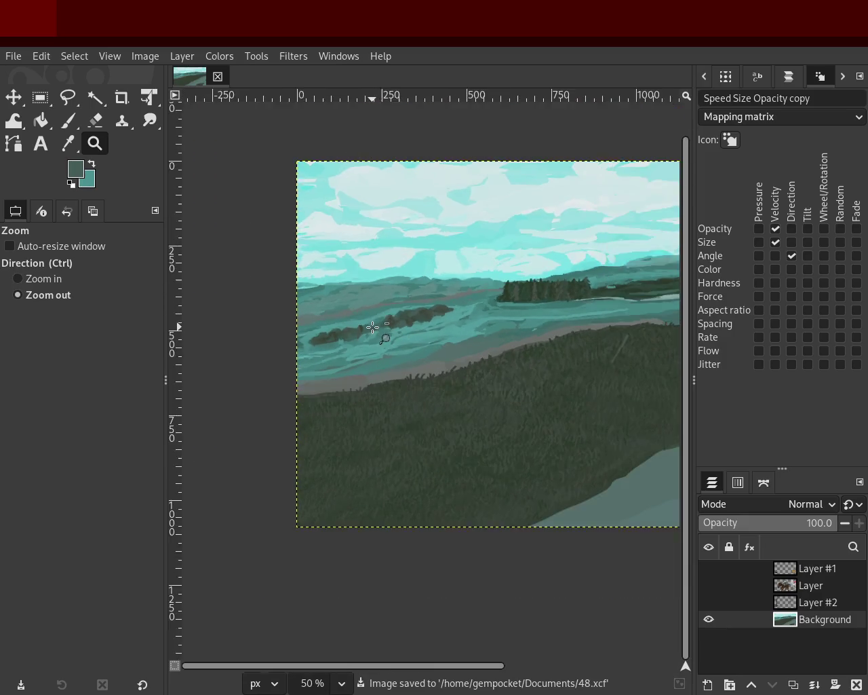
left_click(610, 312, "ctrl")
key("1")
left_click(540, 291, "ctrl")
key("2")
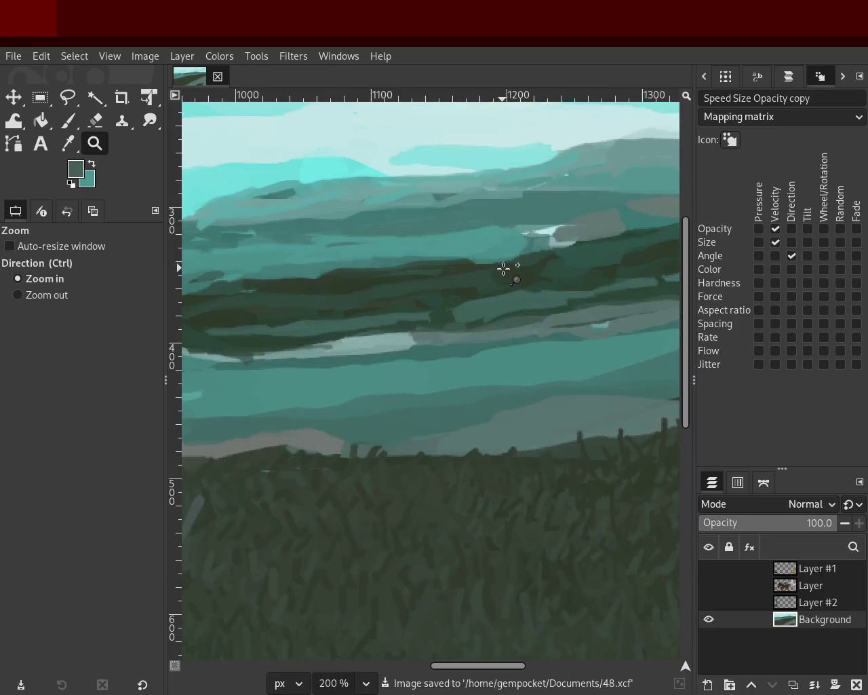
key("1")
left_click(464, 310, "ctrl")
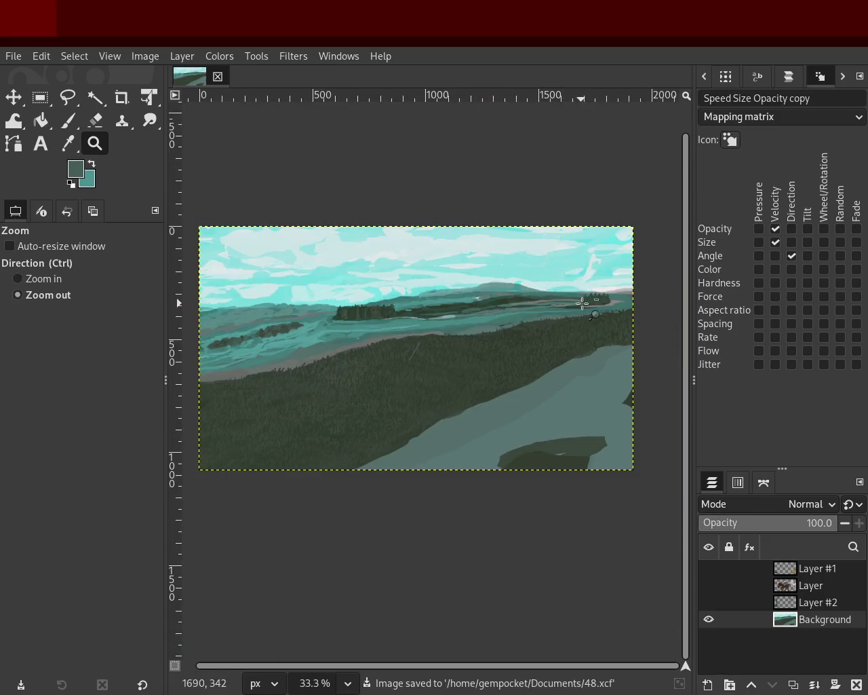
key("1")
scroll(600, 278, "up", 1)
scroll(585, 293, "down", 2)
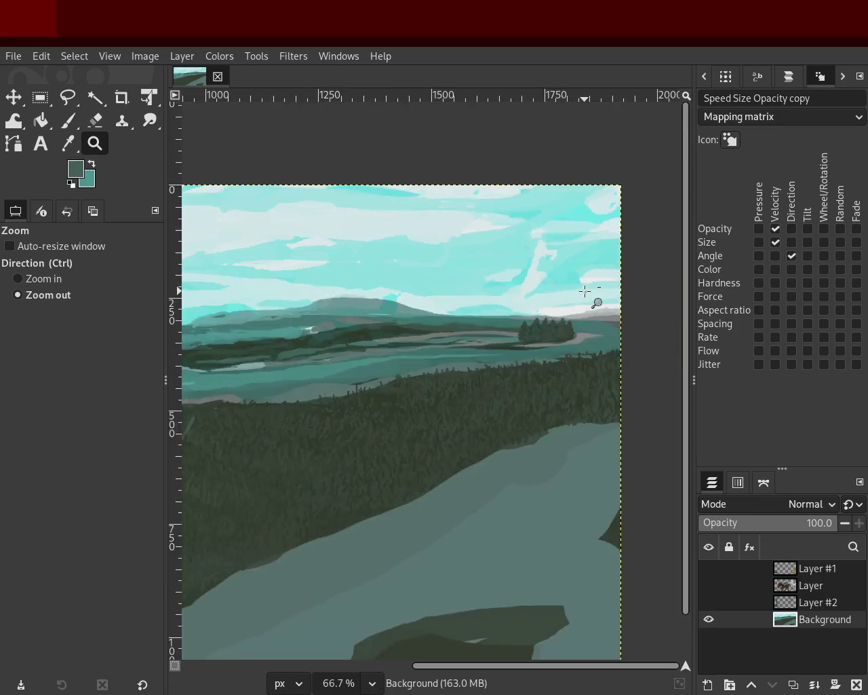
scroll(585, 293, "down", 3)
scroll(382, 318, "up", 2)
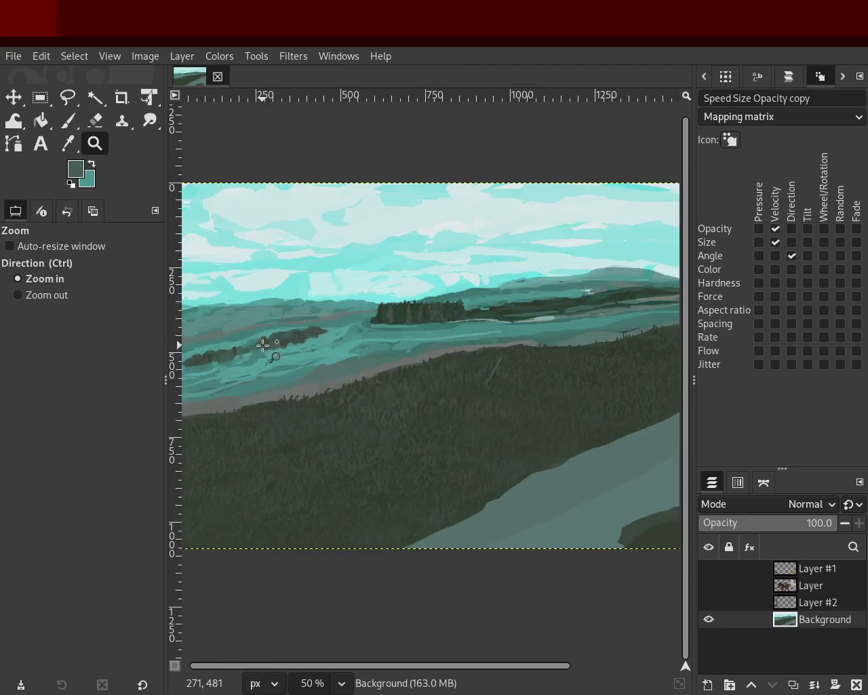
scroll(223, 329, "up", 1)
scroll(225, 326, "up", 3)
scroll(271, 304, "down", 3)
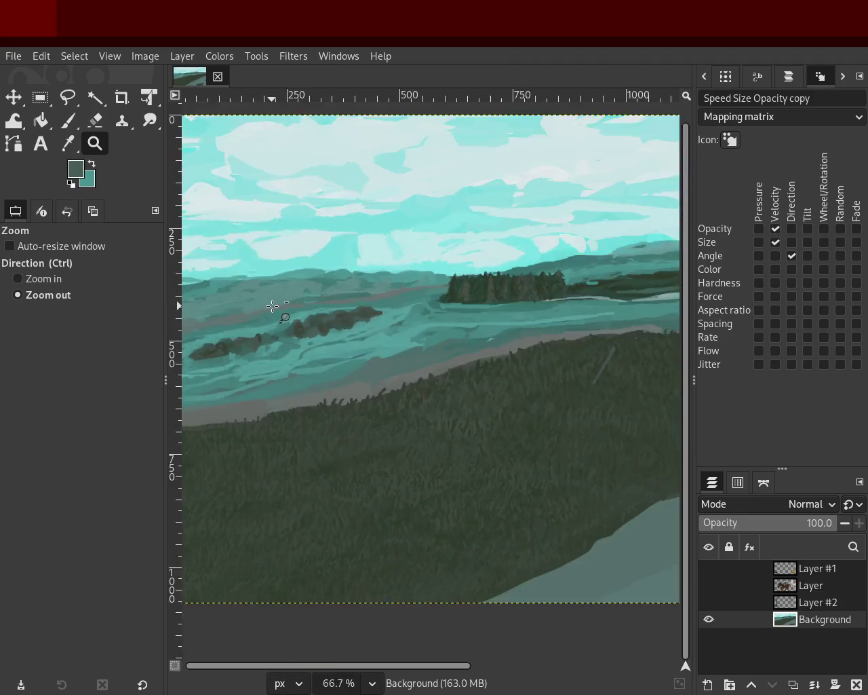
scroll(400, 285, "down", 1)
scroll(516, 285, "up", 2)
scroll(511, 293, "up", 1)
scroll(515, 319, "up", 1)
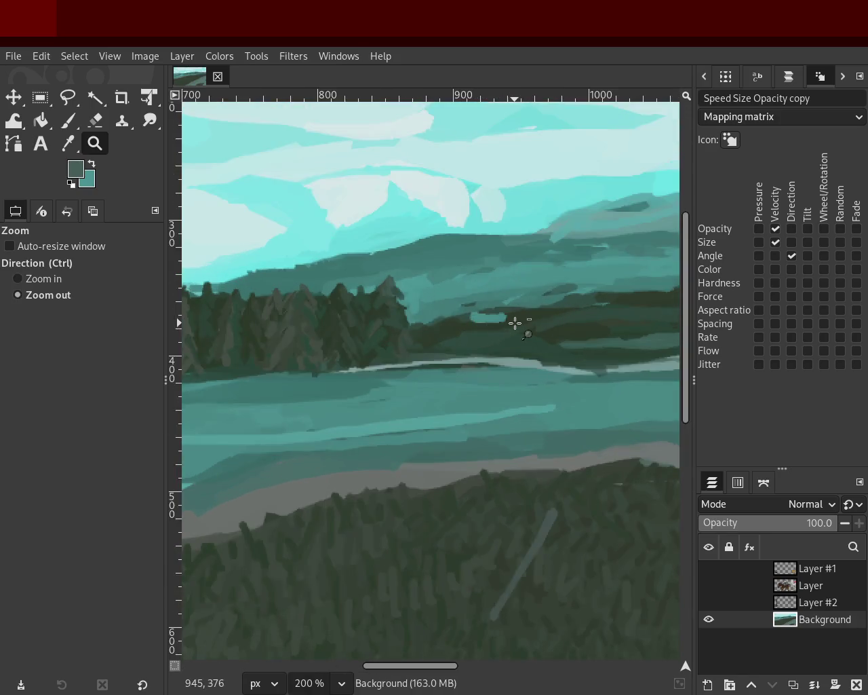
scroll(515, 322, "up", 1)
scroll(516, 322, "up", 1)
left_click(68, 120)
- Paint dark green over the light treeline streaks, undoing one stray light stroke
left_click(552, 318, "ctrl")
left_click_drag(498, 314, 441, 324)
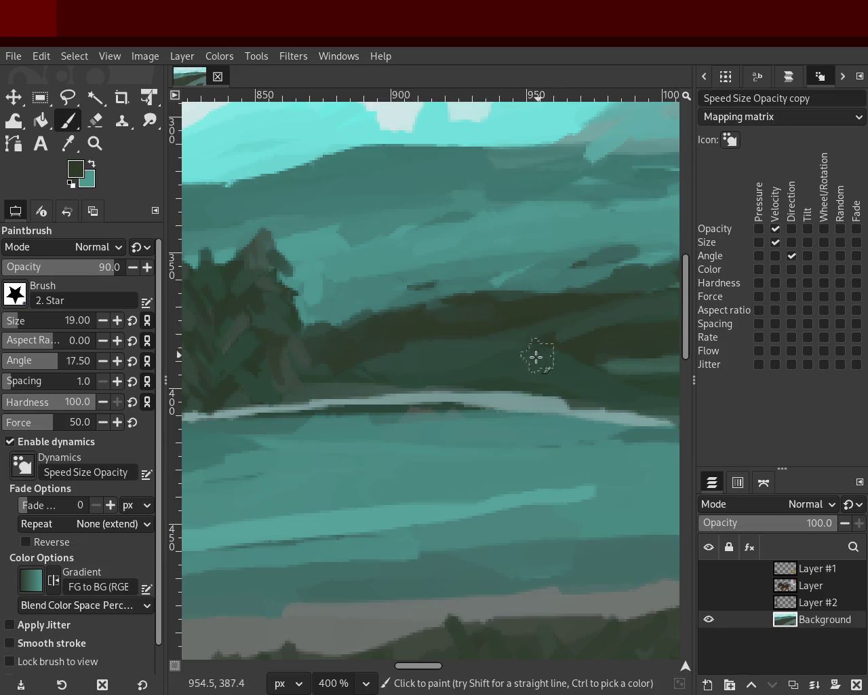
left_click(572, 321, "ctrl")
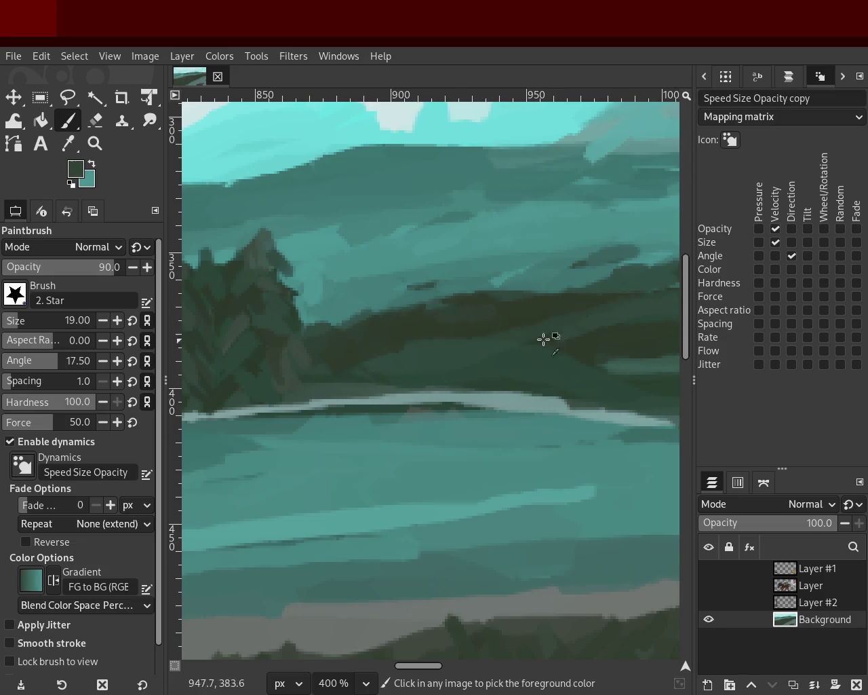
left_click(407, 362, "ctrl")
left_click_drag(420, 335, 547, 319)
key("ctrl+z")
key("ctrl+z")
left_click(508, 319, "ctrl")
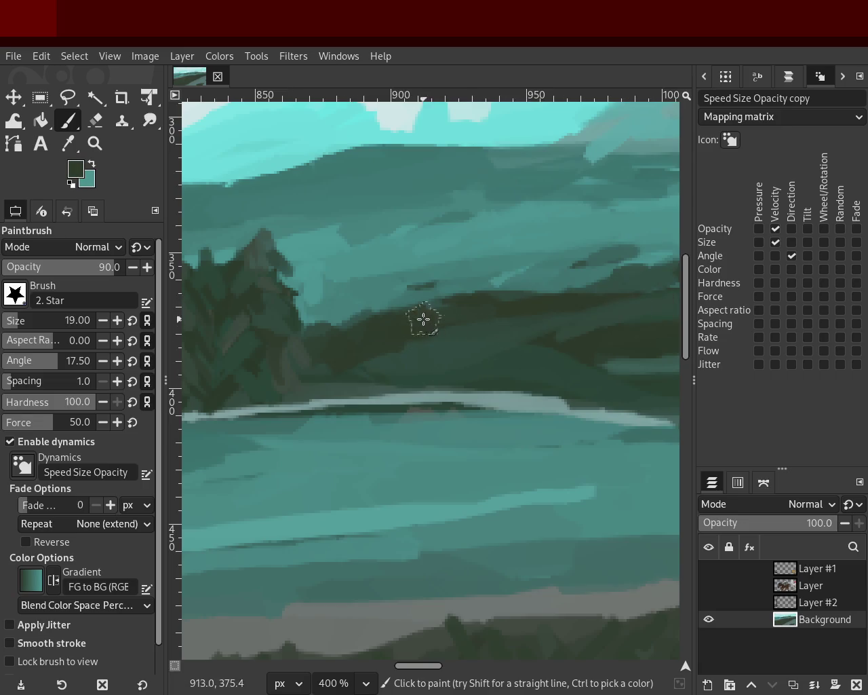
left_click(613, 374, "ctrl")
- Zoom in and out repeatedly to review the whole landscape composition
key("z")
left_click(283, 283, "ctrl")
left_click(421, 291, "ctrl")
left_click(556, 301, "ctrl")
left_click(430, 306)
left_click(393, 312, "ctrl")
left_click(356, 316, "ctrl")
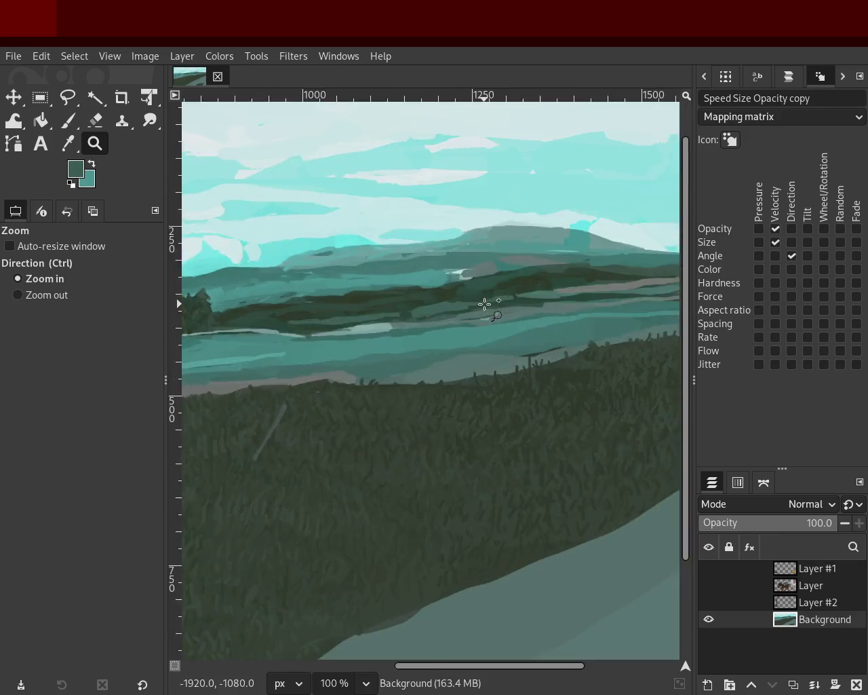
left_click(485, 304)
left_click(523, 316, "ctrl")
left_click(523, 316)
left_click(523, 316, "ctrl")
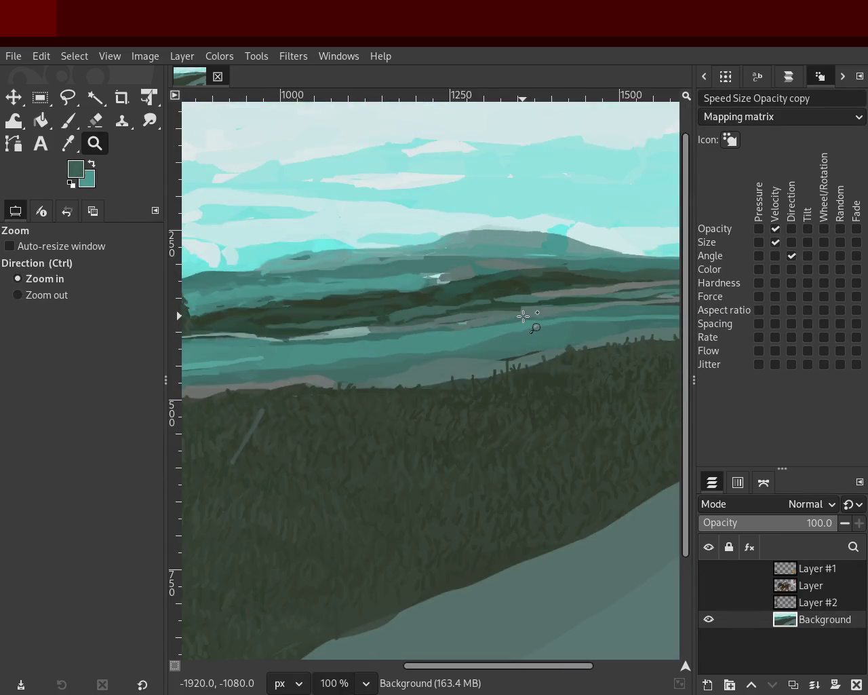
left_click(355, 311, "ctrl")
left_click(355, 313)
left_click(372, 328, "ctrl")
left_click(372, 328, "ctrl")
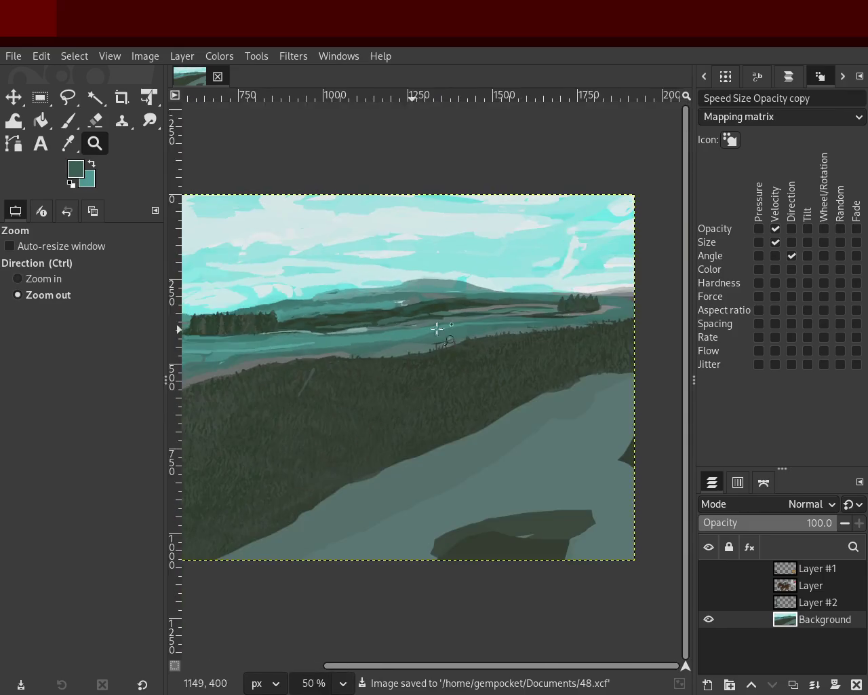
left_click(597, 332, "ctrl")
left_click(611, 335, "ctrl")
left_click(581, 330)
left_click(591, 325)
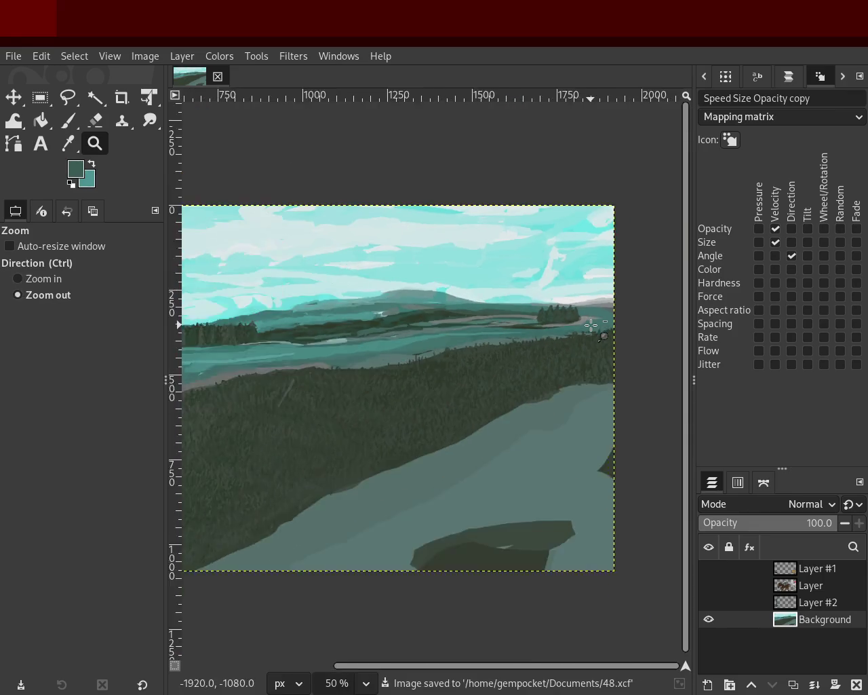
- Compare the rocky islets and water close up and zoomed out, then save as 48.xcf
left_click(355, 395)
left_click(252, 349, "ctrl")
left_click(252, 348, "ctrl")
left_click(304, 363)
left_click(305, 362)
left_click(304, 362)
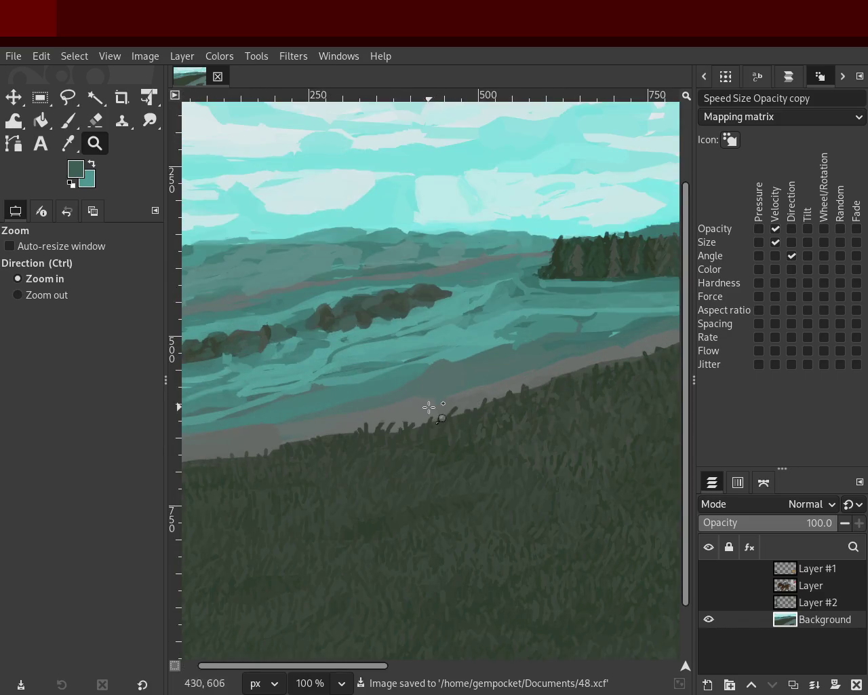
left_click(387, 346, "ctrl")
left_click(308, 308, "ctrl")
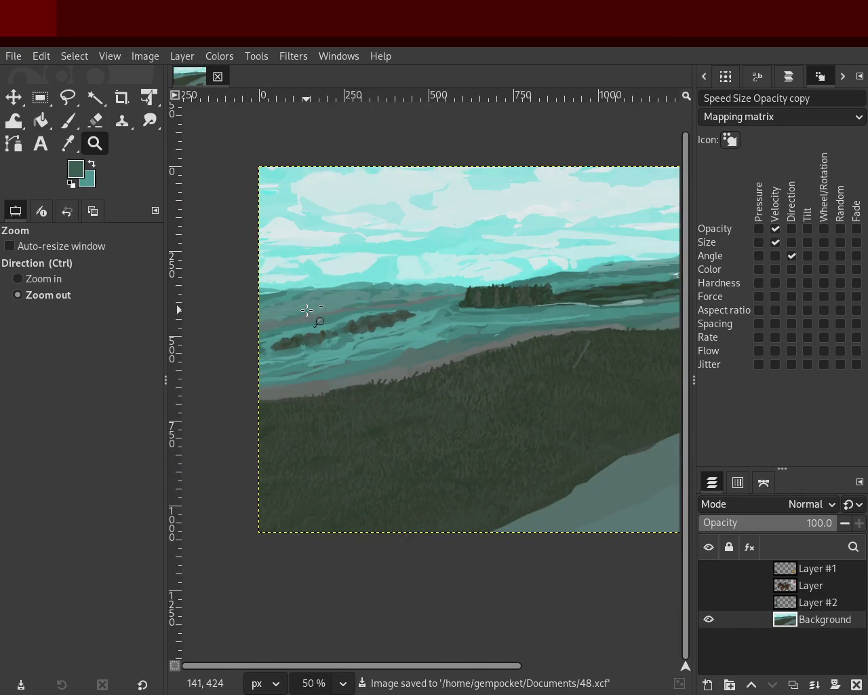
triple_click(307, 311)
left_click(309, 314, "ctrl")
left_click(310, 314, "ctrl")
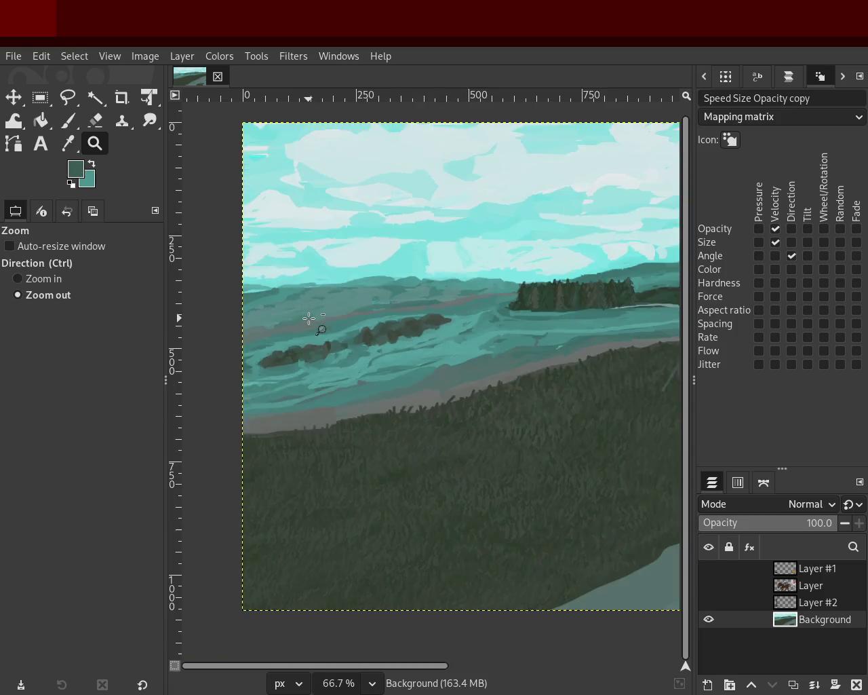
left_click(312, 316, "ctrl")
left_click(313, 318, "ctrl")
left_click(311, 317)
left_click(301, 314, "ctrl")
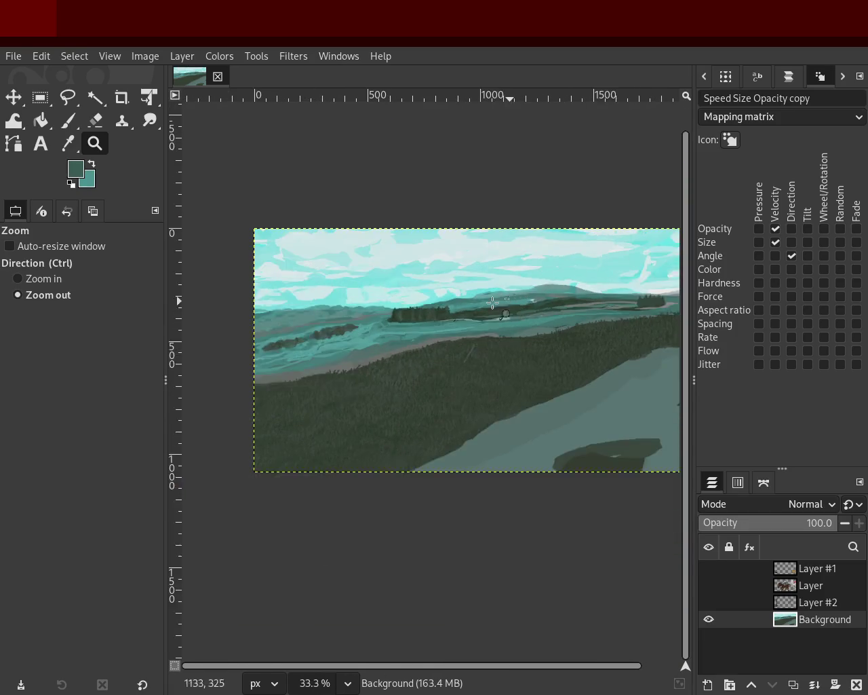
left_click(296, 312)
left_click(294, 312)
left_click(268, 333, "ctrl")
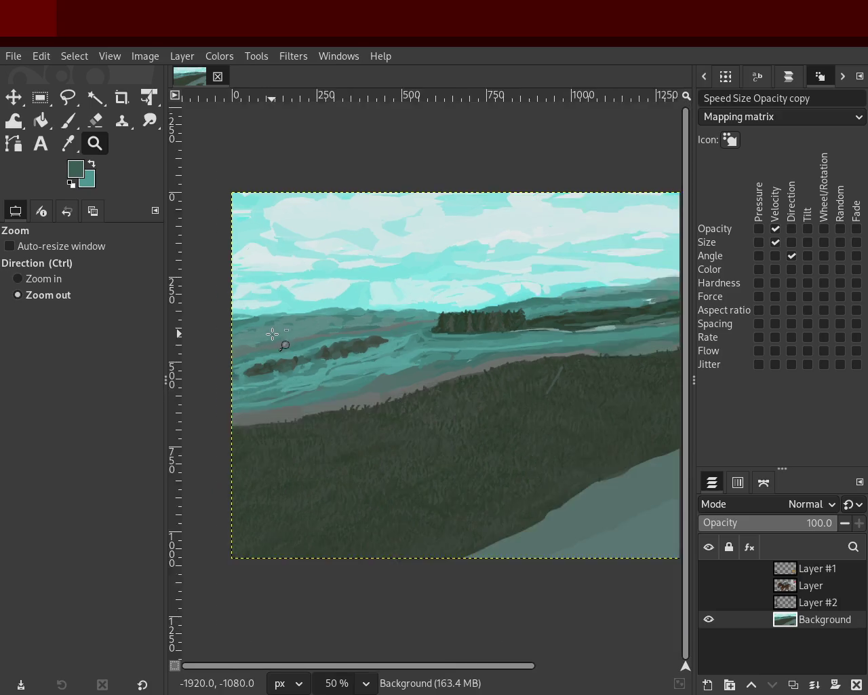
left_click(275, 334, "ctrl")
key("ctrl+s")
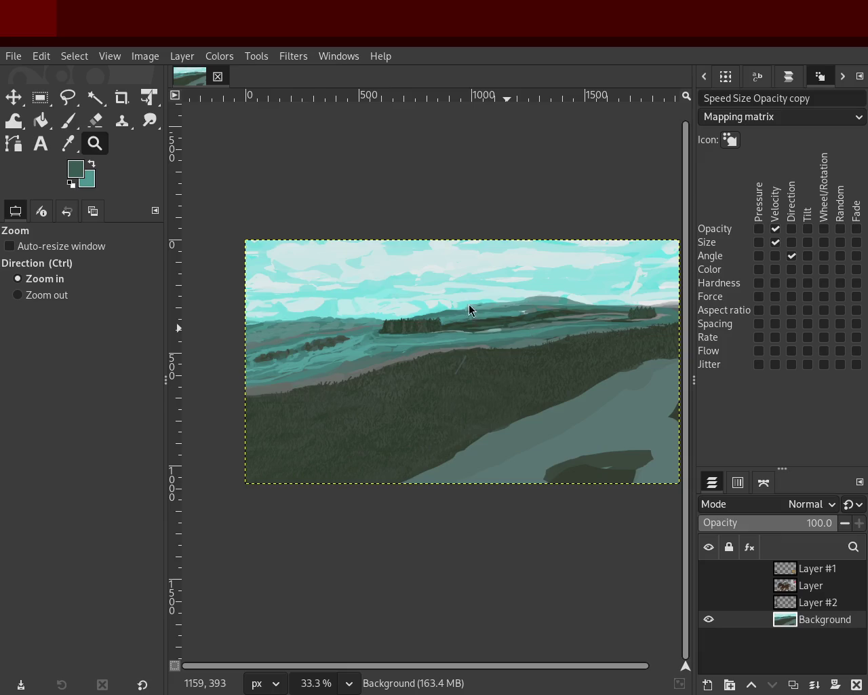
- Zoom in close on the left rocky islets, ready to paint
left_click(410, 335, "ctrl")
left_click(322, 365)
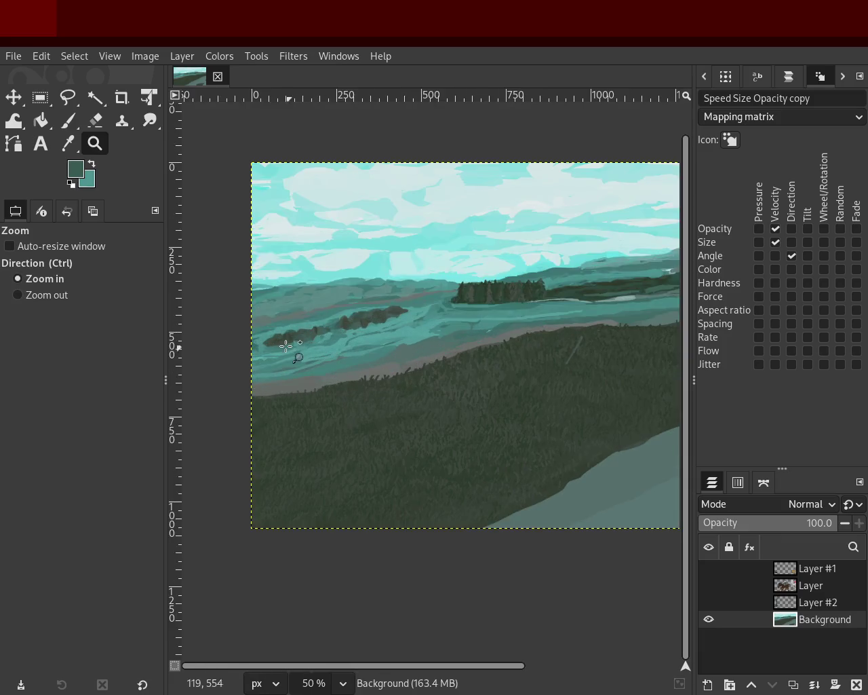
left_click(285, 346)
left_click(285, 346)
left_click(285, 346)
left_click(285, 345)
left_click(69, 126)
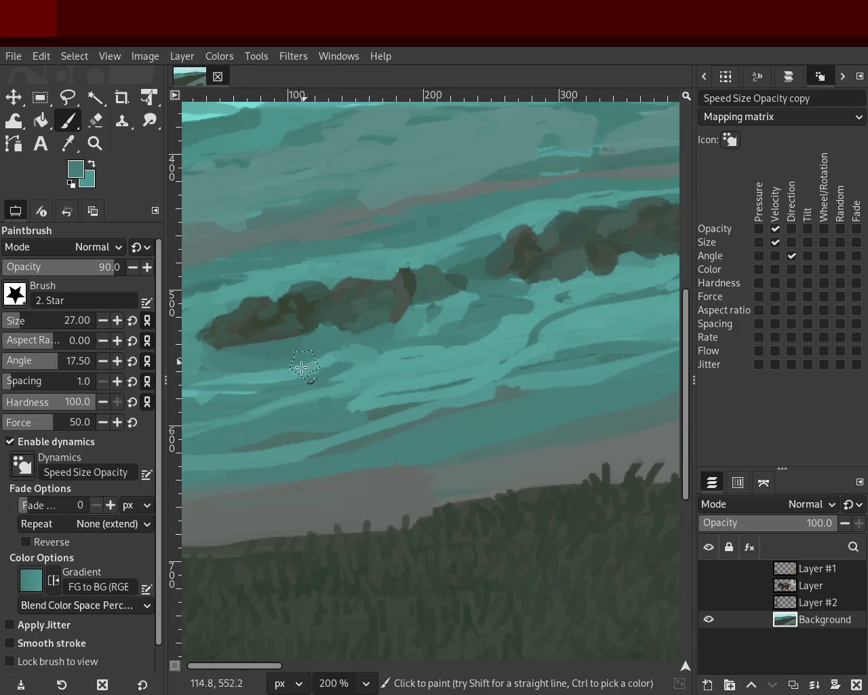
- Brush a lighter teal stroke across the left islet's edge and check it zoomed out
mouse_move(374, 351)
left_mouse_down()
mouse_move(339, 342)
mouse_move(338, 350)
left_mouse_up()
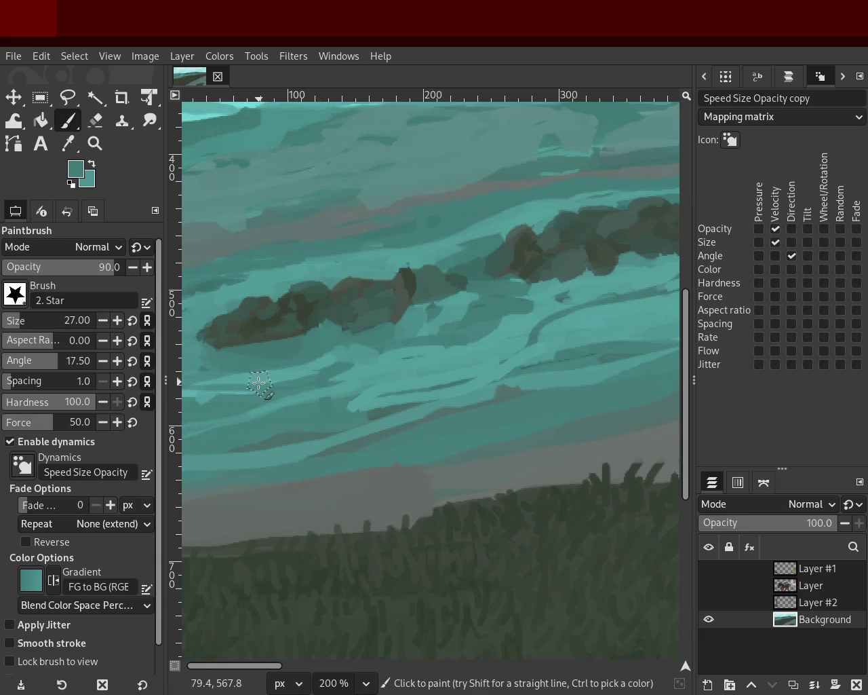
left_click(95, 143)
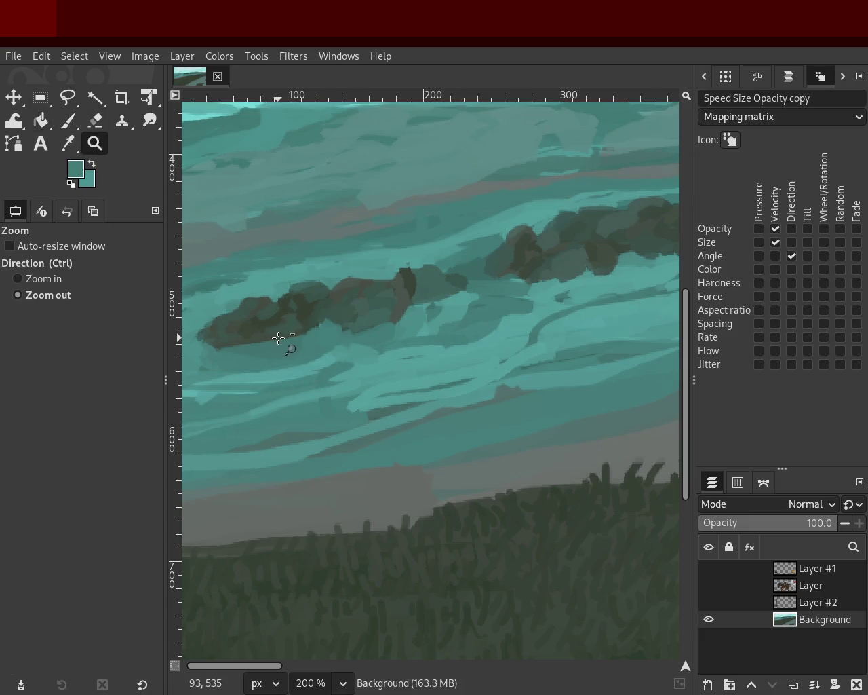
left_click(281, 340, "ctrl")
left_click(387, 349)
left_click(444, 326, "ctrl")
double_click(414, 298)
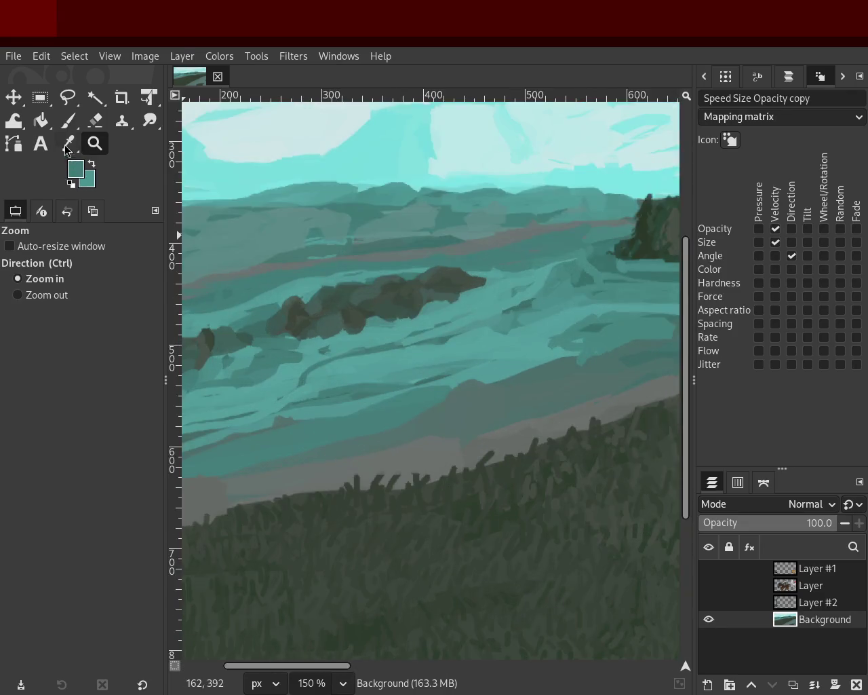
left_click(68, 120)
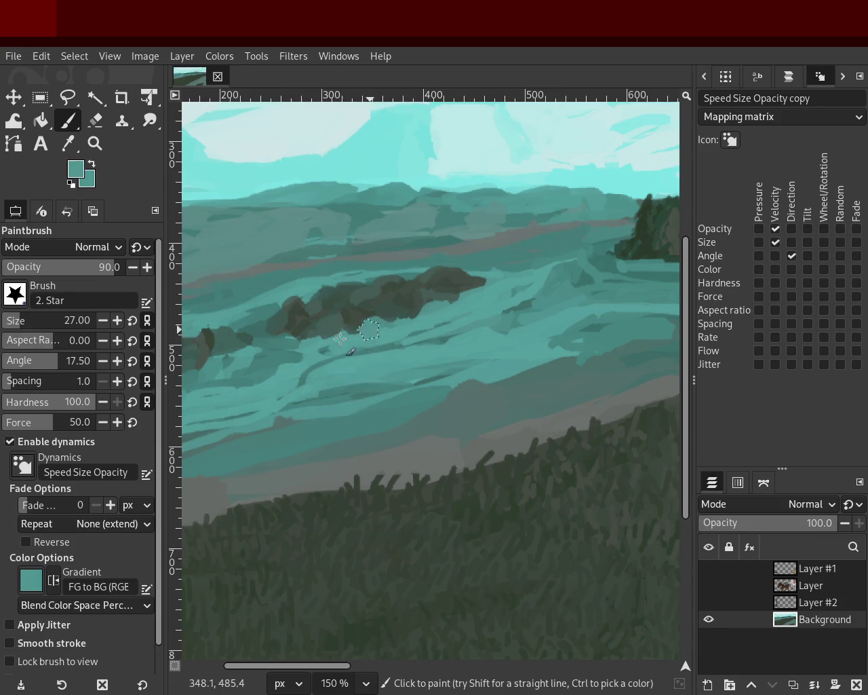
- Compare the islets in context at several zoom levels and save the painting
key("z")
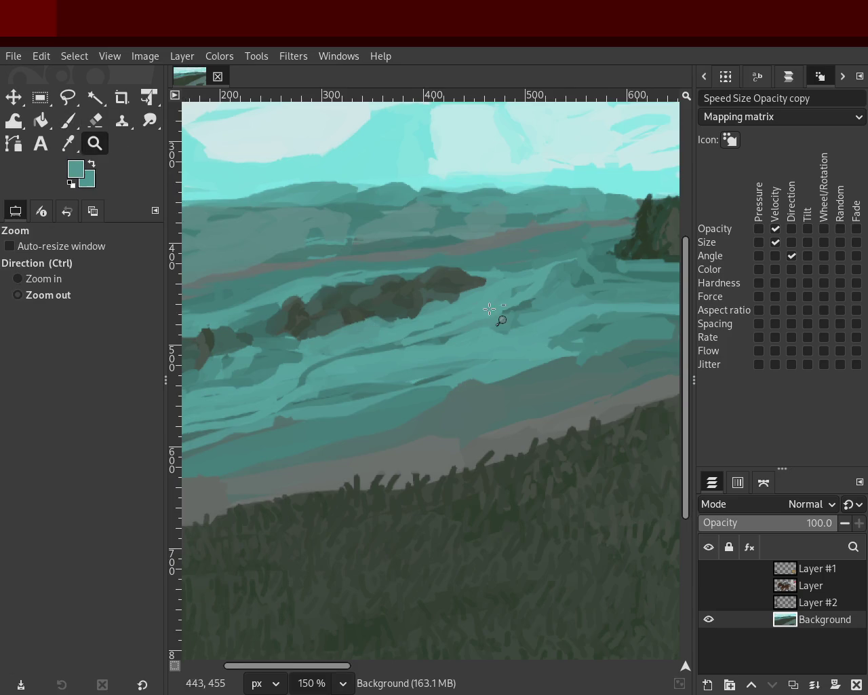
left_click(474, 308, "ctrl")
left_click(407, 346, "ctrl")
left_click(373, 358)
left_click(370, 358, "ctrl")
left_click(329, 354)
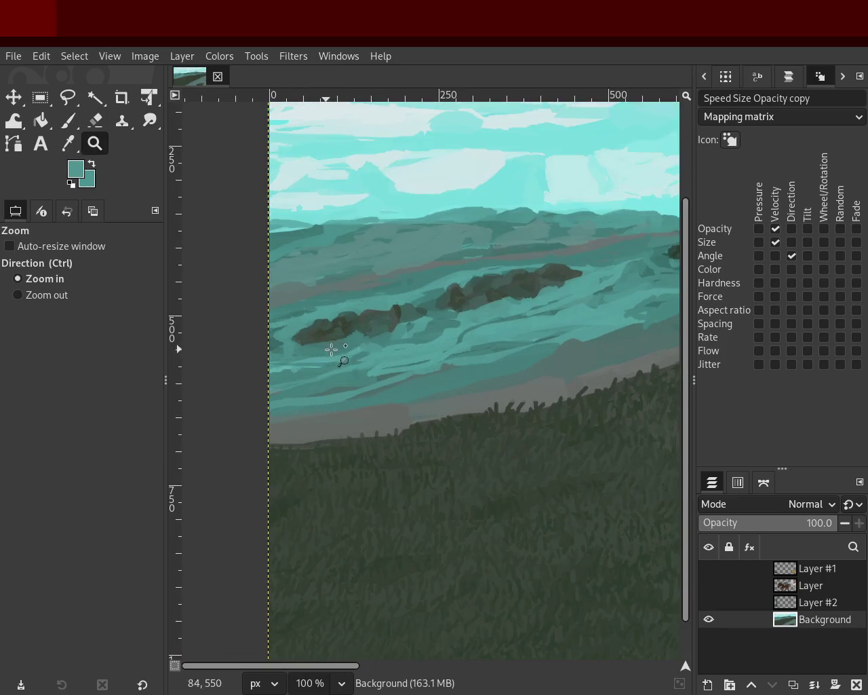
left_click(461, 352, "ctrl")
left_click(429, 353)
key("ctrl+s")
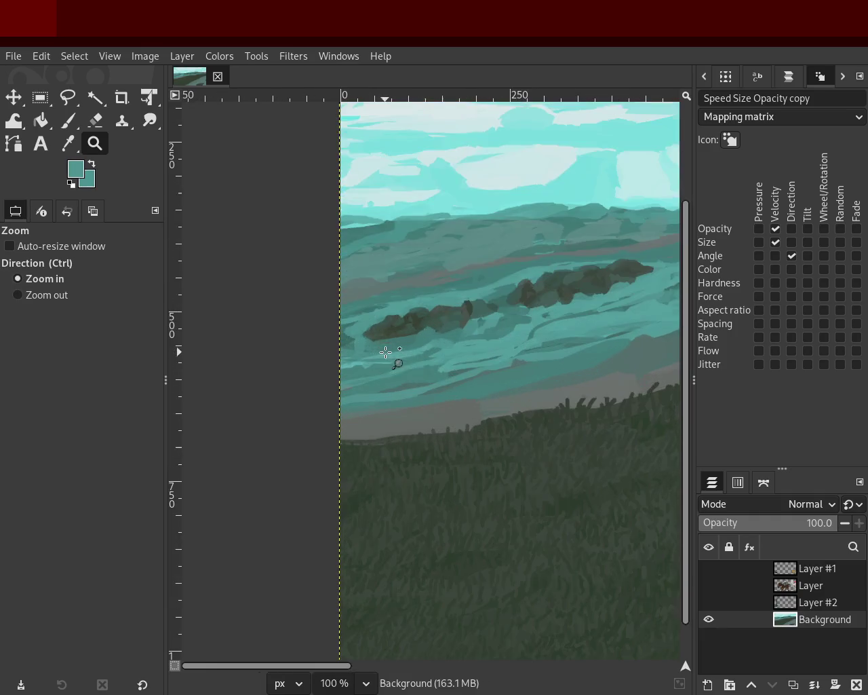
- Zoom in close, pick a dark colour and paint the left islet's lower edge
left_click(414, 349, "ctrl")
left_click(409, 347)
left_click(411, 346)
left_click(411, 346)
left_click(411, 345)
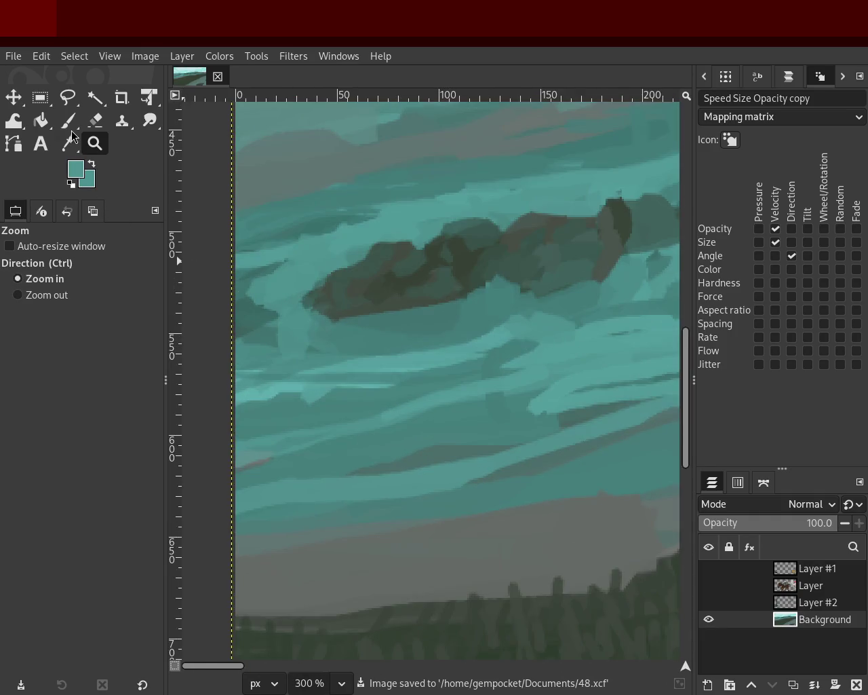
key("p")
left_click(479, 254, "ctrl")
mouse_move(310, 306)
left_mouse_down()
mouse_move(423, 314)
mouse_move(333, 314)
mouse_move(369, 335)
left_mouse_up()
key("ctrl+z")
- Zoom out to view the result and resave the painting as 48.xcf
left_click(95, 143)
scroll(346, 362, "down", 3)
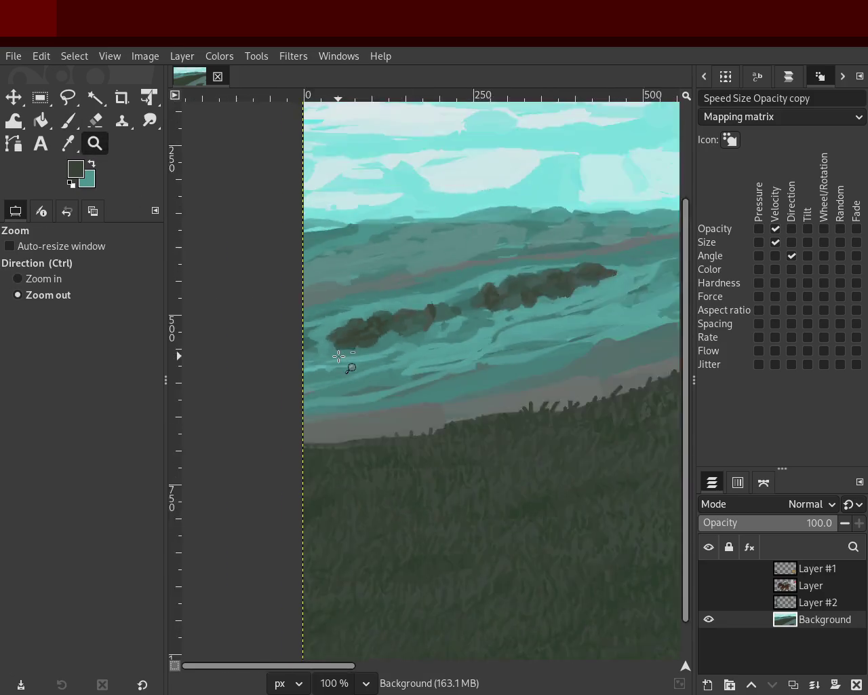
scroll(452, 345, "down", 2)
scroll(444, 332, "up", 2)
scroll(434, 316, "down", 1)
key("ctrl+s")
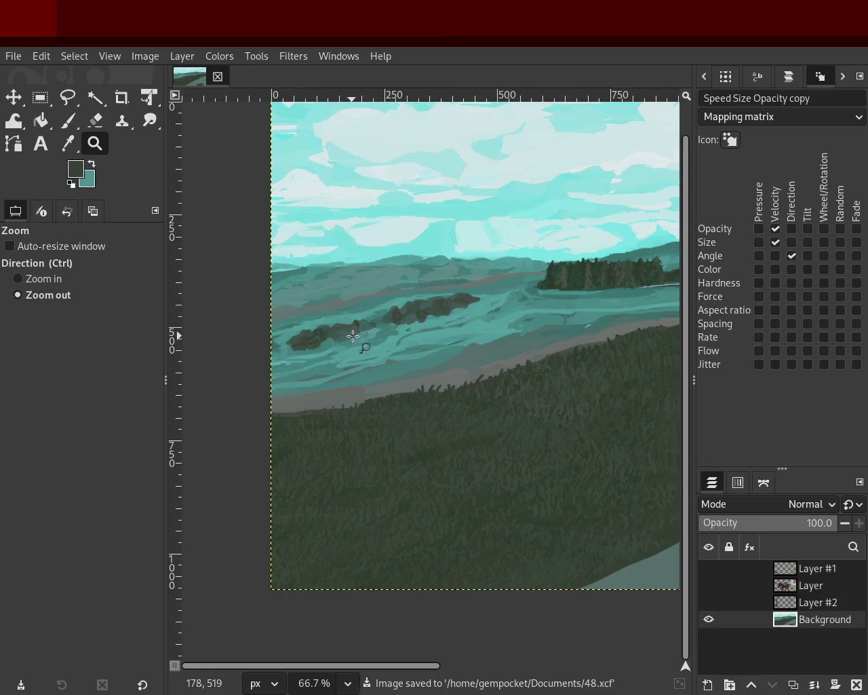
scroll(352, 337, "down", 1)
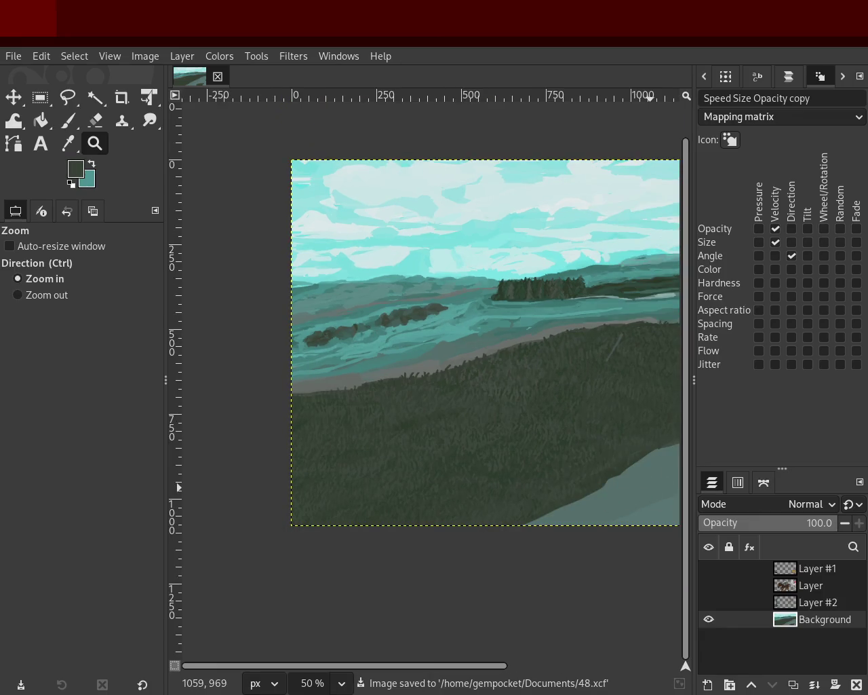